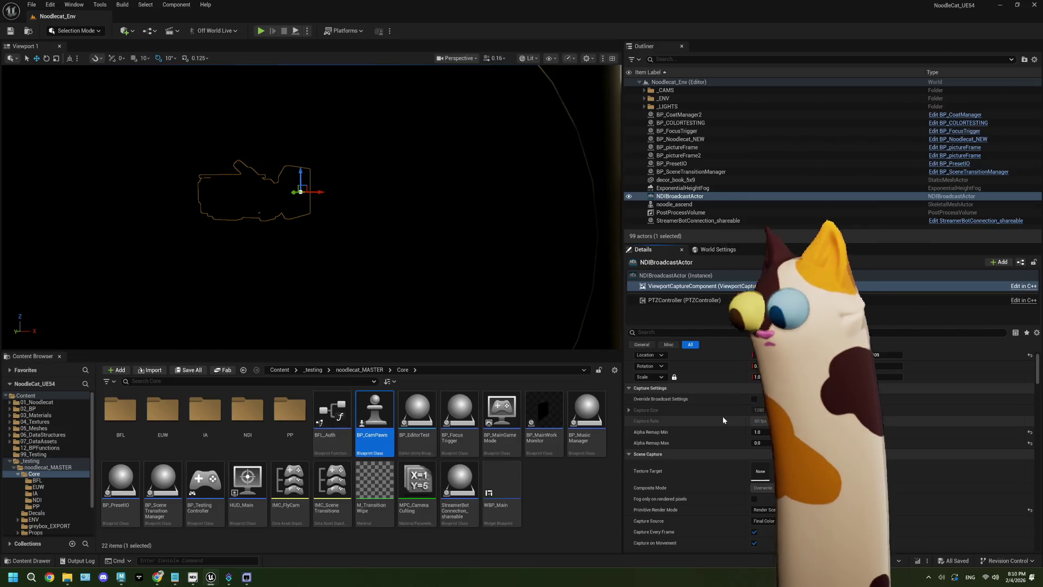
# Step: Scroll down the Details panel and start a Play In Editor session with Alt+P
pyautogui.scroll(-3, 726, 433)
pyautogui.scroll(-5, 726, 432)
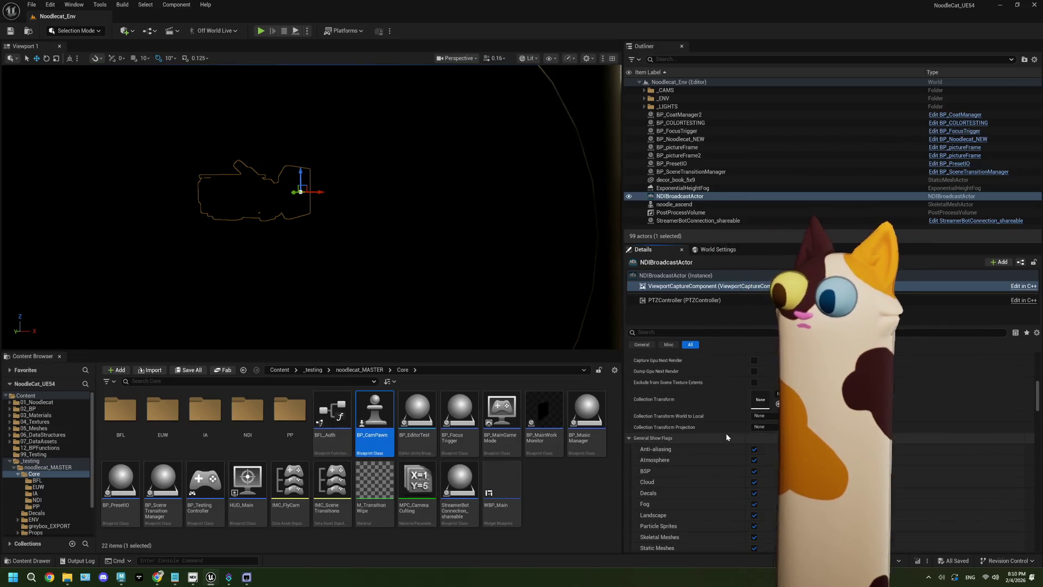
pyautogui.scroll(-3, 726, 433)
pyautogui.scroll(-3, 726, 432)
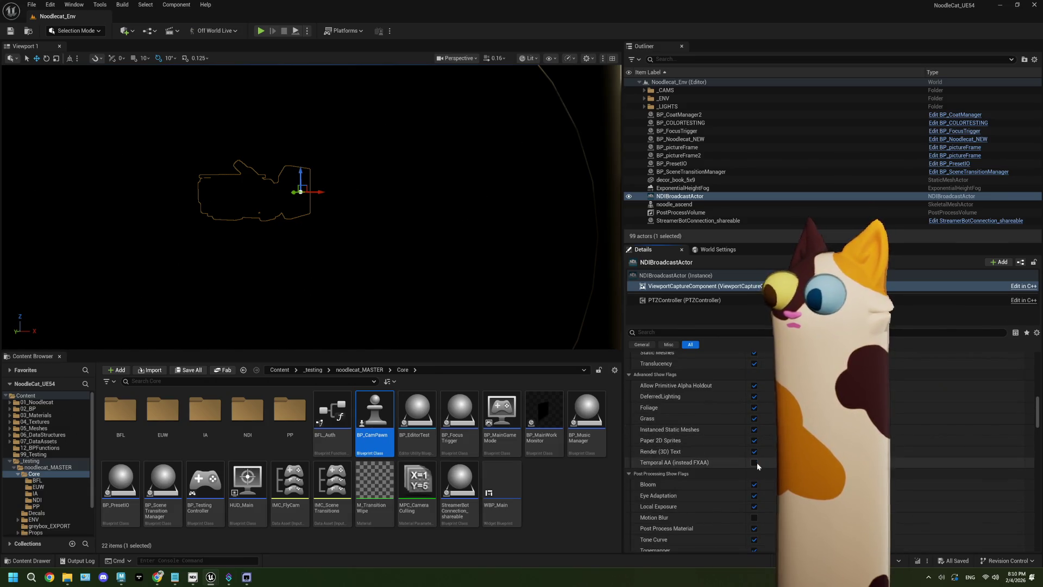
pyautogui.scroll(-9, 706, 464)
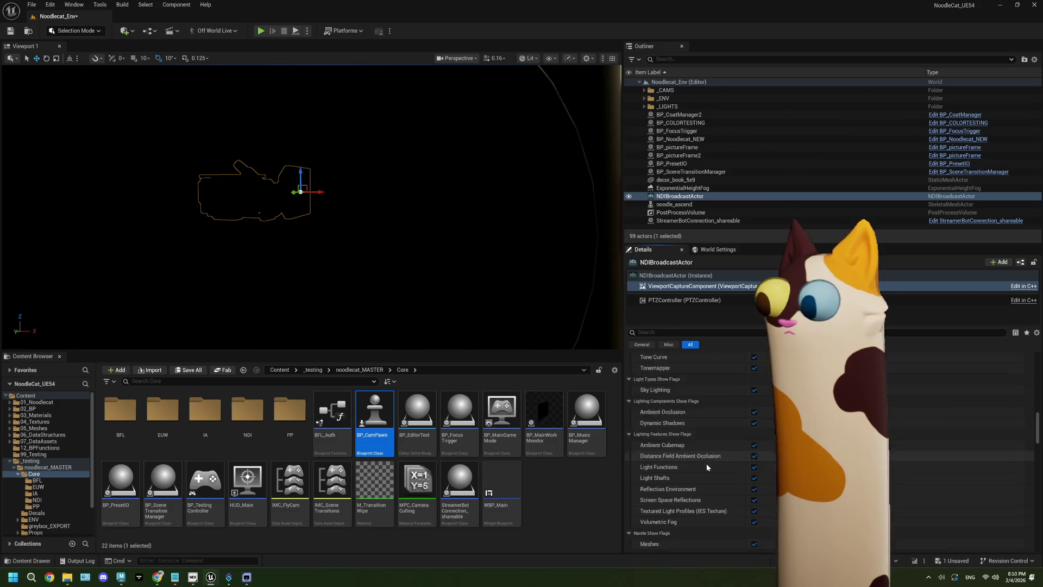
pyautogui.scroll(-4, 706, 466)
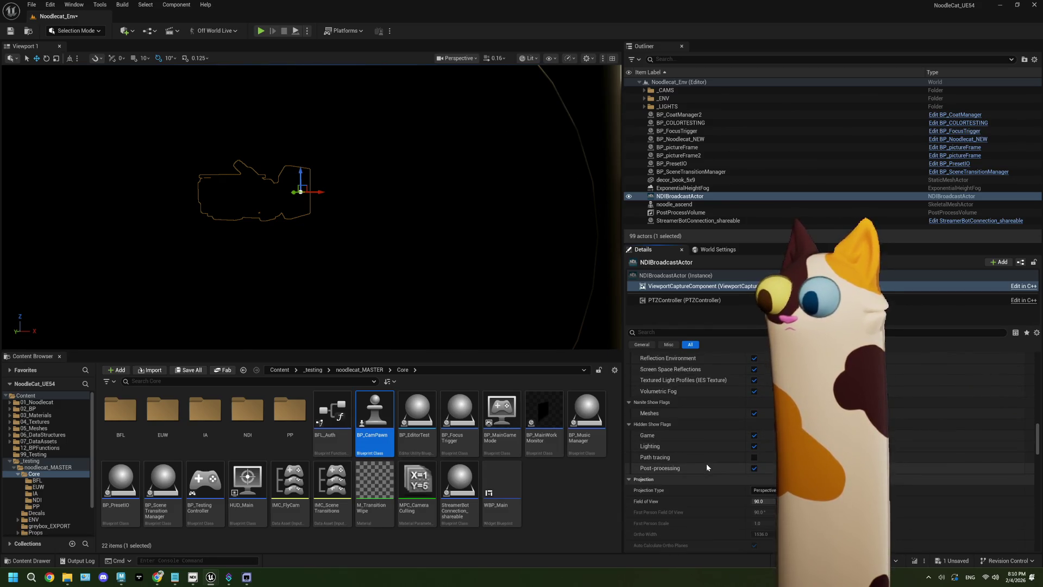
pyautogui.scroll(-1, 706, 464)
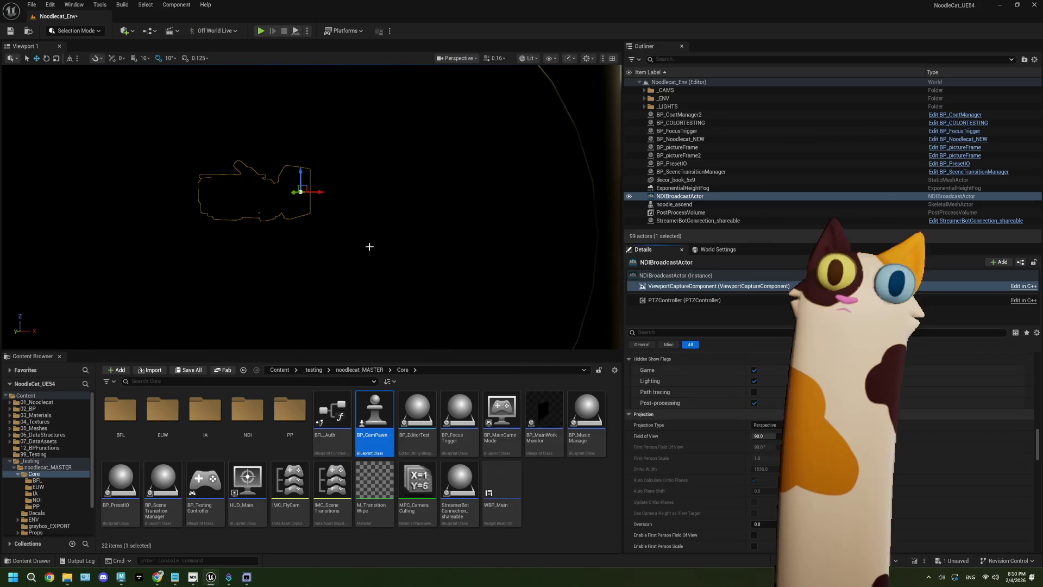
pyautogui.hotkey('alt', 'p')
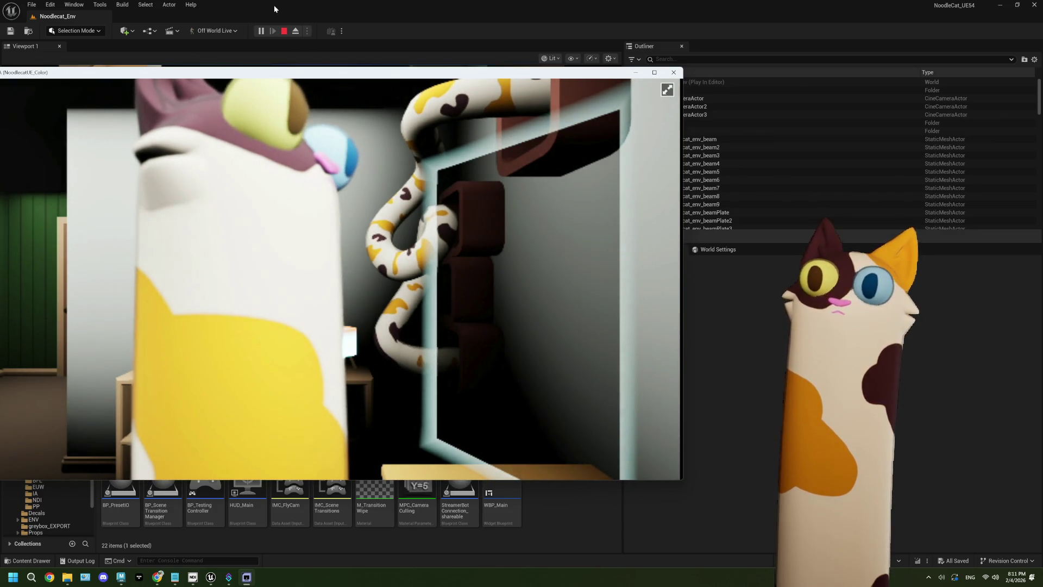
# Step: Deselect BP_CamPawn, collapse the _CAMS, _ENV and _LIGHTS Outliner folders, and stop playing
pyautogui.click(285, 30)
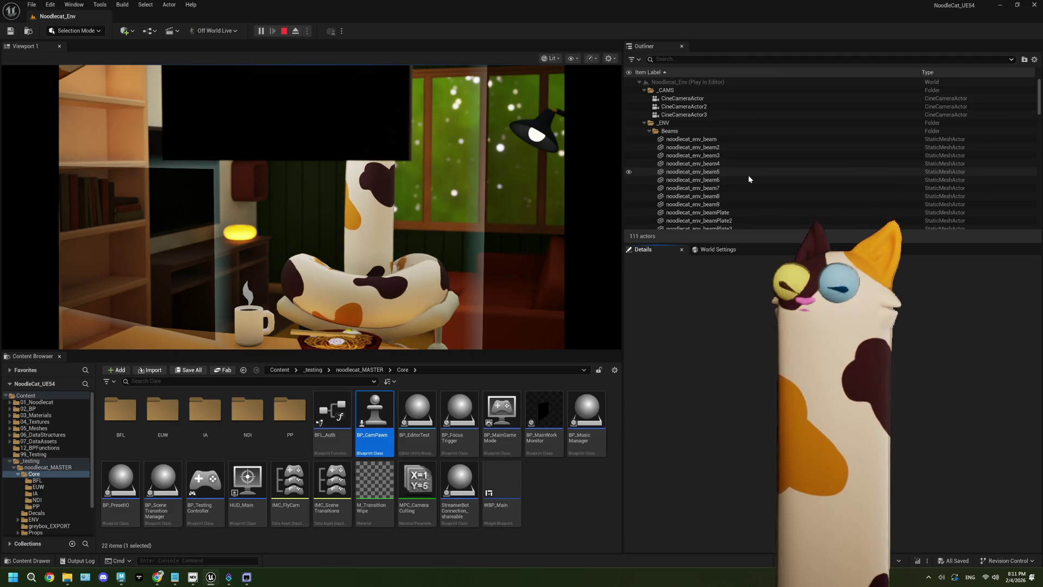
pyautogui.click(554, 488)
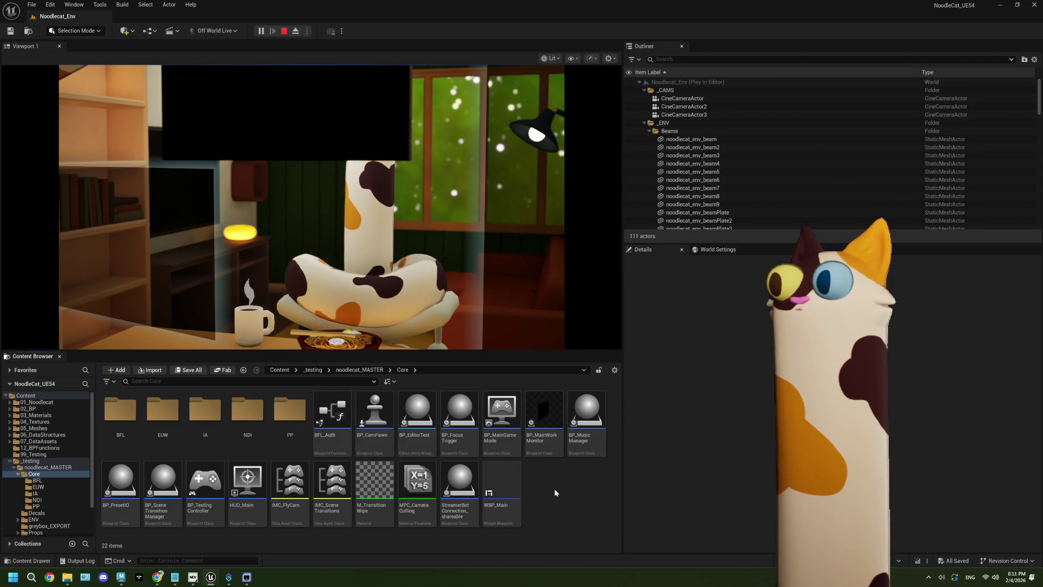
pyautogui.click(645, 90)
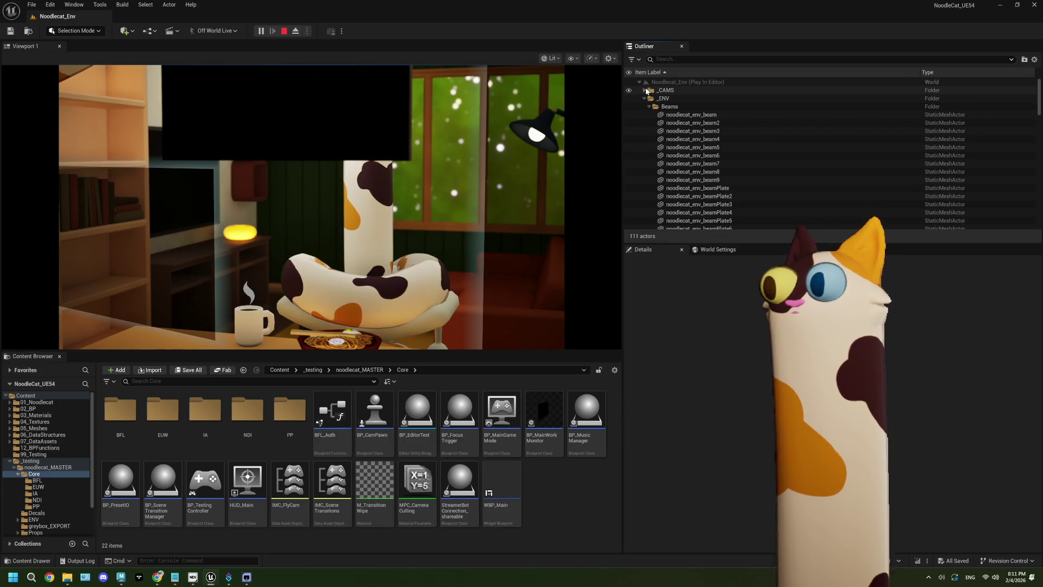
pyautogui.click(644, 98)
pyautogui.click(644, 107)
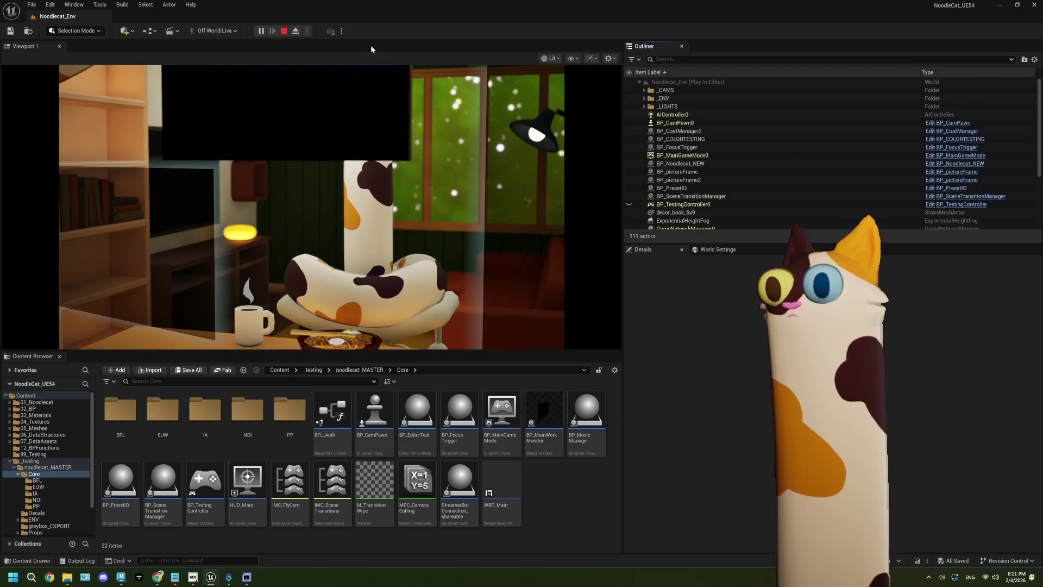
pyautogui.click(283, 31)
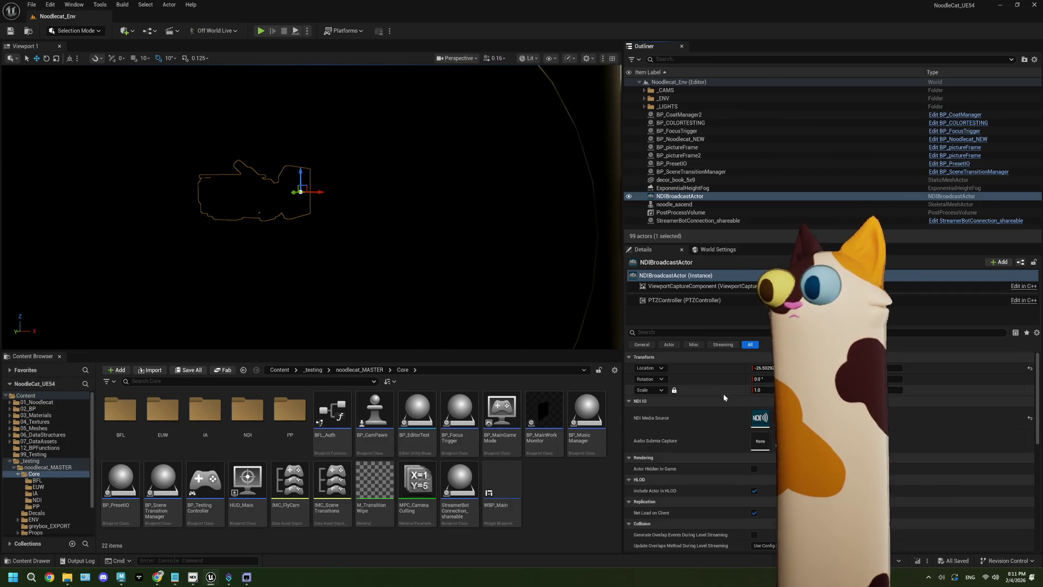
# Step: Set the NDIBroadcastActor's Auto Receive Input to Player 0 and play the level
pyautogui.scroll(-3, 704, 443)
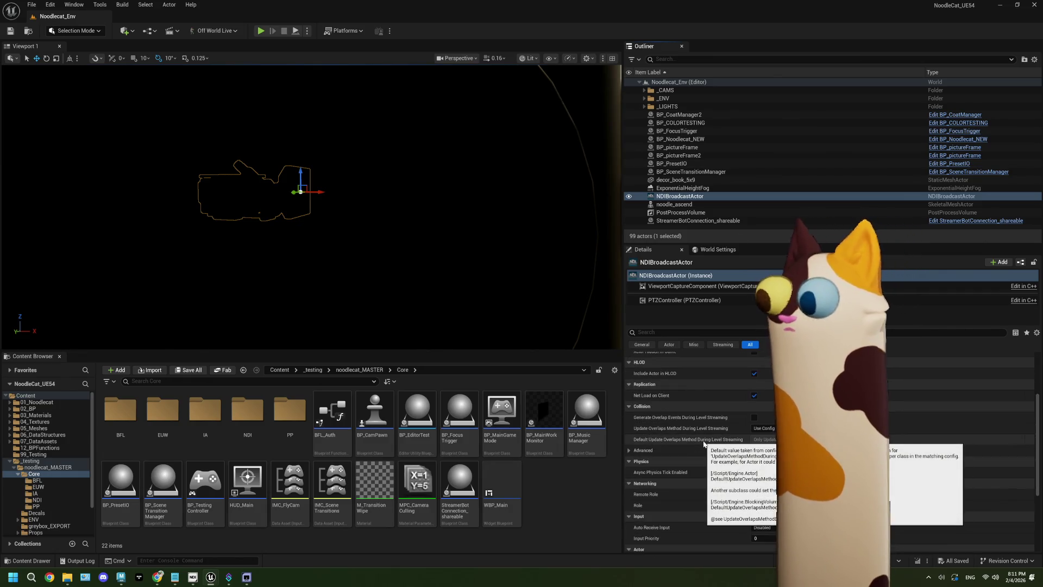
pyautogui.scroll(-5, 733, 416)
pyautogui.scroll(-1, 733, 420)
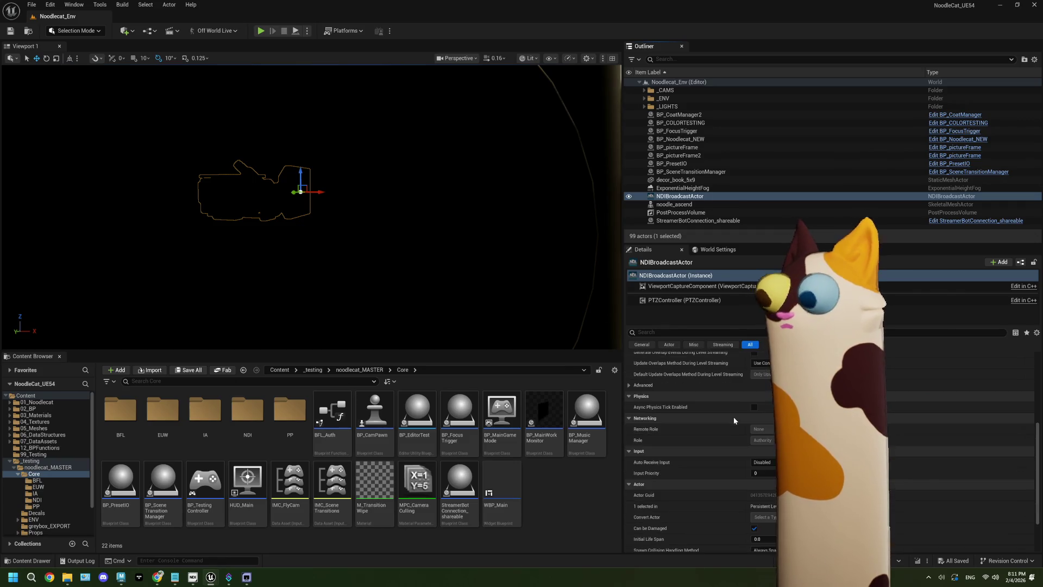
pyautogui.click(763, 462)
pyautogui.scroll(-2, 699, 462)
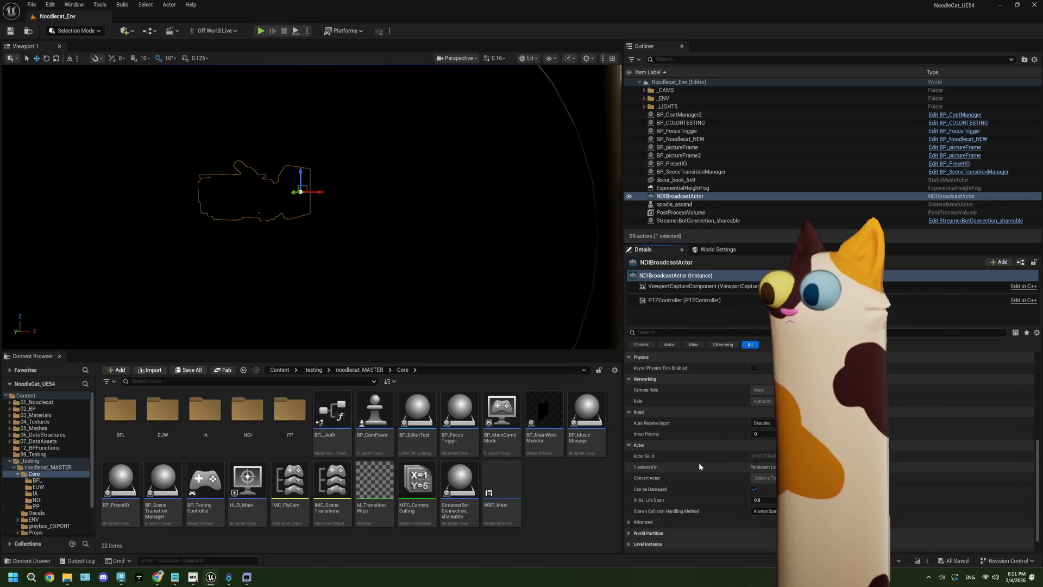
pyautogui.click(758, 425)
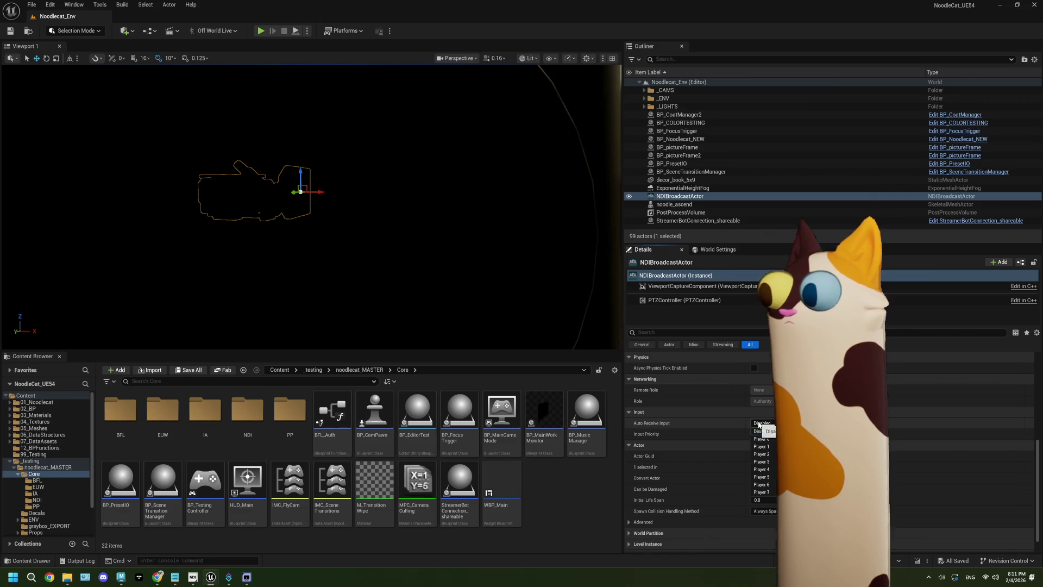
pyautogui.click(761, 438)
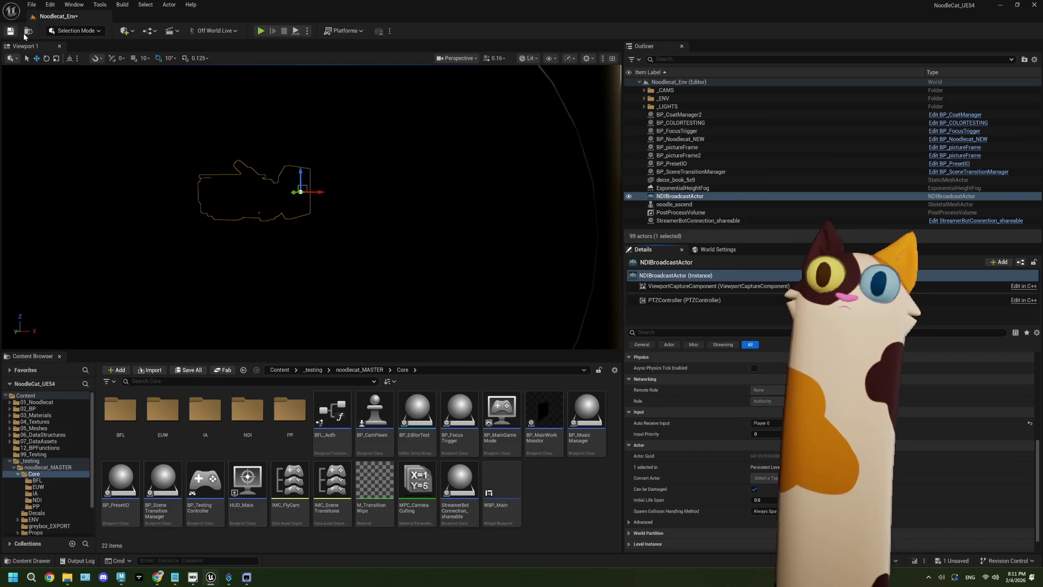
pyautogui.click(261, 31)
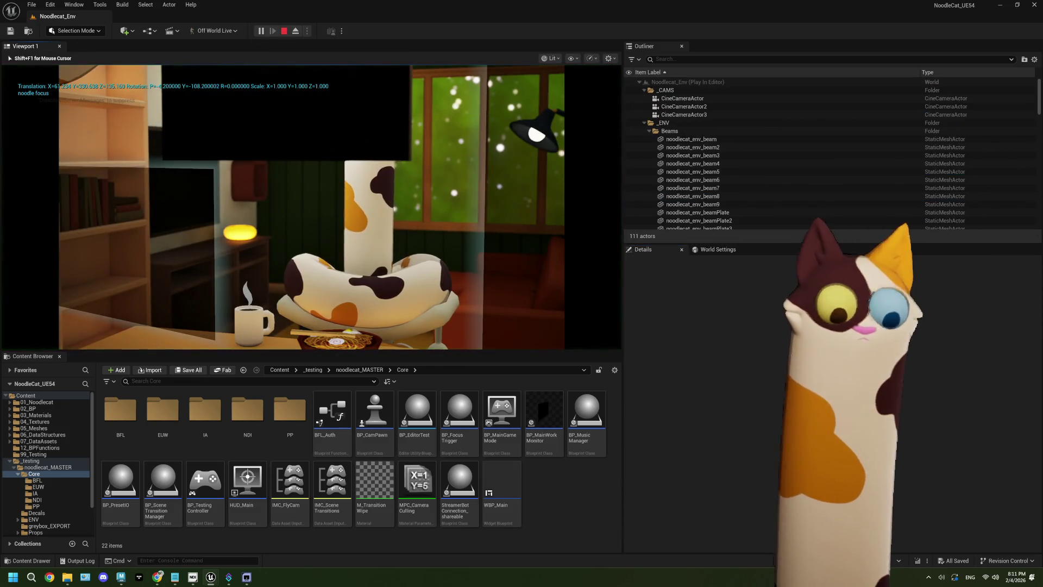
# Step: Check the NoodlecatUE_Color game window, then take camera control in the playing viewport
pyautogui.press('super')
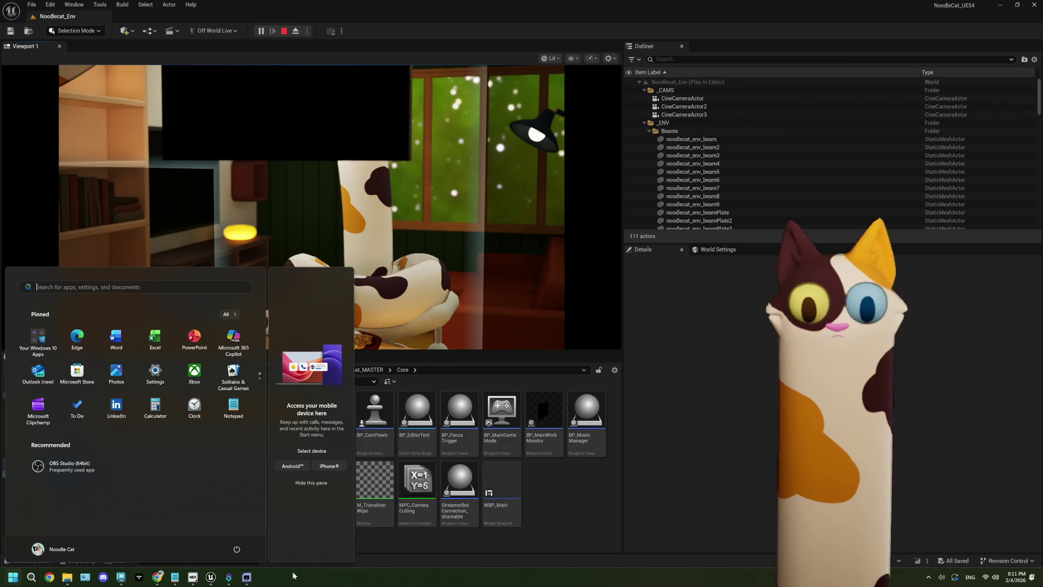
pyautogui.click(245, 581)
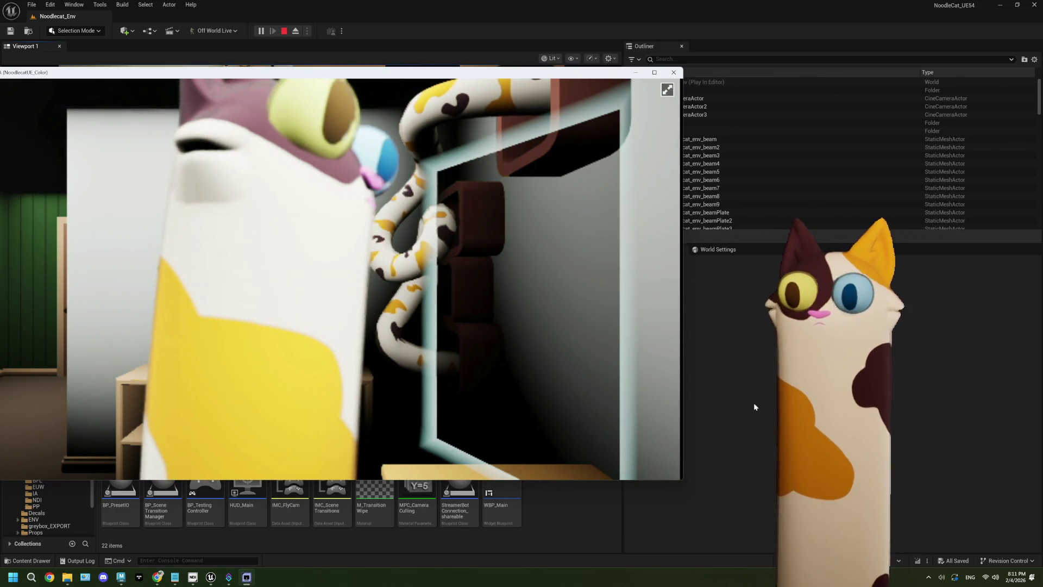
pyautogui.click(722, 386)
pyautogui.click(326, 218)
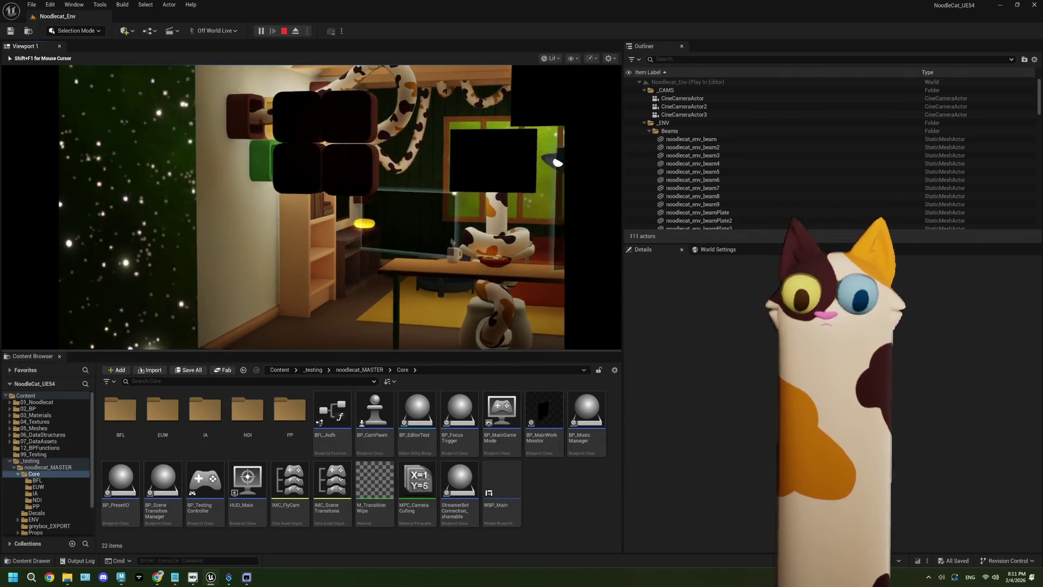
# Step: Check the NoodlecatUE_Color window twice more from the taskbar, then stop the play session
pyautogui.press('super')
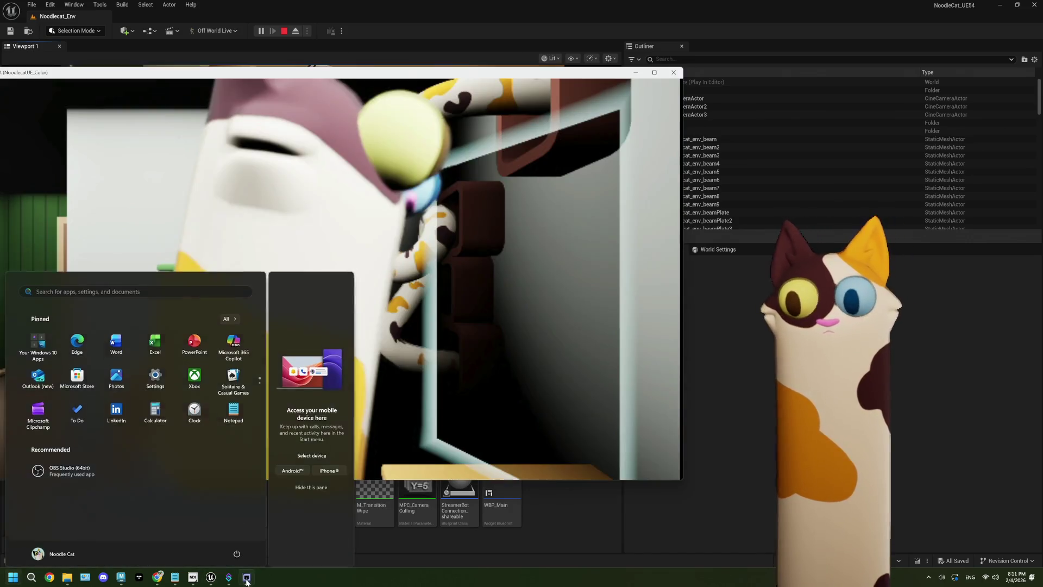
pyautogui.click(687, 422)
pyautogui.click(723, 413)
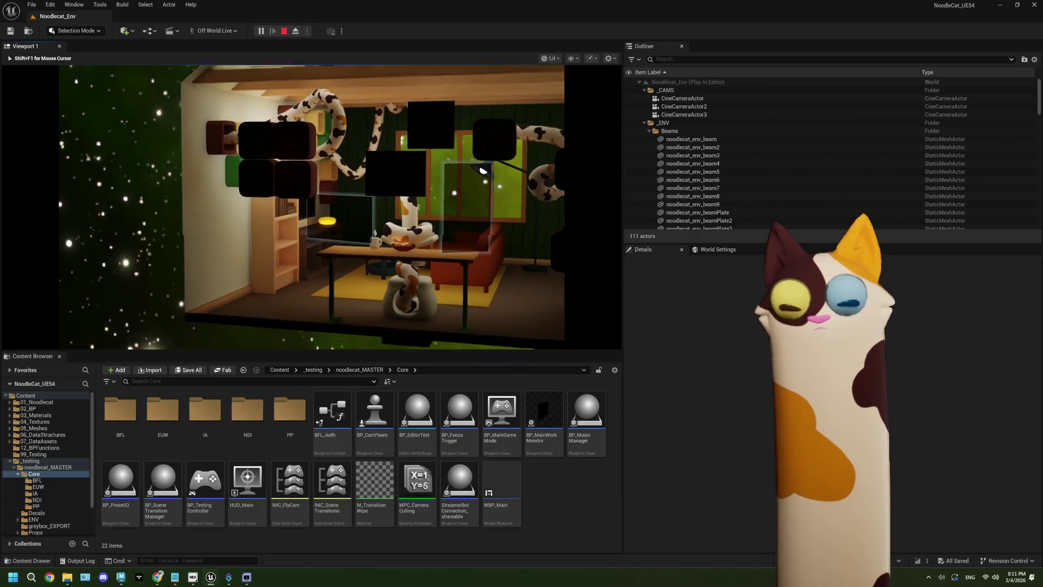
pyautogui.press('super')
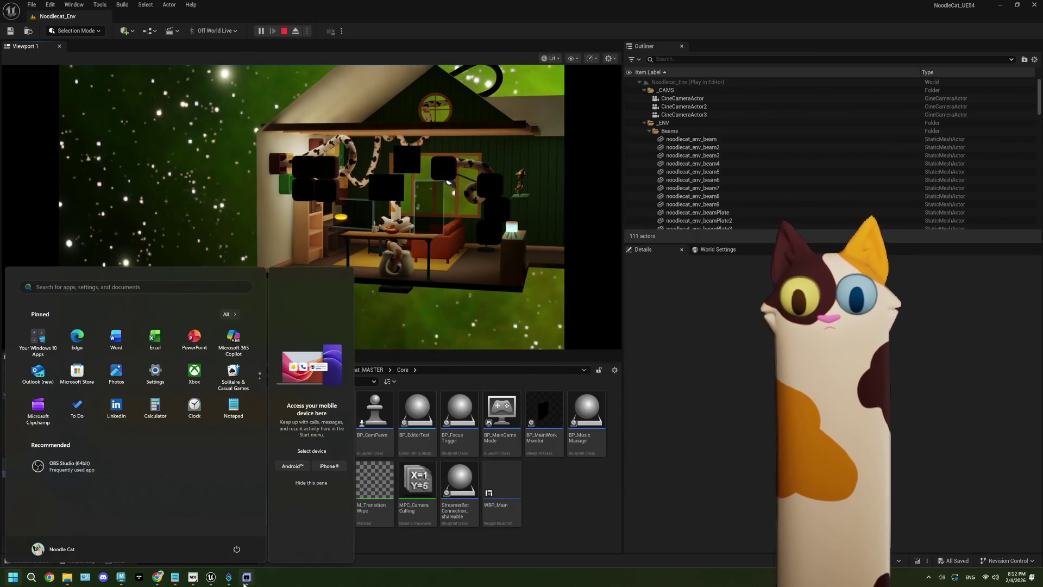
pyautogui.click(247, 577)
pyautogui.click(769, 437)
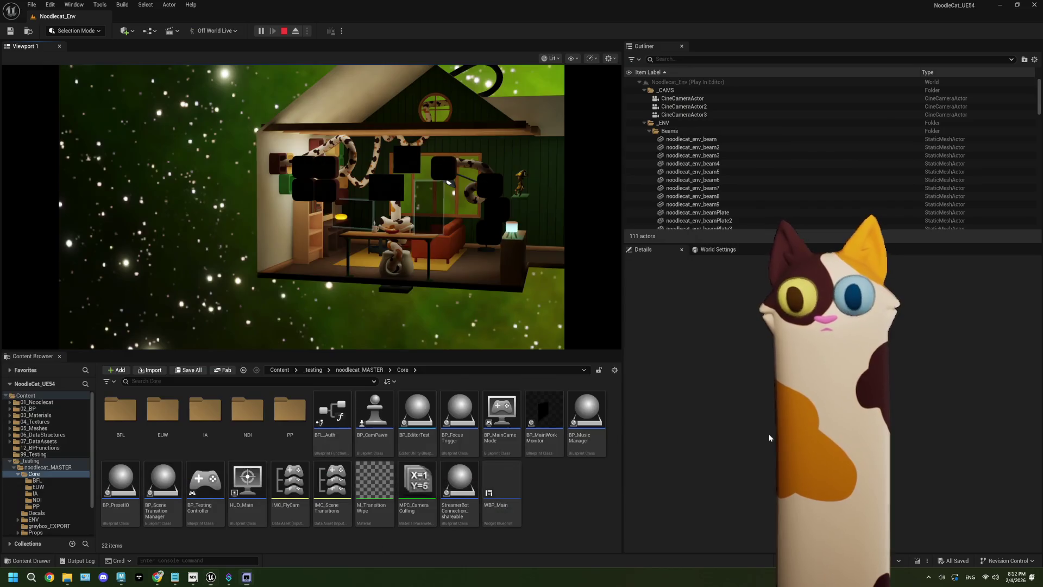
pyautogui.click(284, 31)
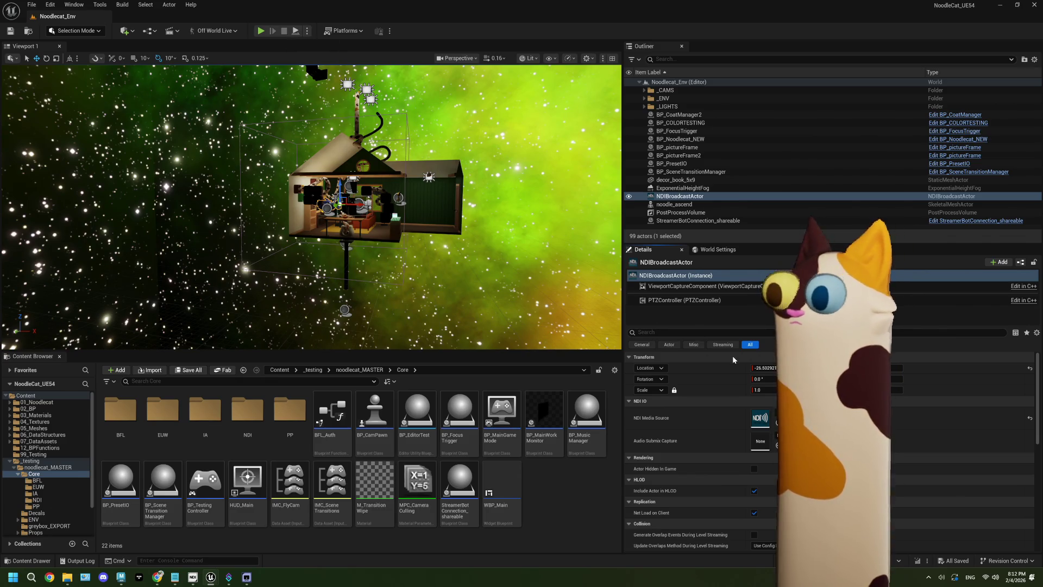
pyautogui.scroll(-3, 715, 423)
pyautogui.scroll(-4, 714, 422)
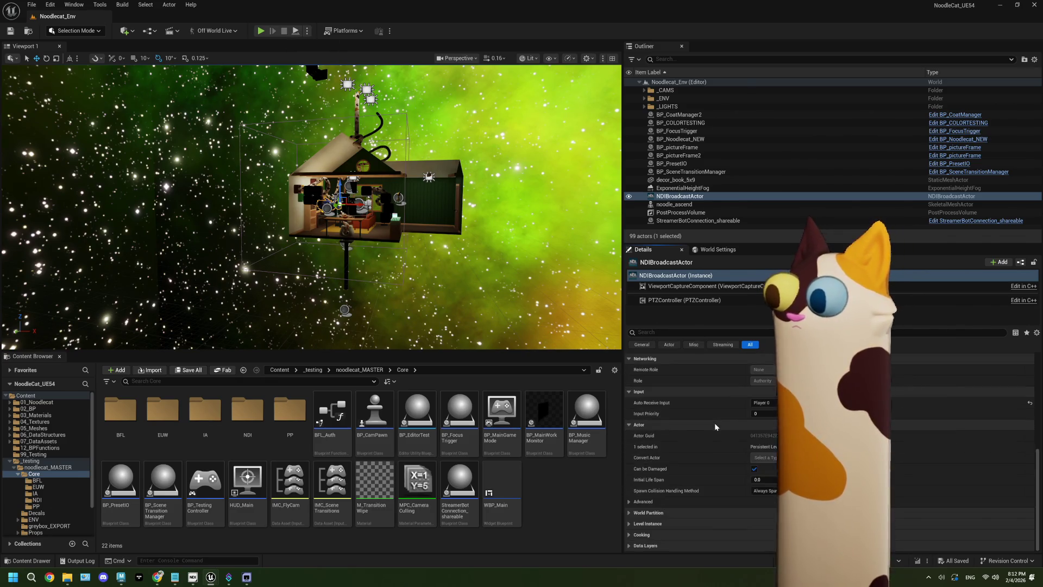
pyautogui.click(763, 402)
pyautogui.click(763, 411)
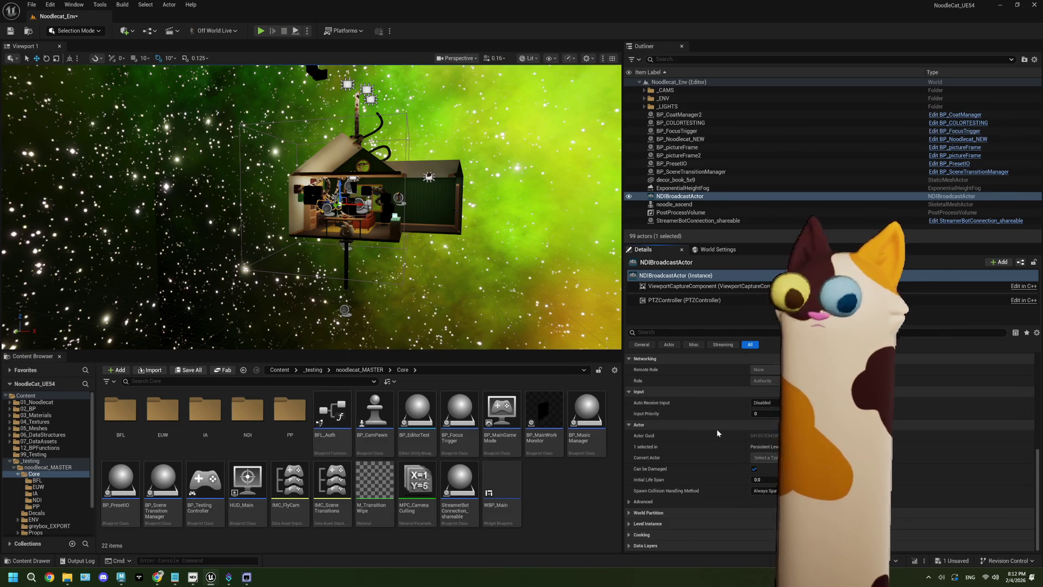
pyautogui.moveTo(624, 425); pyautogui.dragTo(565, 407)
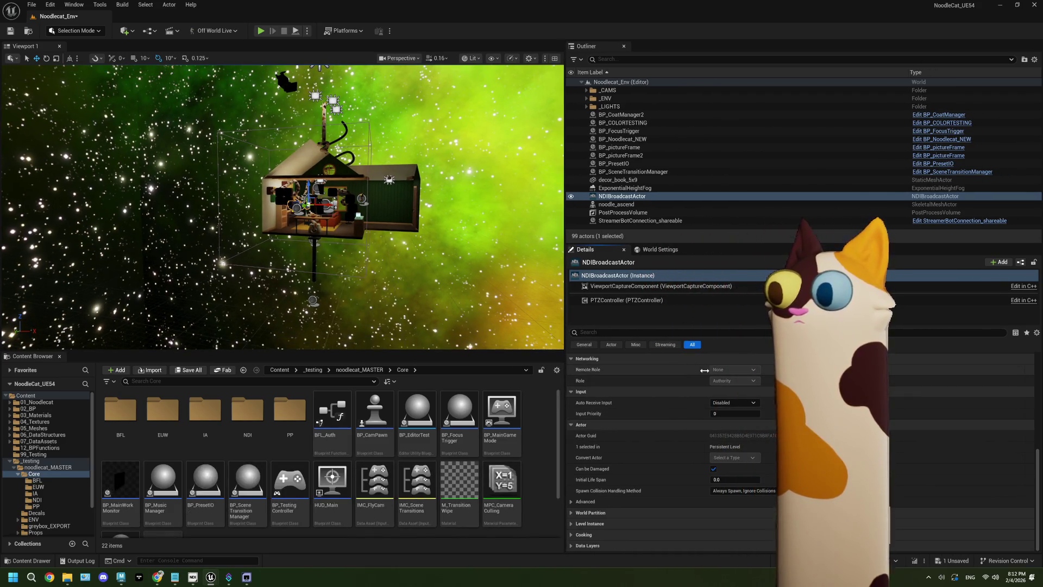
pyautogui.moveTo(703, 370); pyautogui.dragTo(637, 394)
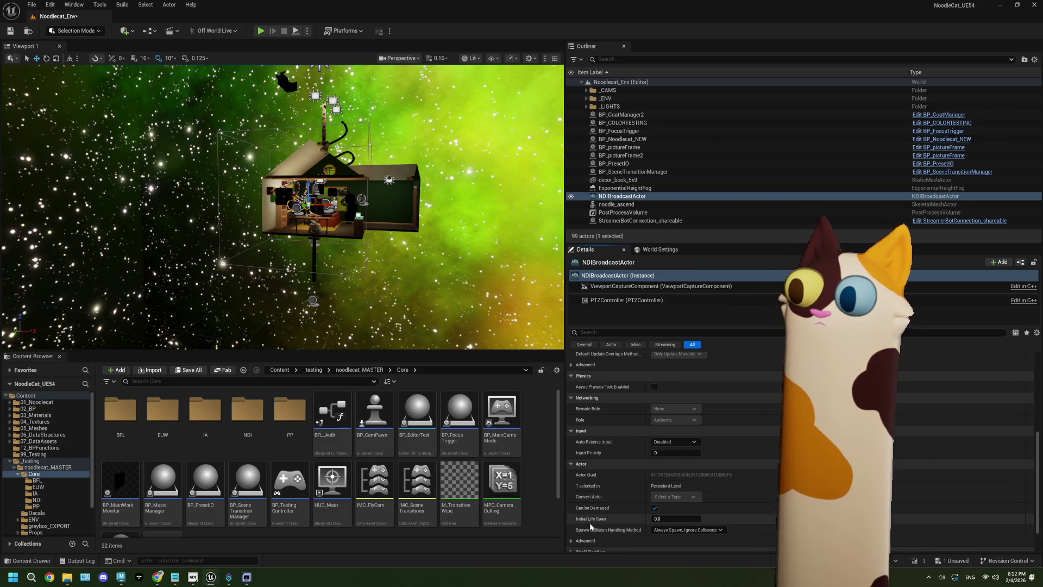
pyautogui.click(579, 546)
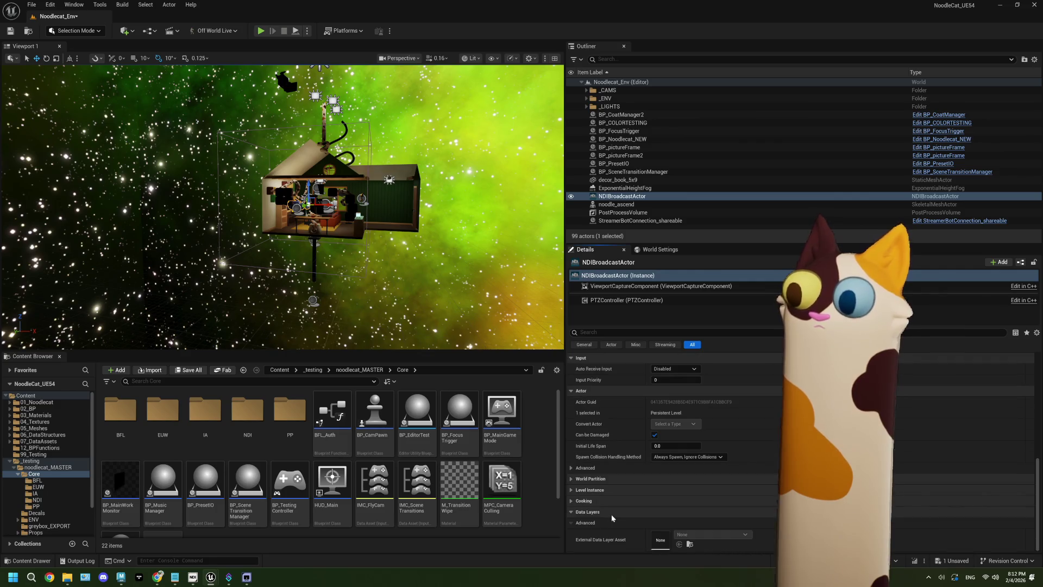
pyautogui.scroll(-10, 581, 530)
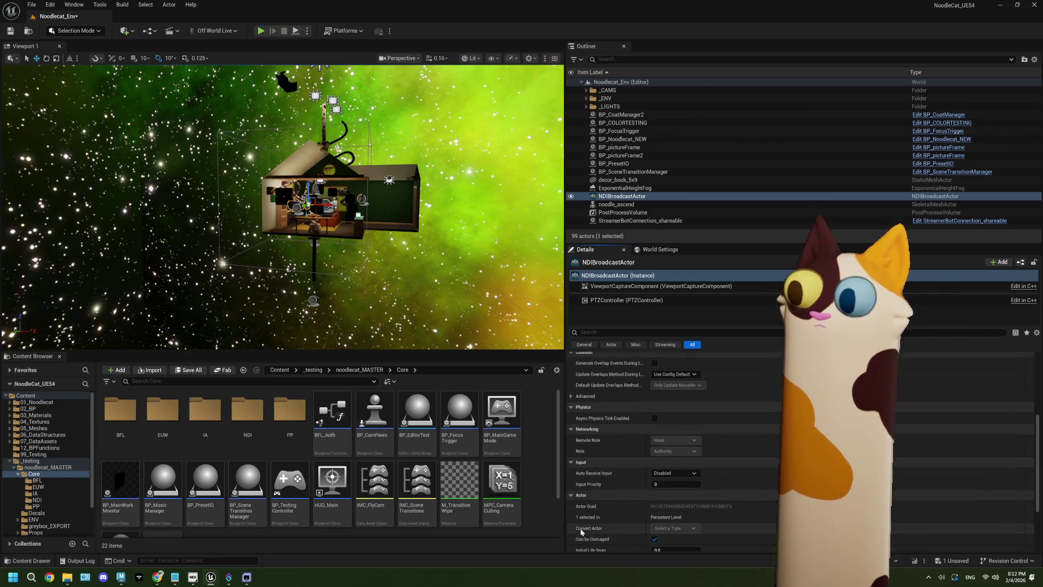
pyautogui.scroll(3, 581, 533)
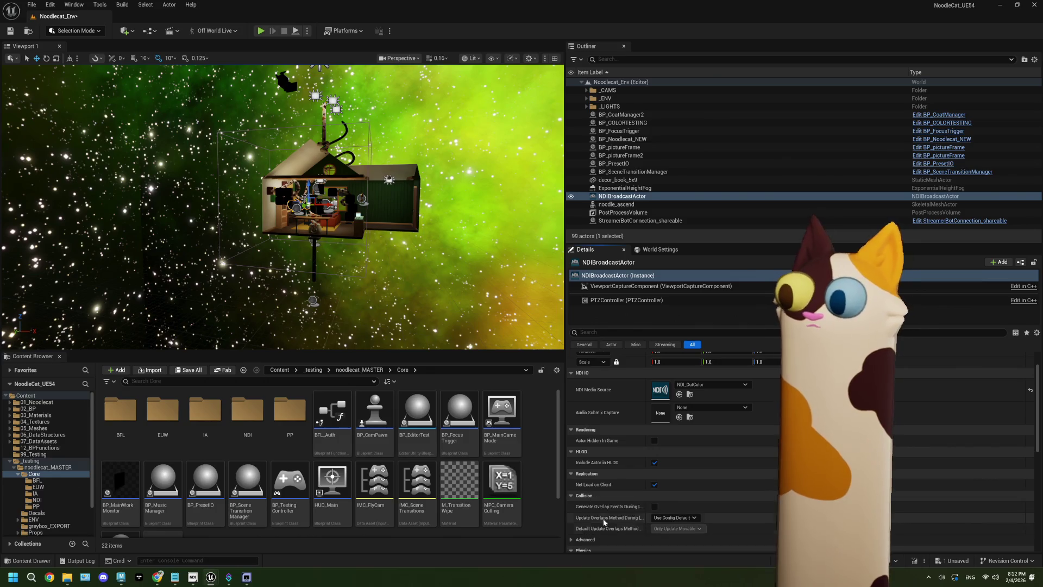
pyautogui.scroll(-3, 604, 518)
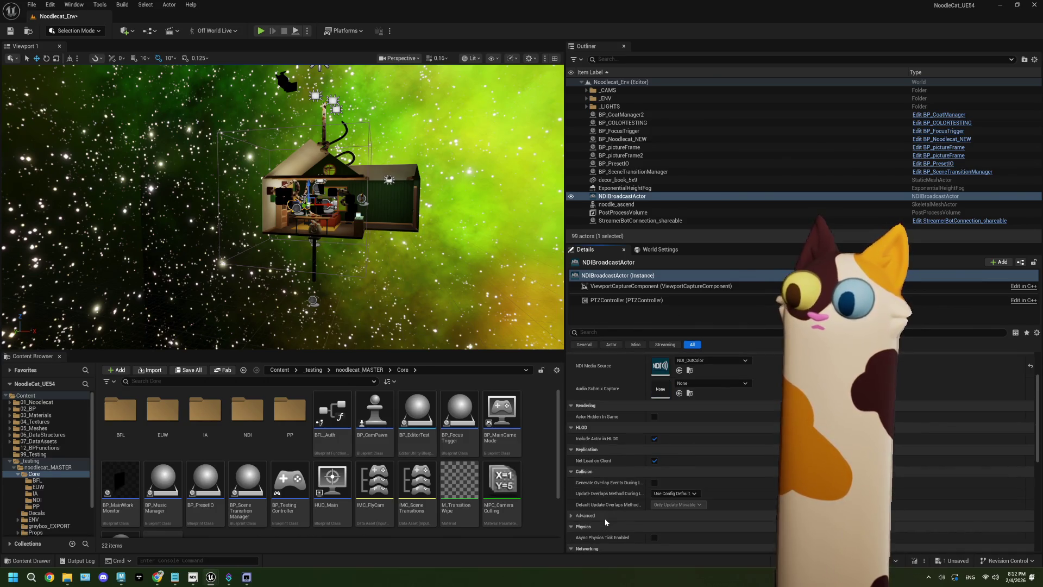
pyautogui.scroll(-5, 633, 441)
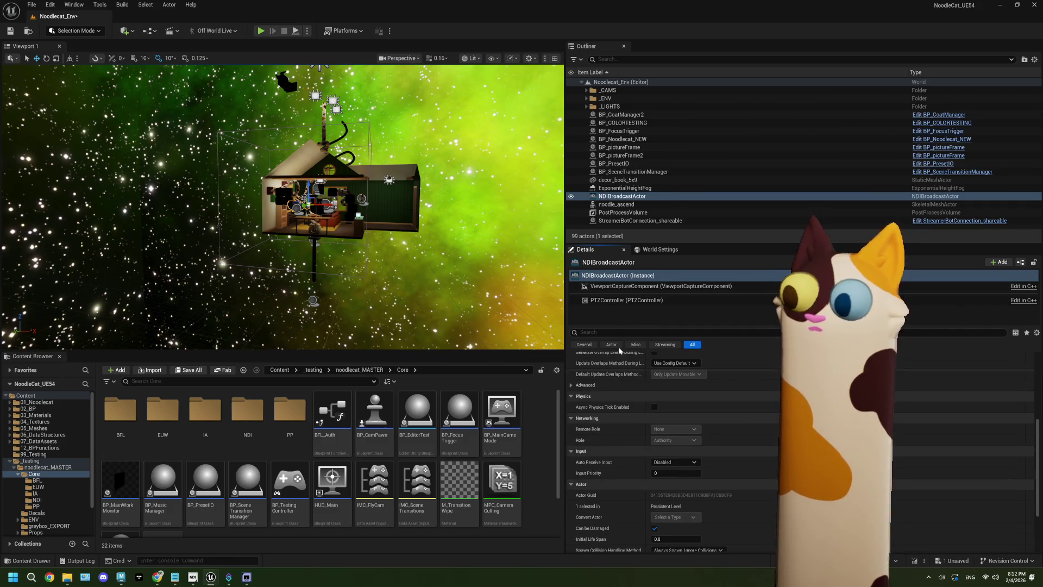
# Step: Set the ViewportCaptureComponent's Primitive Render Mode to Render Scene Primitives (Legacy)
pyautogui.click(625, 286)
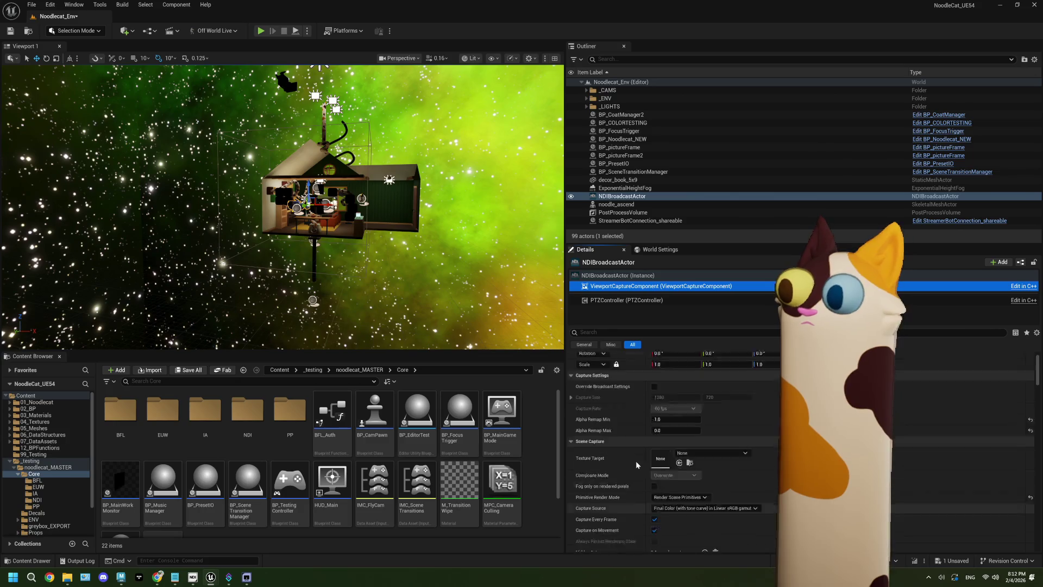
pyautogui.scroll(8, 636, 464)
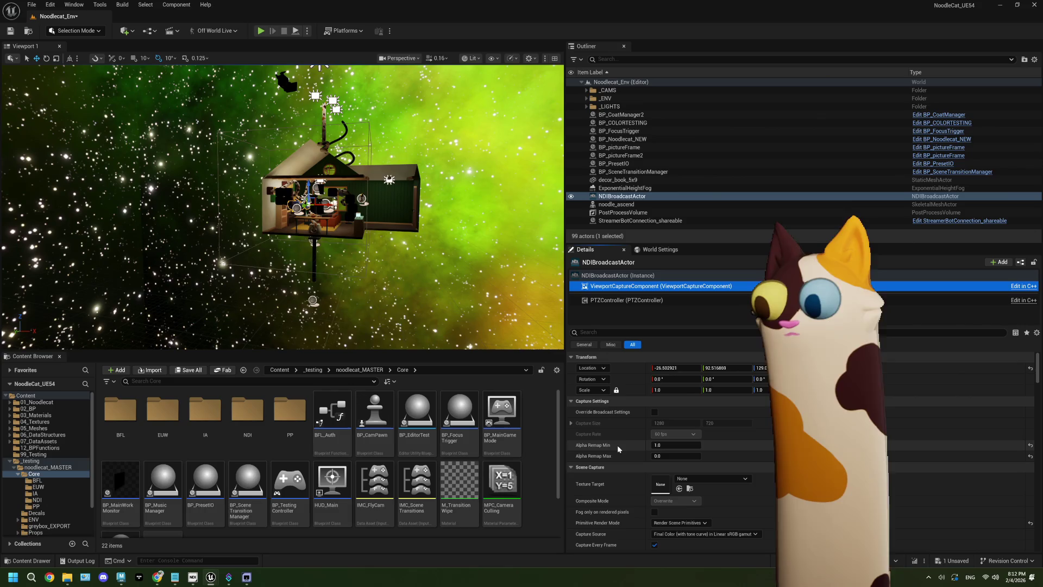
pyautogui.scroll(-4, 617, 445)
pyautogui.scroll(-1, 615, 455)
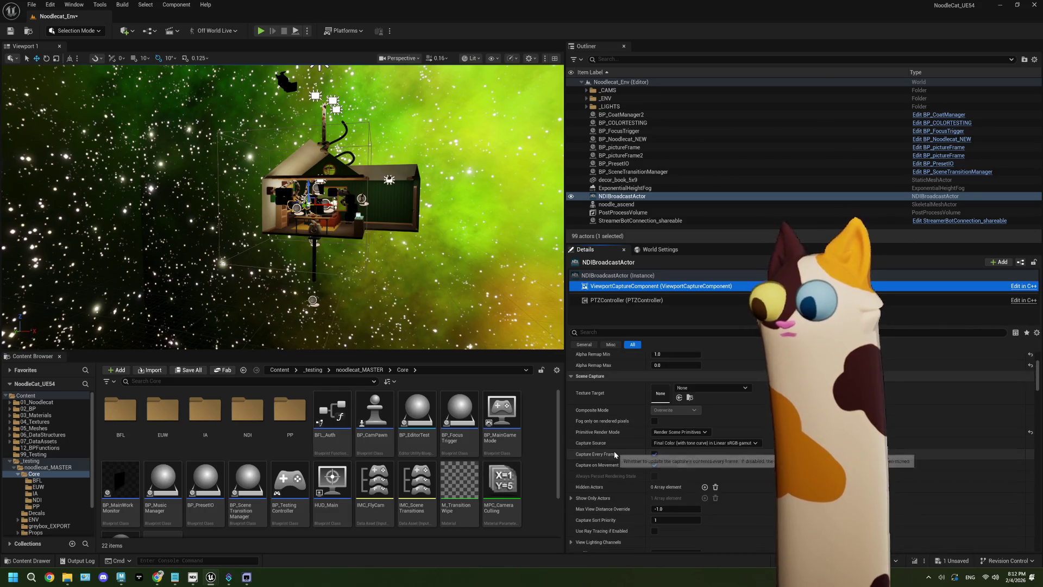
pyautogui.click(690, 432)
pyautogui.click(704, 440)
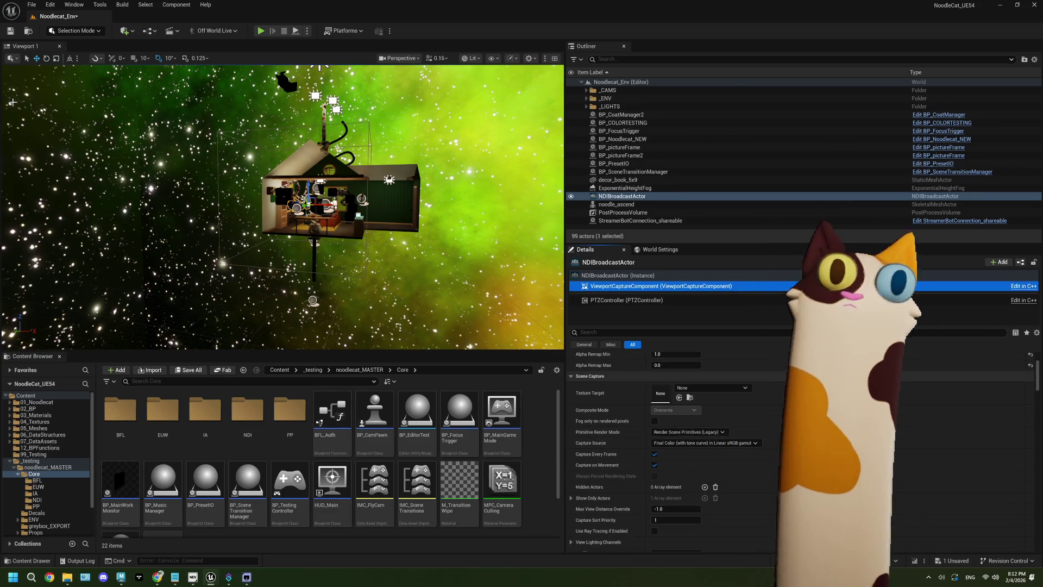
# Step: Run a play test, check the NoodlecatUE_Color stream viewer, and end it with Esc
pyautogui.click(261, 31)
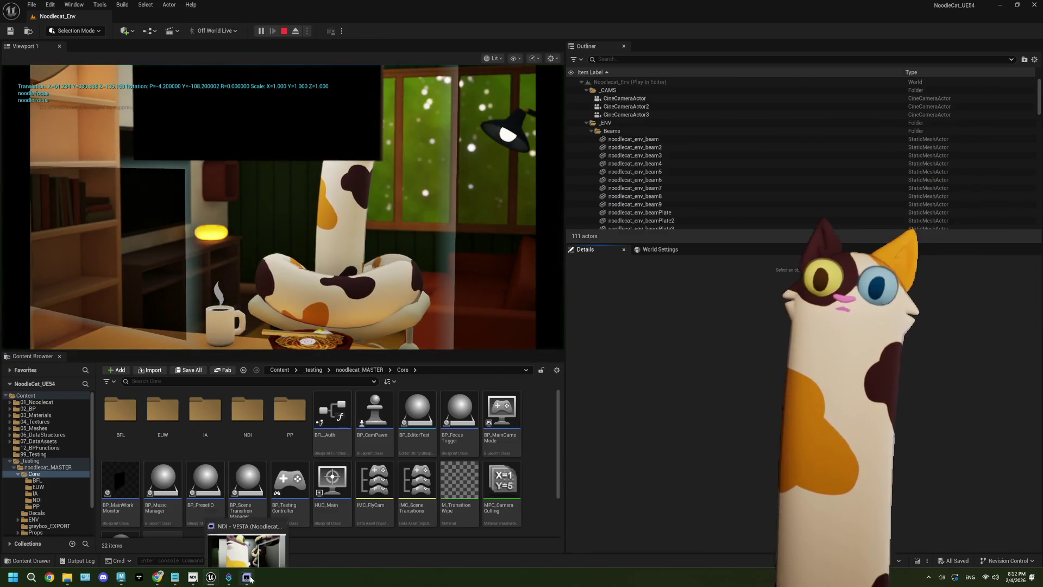
pyautogui.click(255, 575)
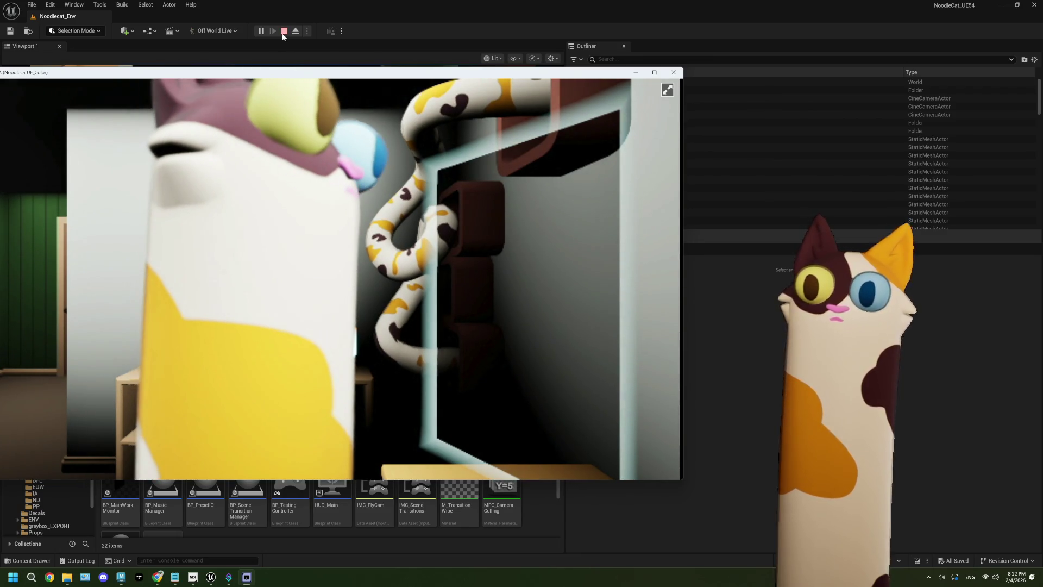
pyautogui.click(326, 54)
pyautogui.press('Escape')
# Step: Set the ViewportCaptureComponent's Capture Source to HDR final colour in linear working space
pyautogui.click(615, 287)
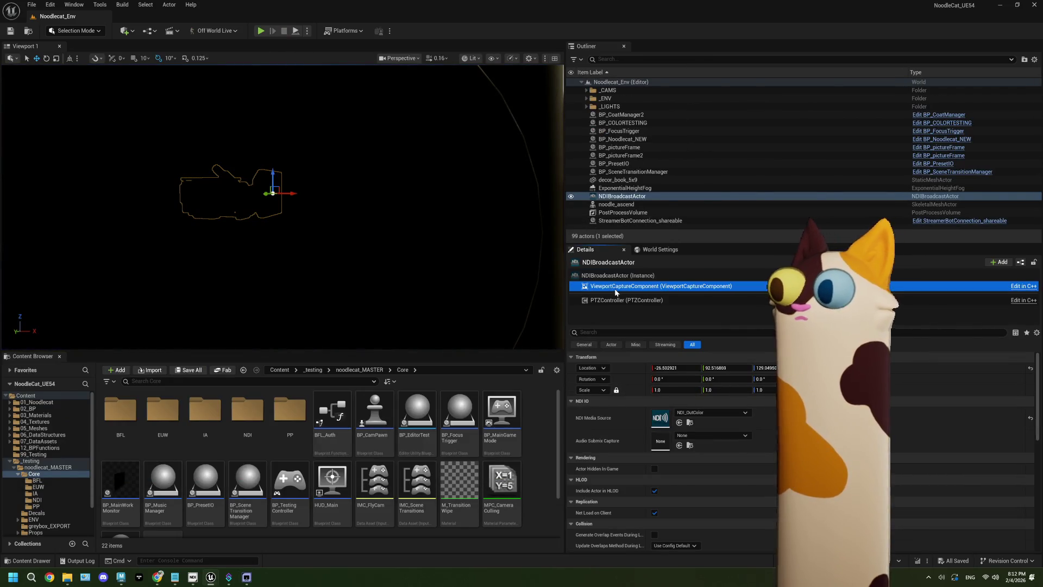
pyautogui.scroll(-2, 641, 454)
pyautogui.scroll(-1, 641, 459)
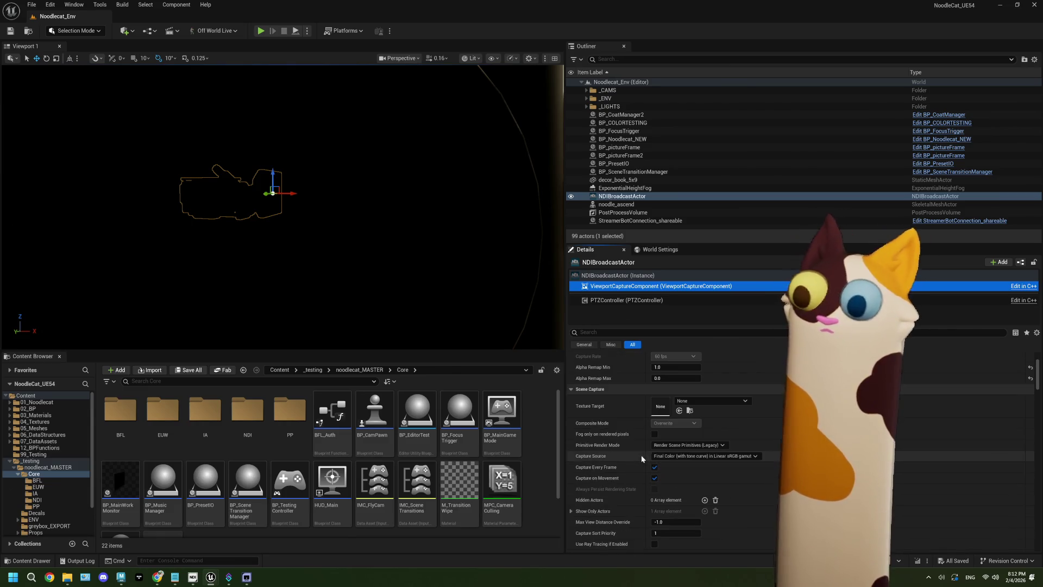
pyautogui.click(673, 455)
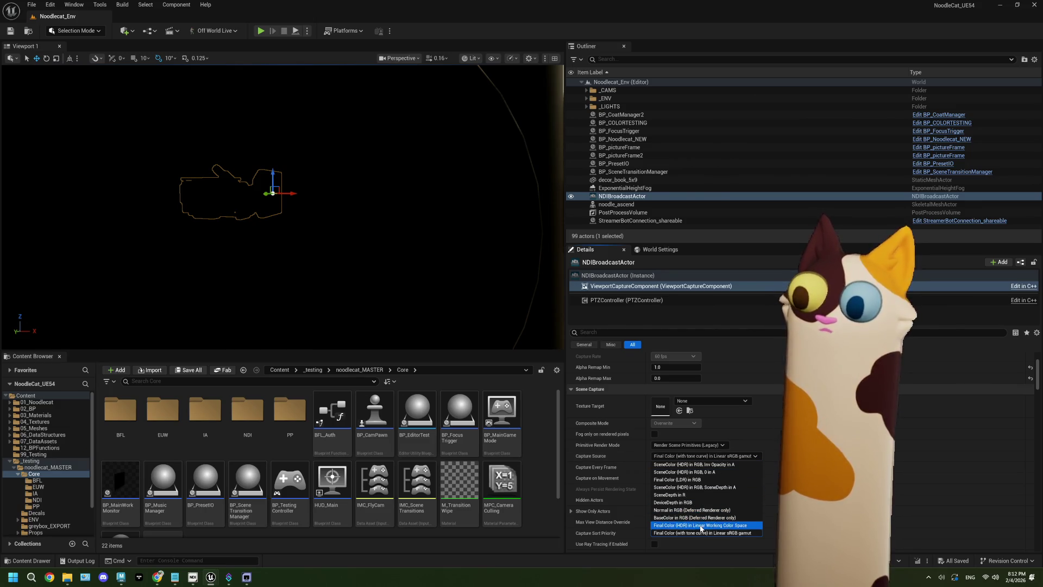
pyautogui.click(700, 525)
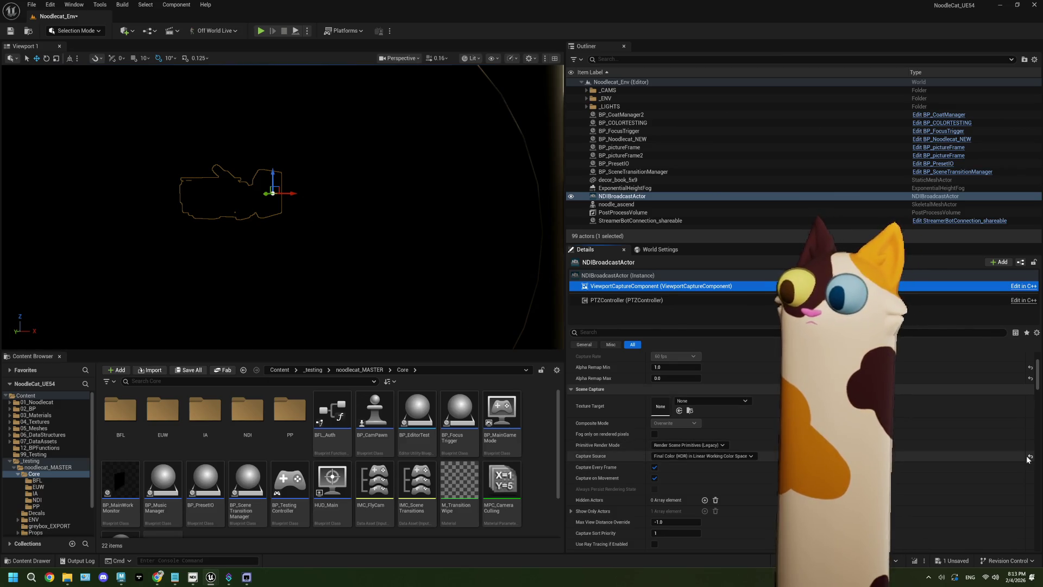
# Step: Tick Use Ray Tracing if Enabled on the viewport capture component
pyautogui.scroll(-2, 720, 472)
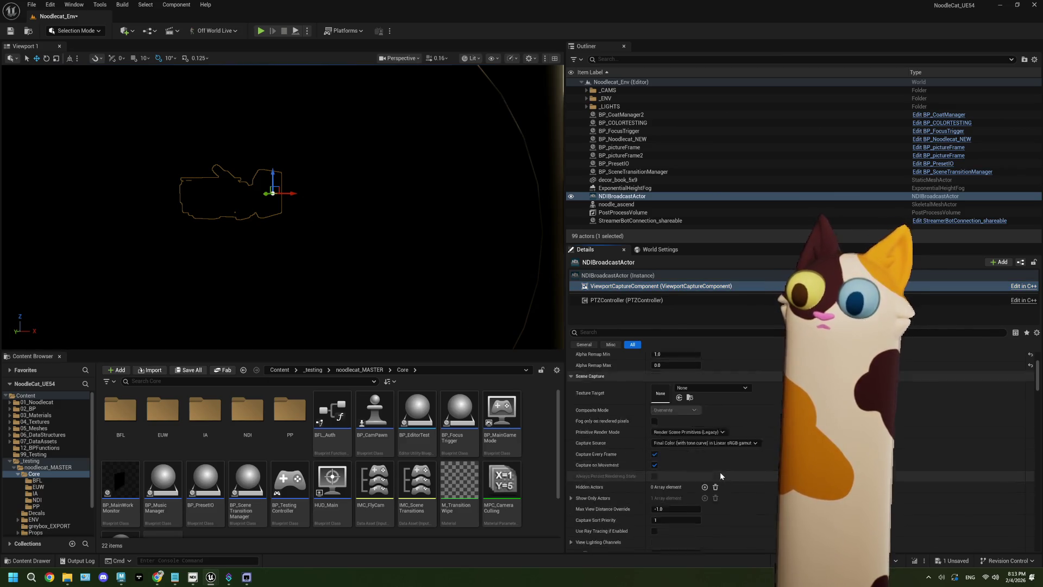
pyautogui.scroll(-2, 719, 471)
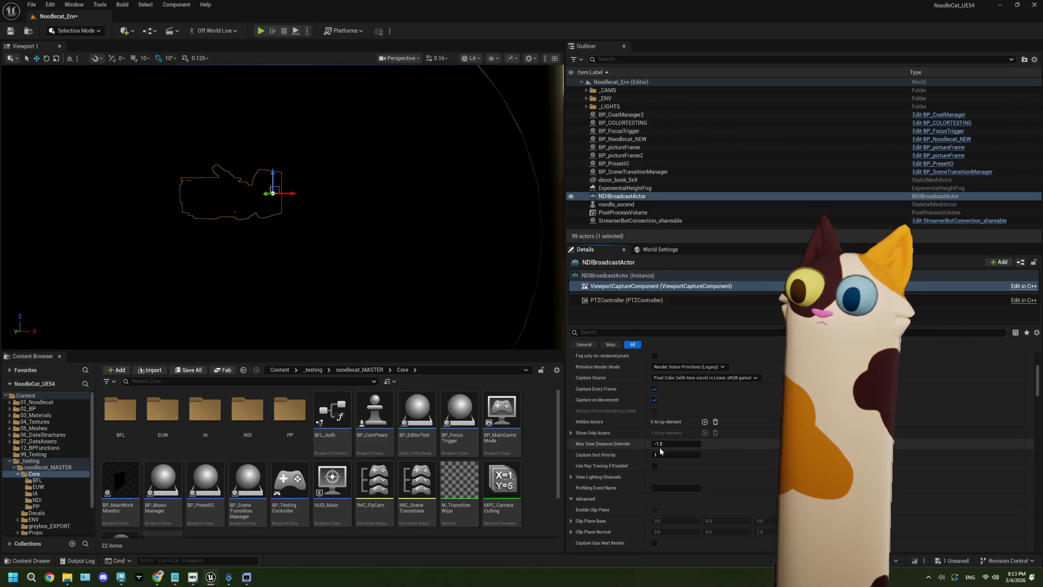
pyautogui.scroll(-1, 662, 460)
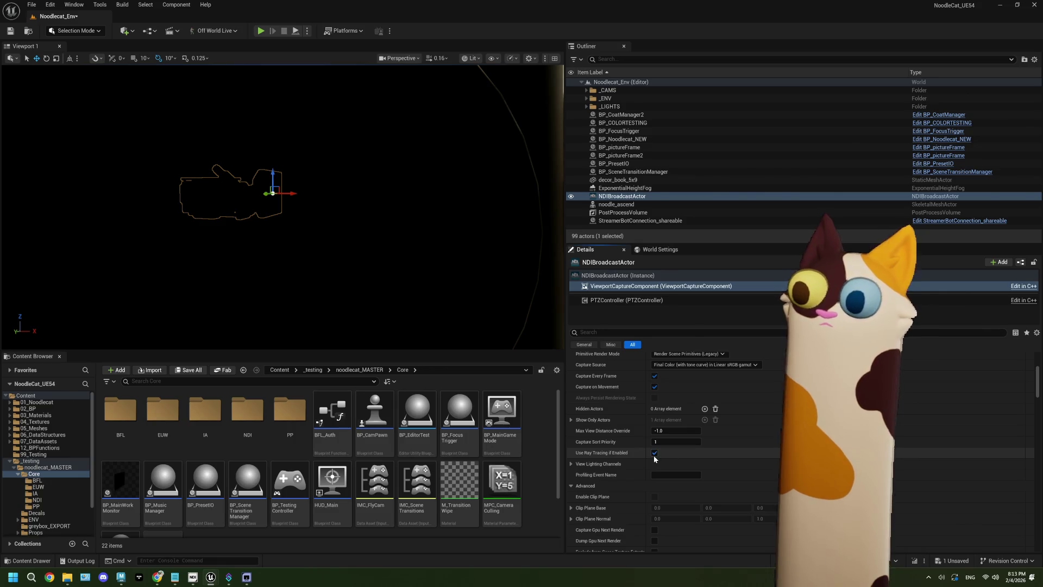
pyautogui.click(655, 454)
pyautogui.click(9, 33)
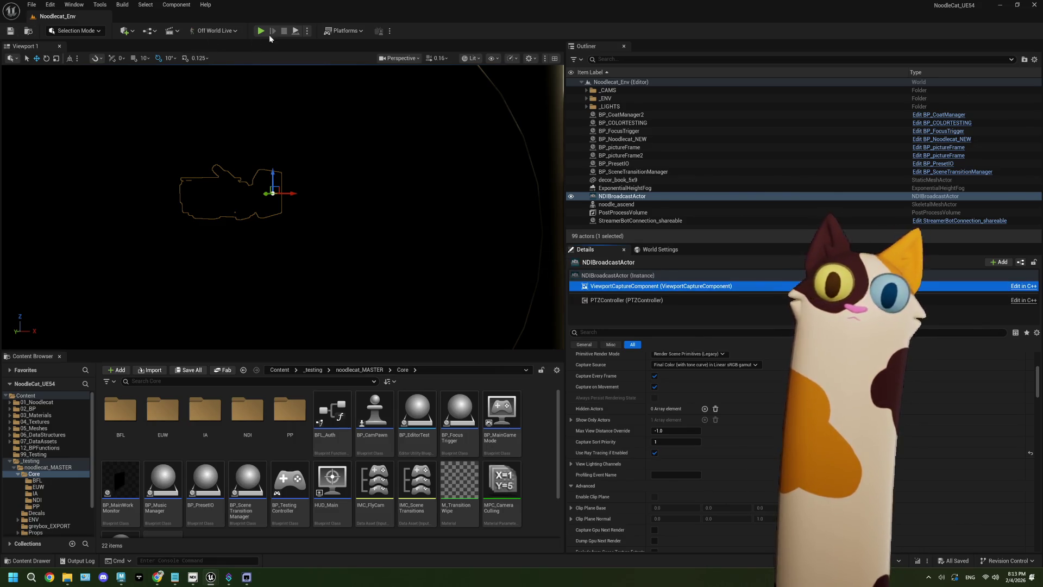
pyautogui.click(261, 31)
pyautogui.click(252, 583)
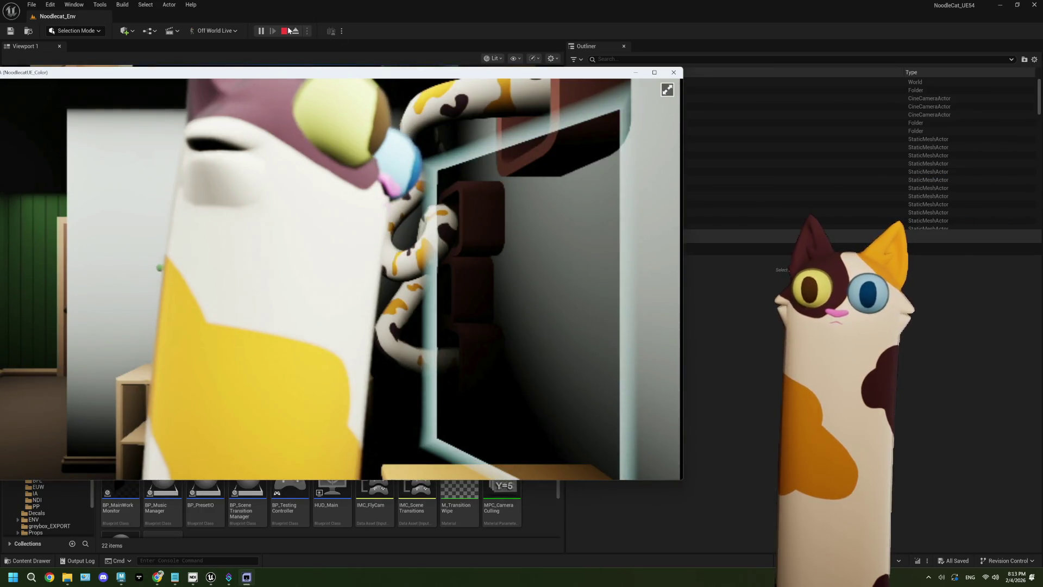
pyautogui.click(427, 161)
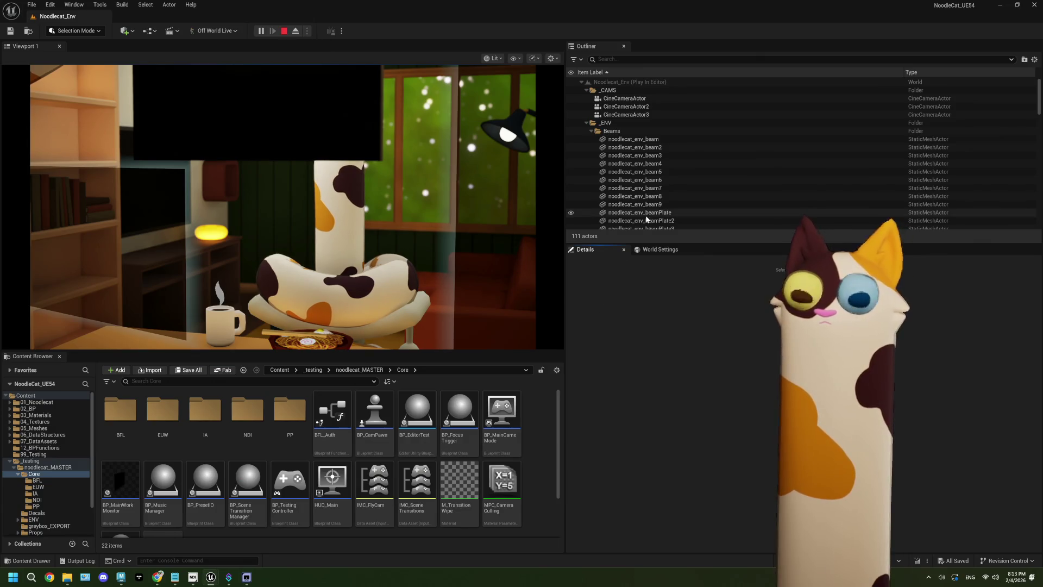
pyautogui.click(283, 32)
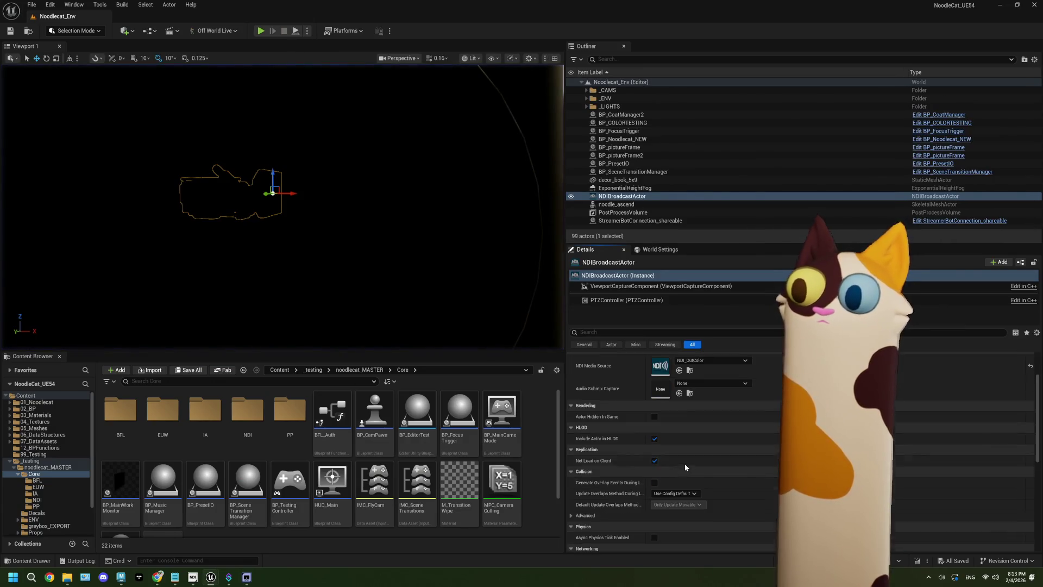
# Step: Select ViewportCaptureComponent and turn off Use Ray Tracing if Enabled
pyautogui.click(662, 286)
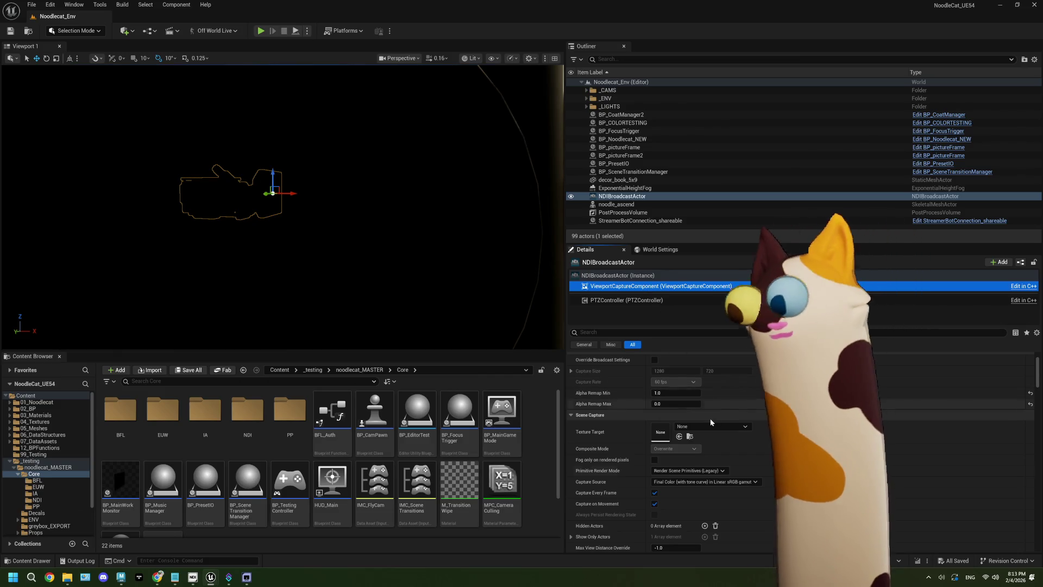
pyautogui.scroll(-5, 762, 536)
pyautogui.scroll(-1, 762, 530)
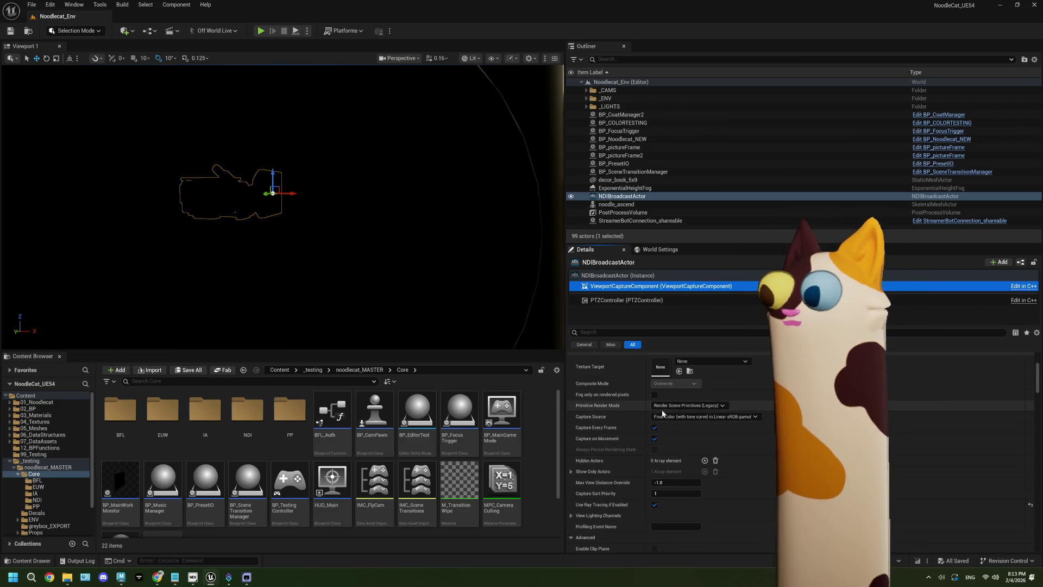
pyautogui.click(654, 504)
# Step: Scroll through the Post Process Volume, Camera, Rendering and Show Flags sections
pyautogui.scroll(-3, 686, 502)
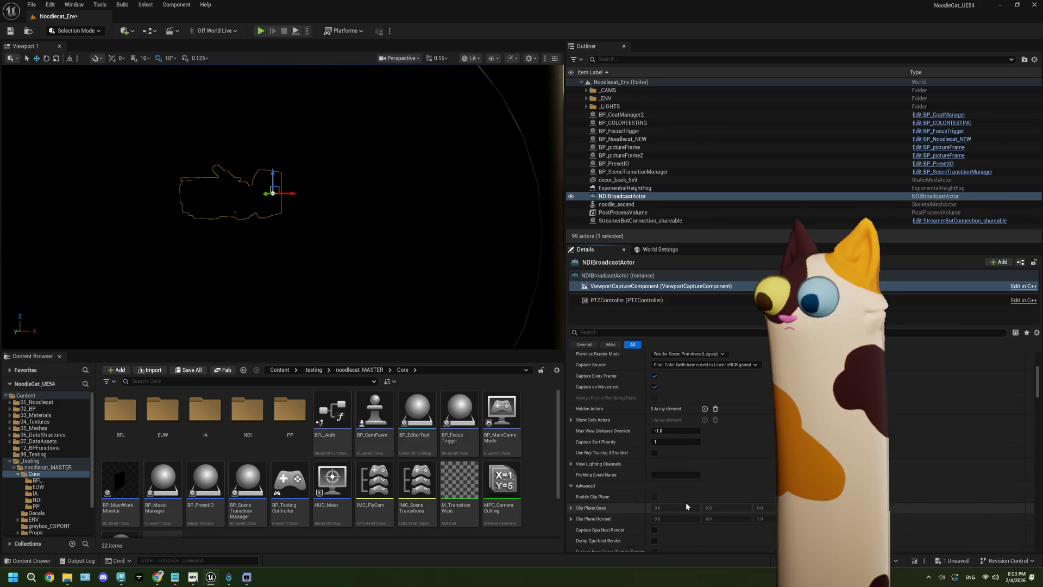
pyautogui.scroll(-2, 677, 472)
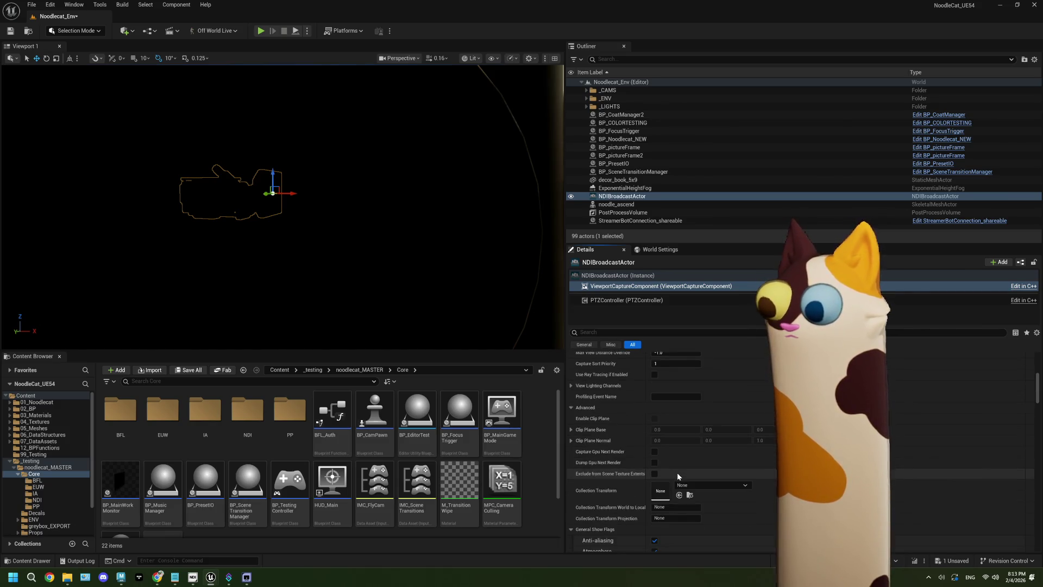
pyautogui.scroll(-4, 677, 472)
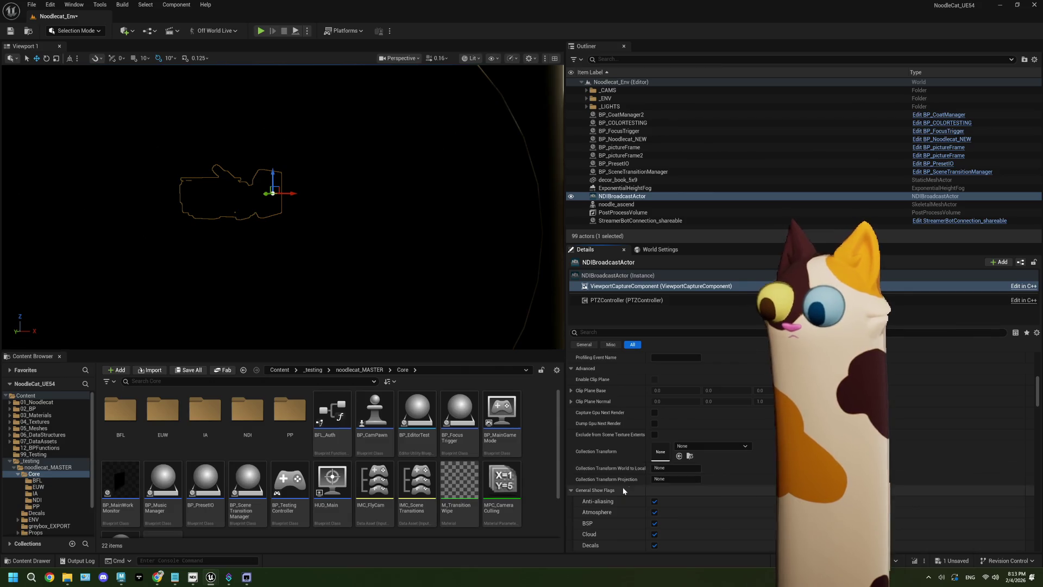
pyautogui.scroll(-2, 623, 488)
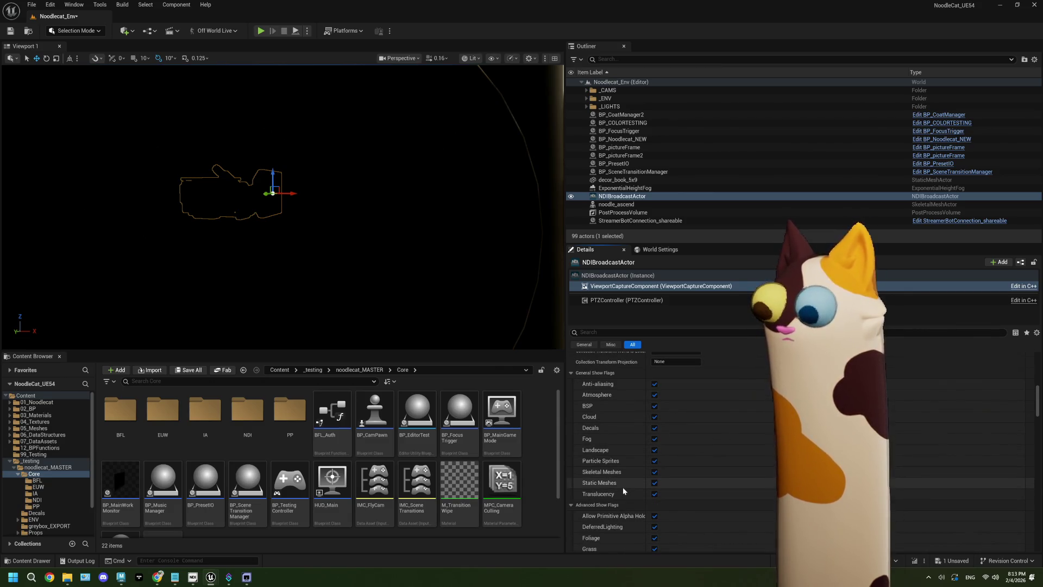
pyautogui.scroll(-3, 622, 491)
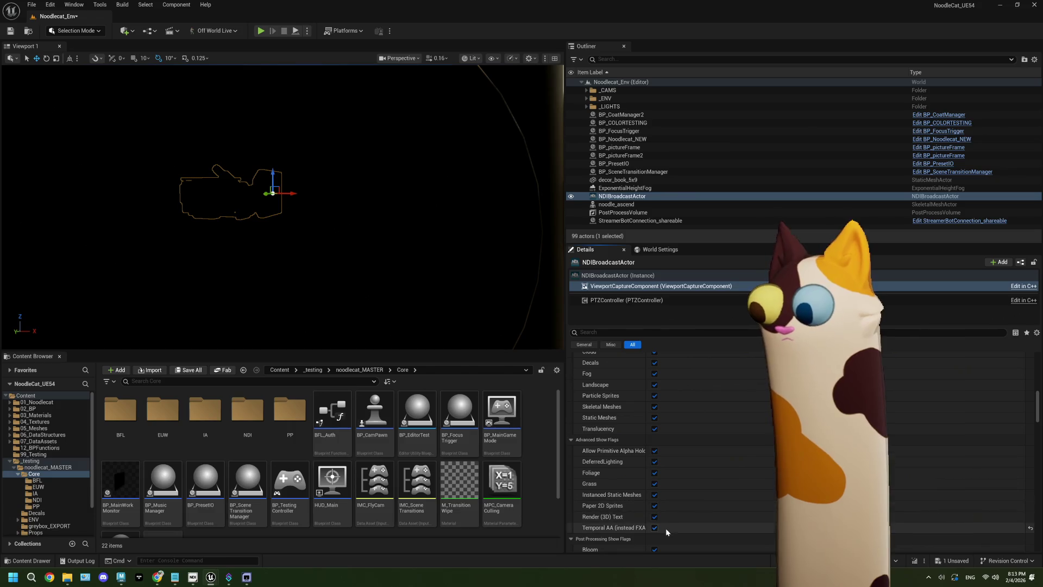
pyautogui.scroll(-10, 620, 504)
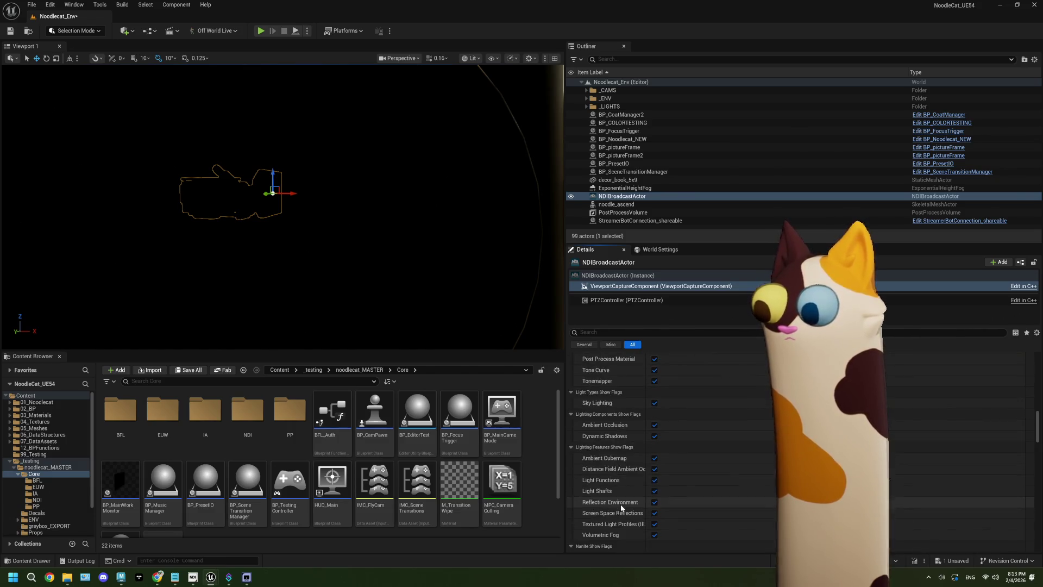
pyautogui.scroll(-4, 620, 504)
pyautogui.scroll(-2, 620, 504)
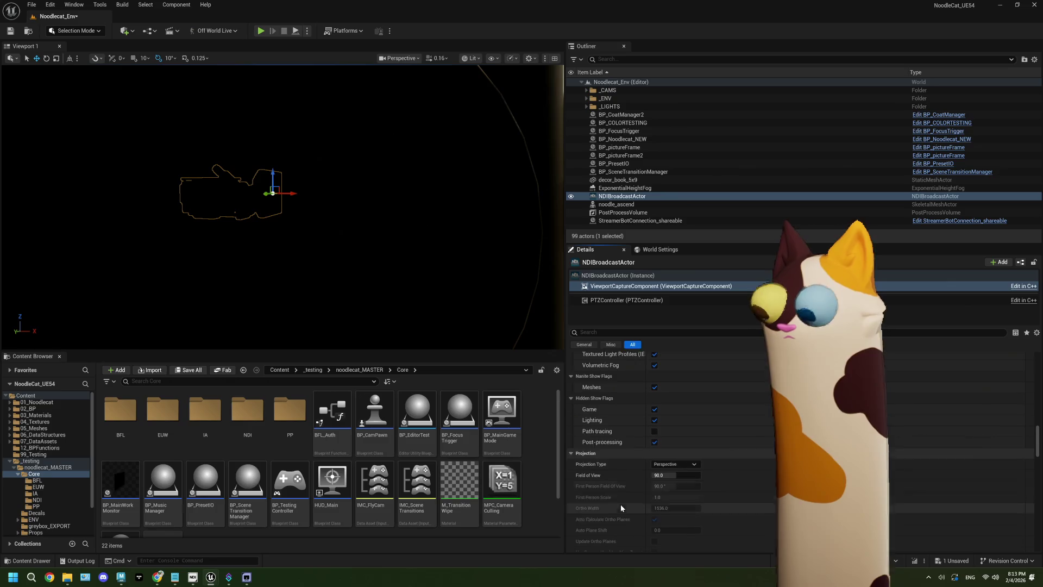
pyautogui.scroll(-2, 621, 504)
pyautogui.scroll(-2, 620, 504)
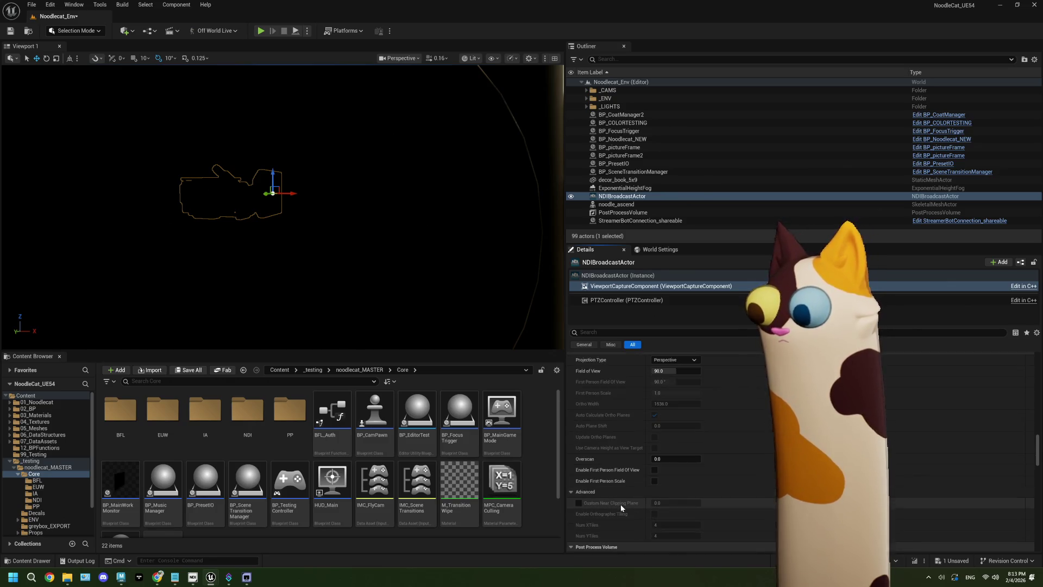
pyautogui.scroll(-3, 620, 504)
pyautogui.scroll(-2, 620, 504)
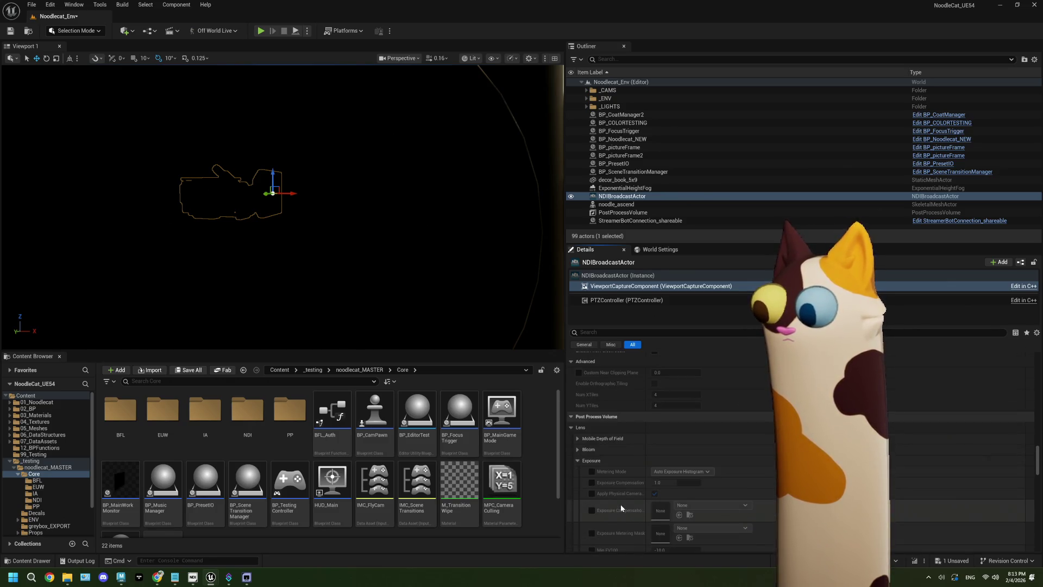
pyautogui.scroll(-2, 621, 507)
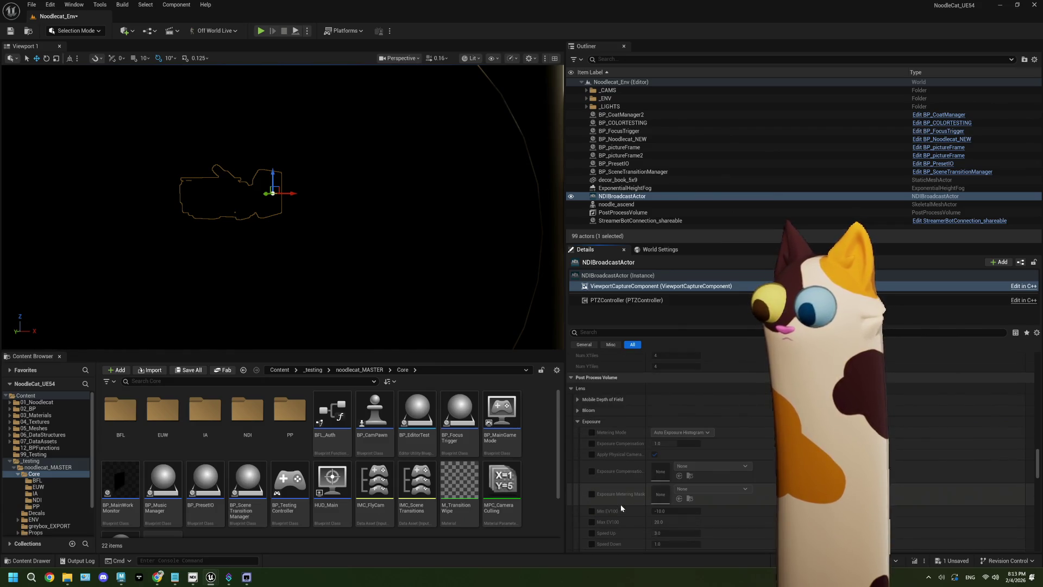
pyautogui.scroll(-2, 621, 507)
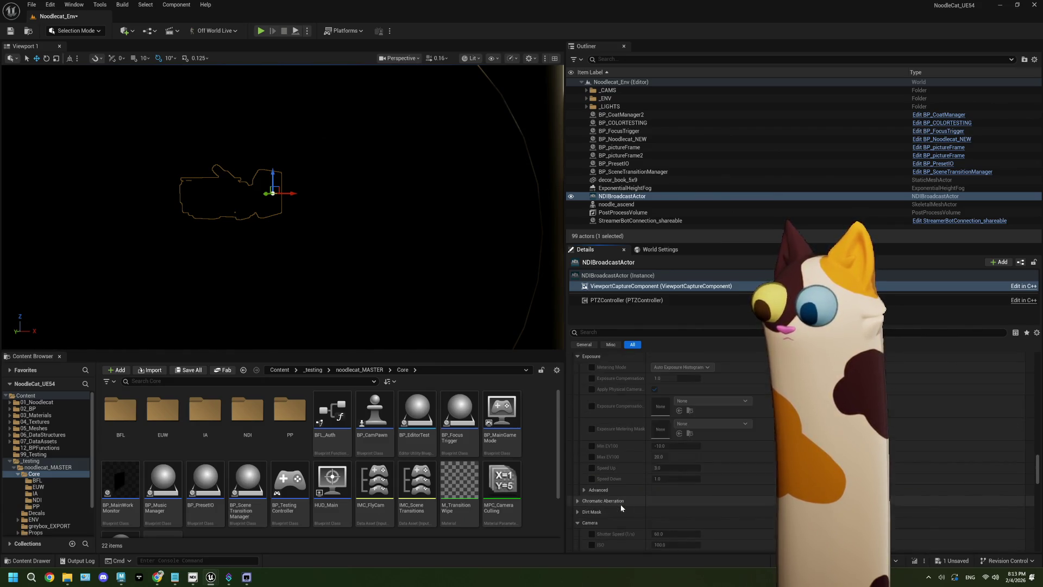
pyautogui.scroll(-3, 621, 507)
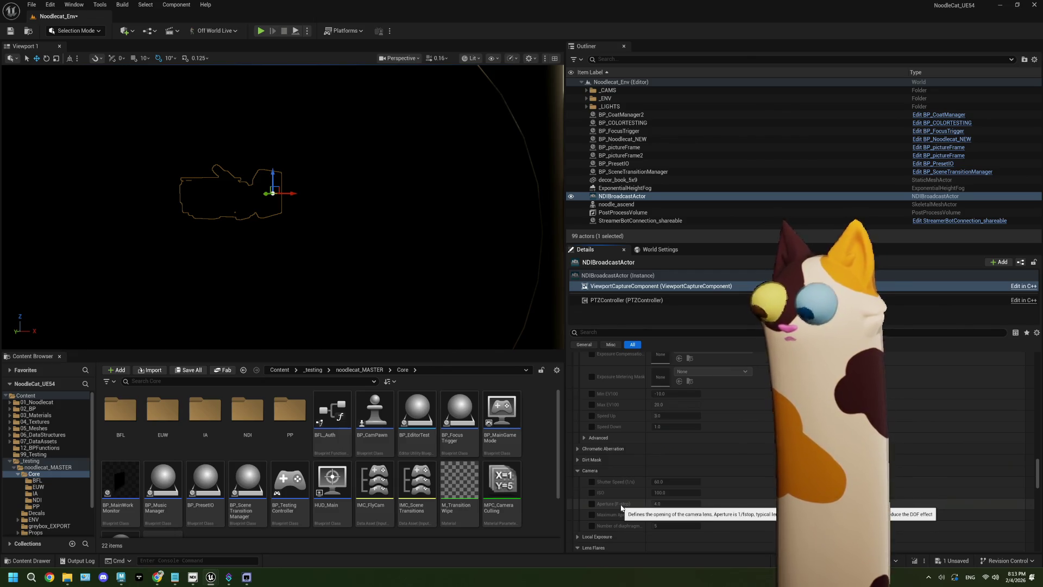
pyautogui.scroll(-5, 621, 507)
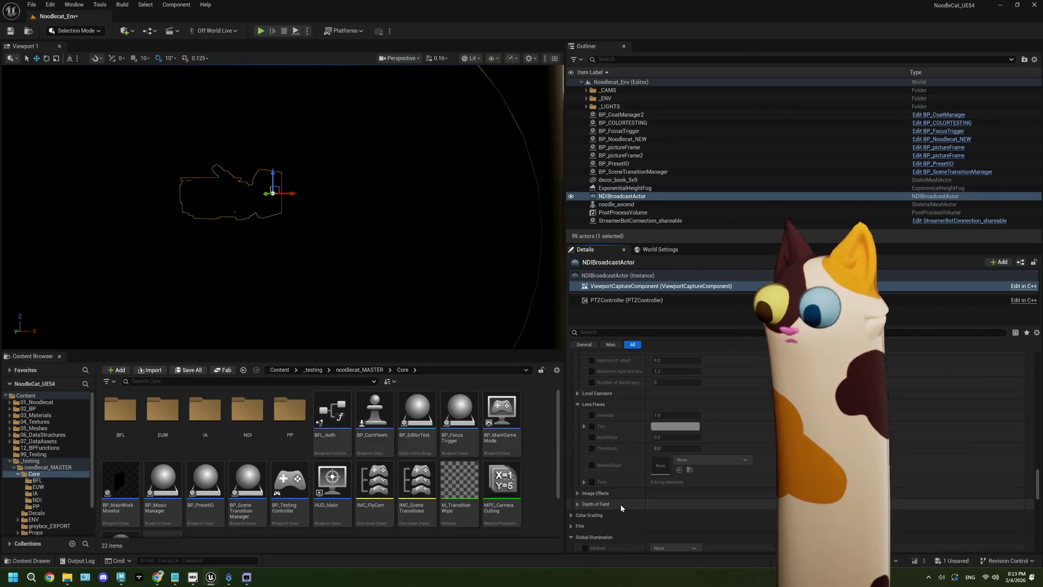
pyautogui.scroll(-20, 620, 504)
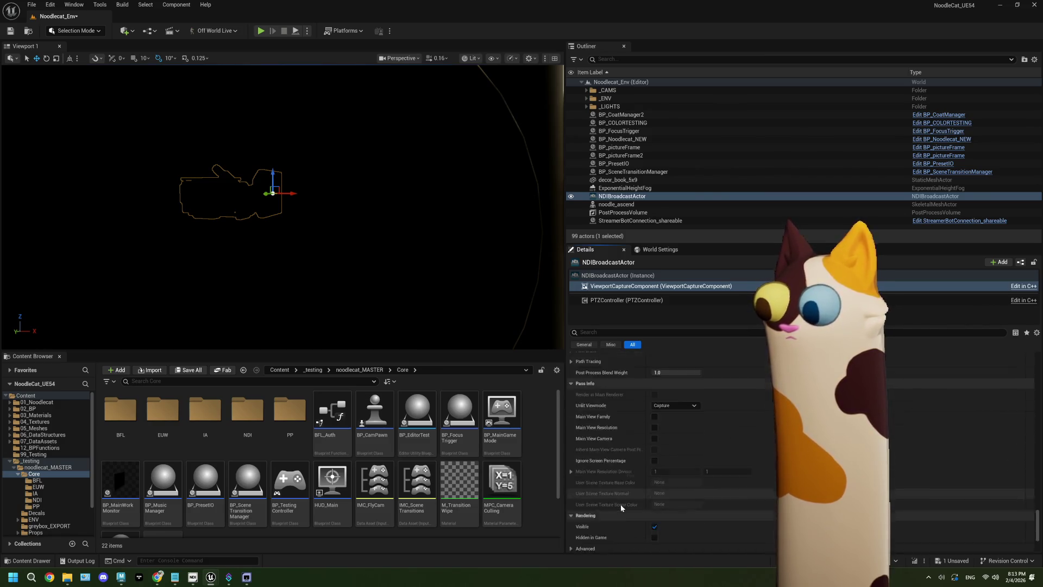
pyautogui.scroll(5, 620, 504)
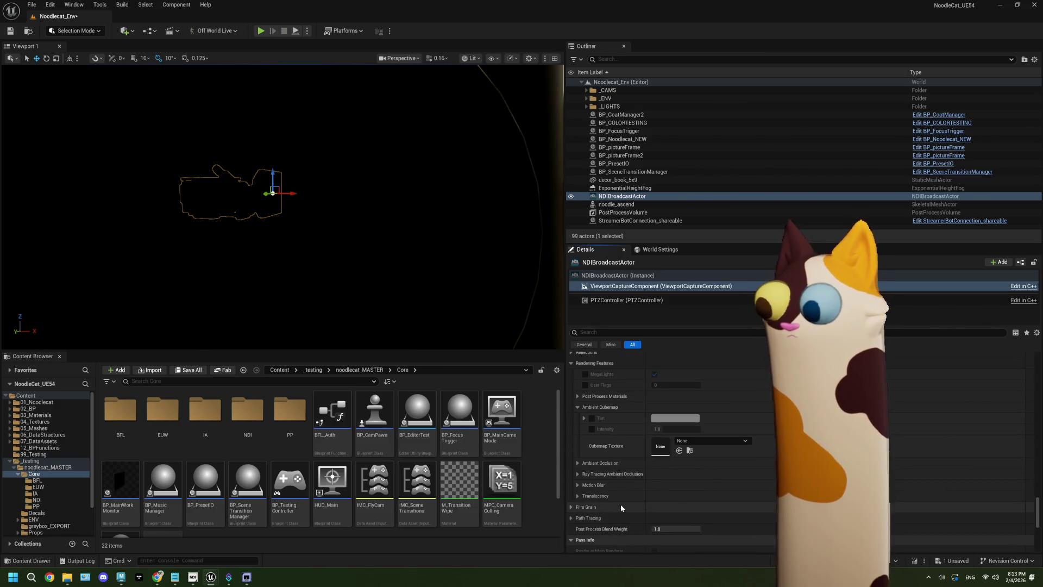
pyautogui.scroll(-6, 620, 504)
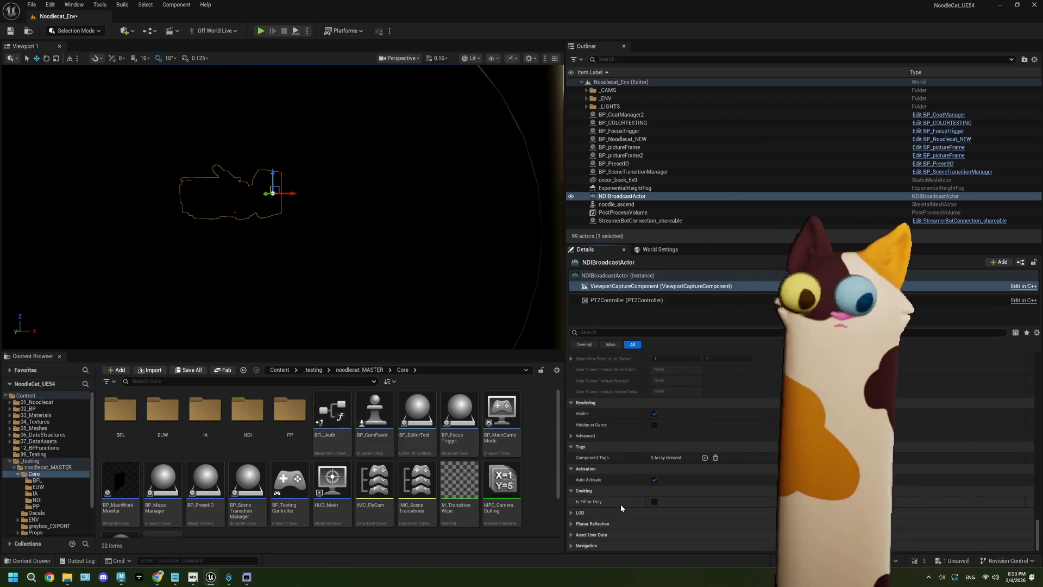
pyautogui.scroll(10, 621, 506)
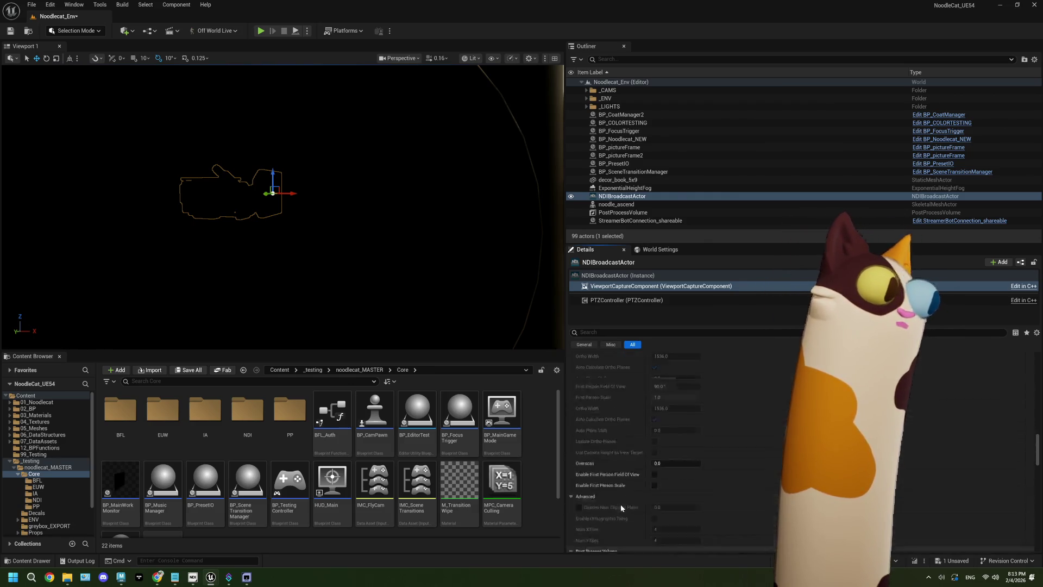
# Step: Play the level, restore the editor to check the NDI video window, stop, and re-maximize
pyautogui.click(261, 31)
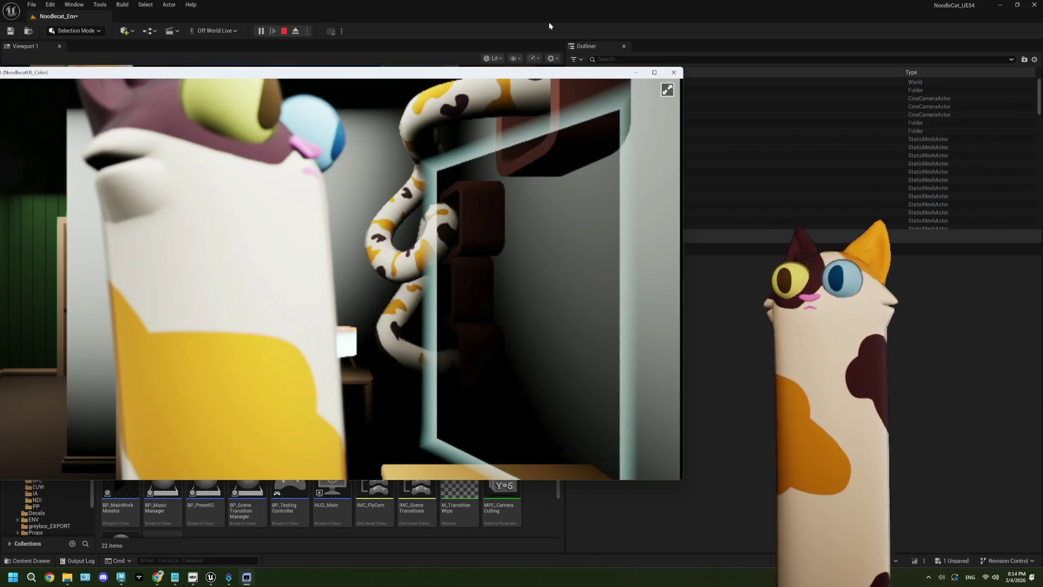
pyautogui.moveTo(549, 22); pyautogui.dragTo(735, 99)
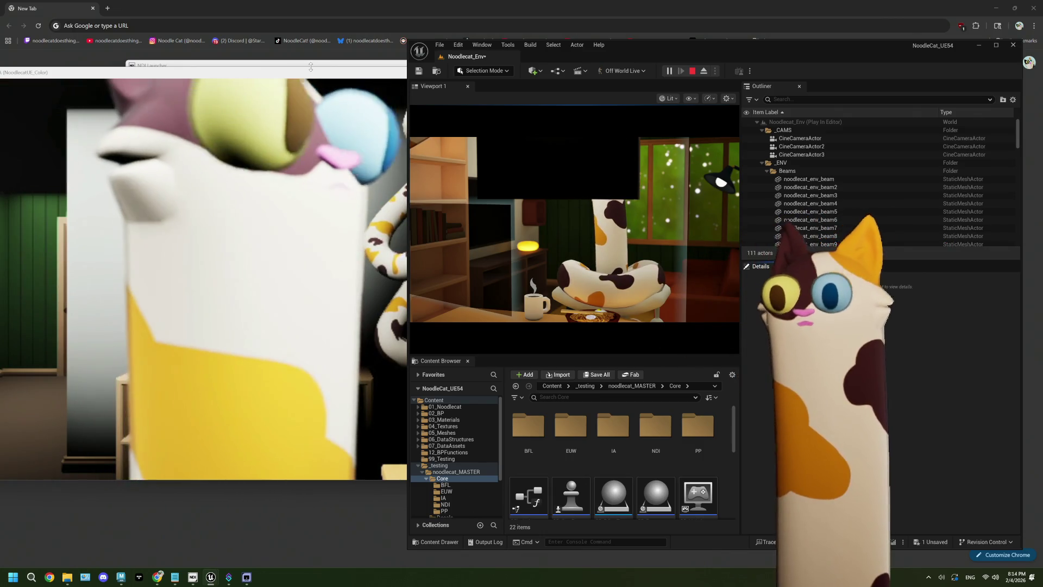
pyautogui.click(310, 72)
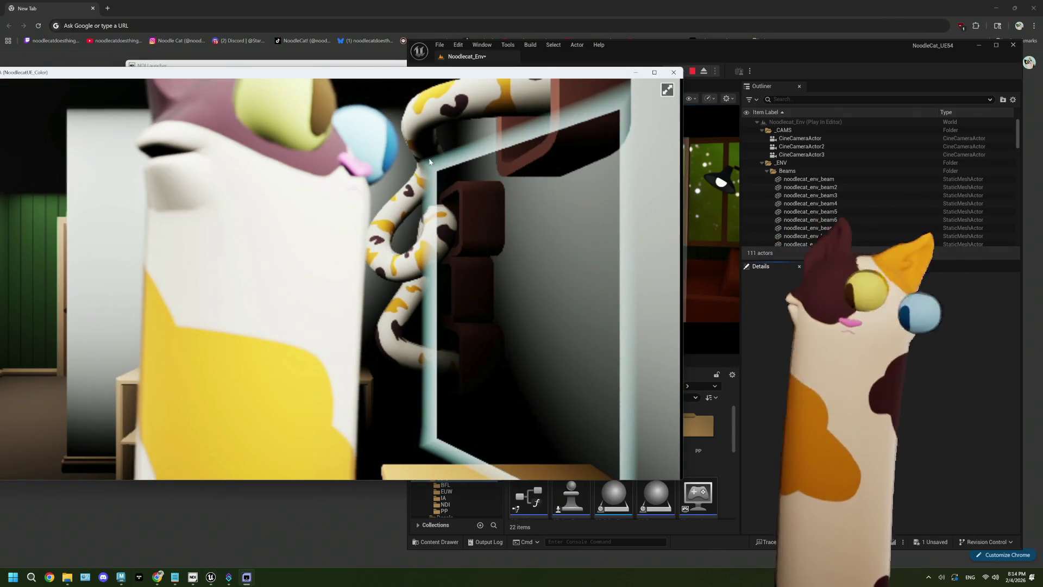
pyautogui.click(701, 214)
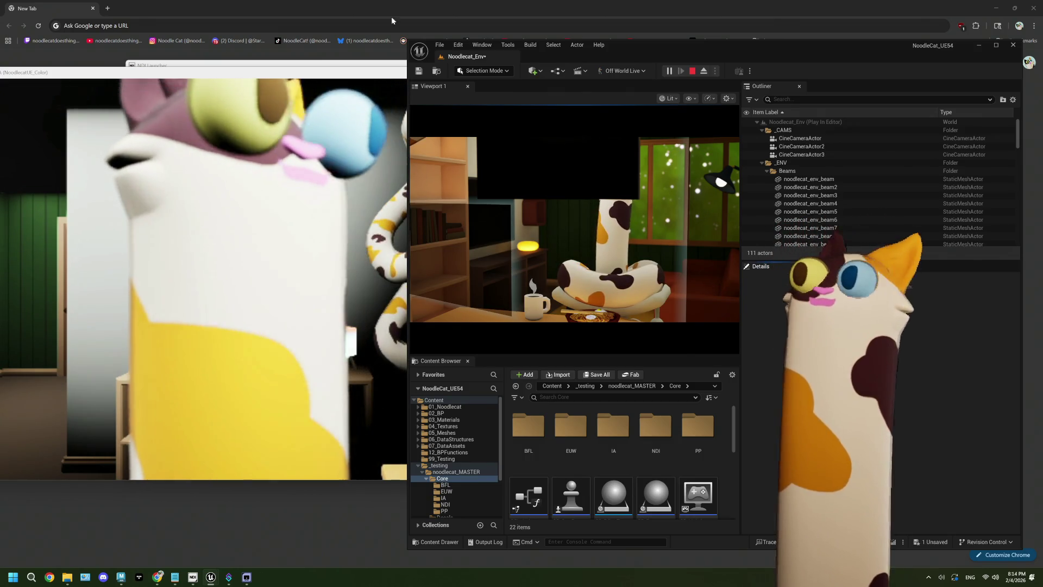
pyautogui.click(692, 72)
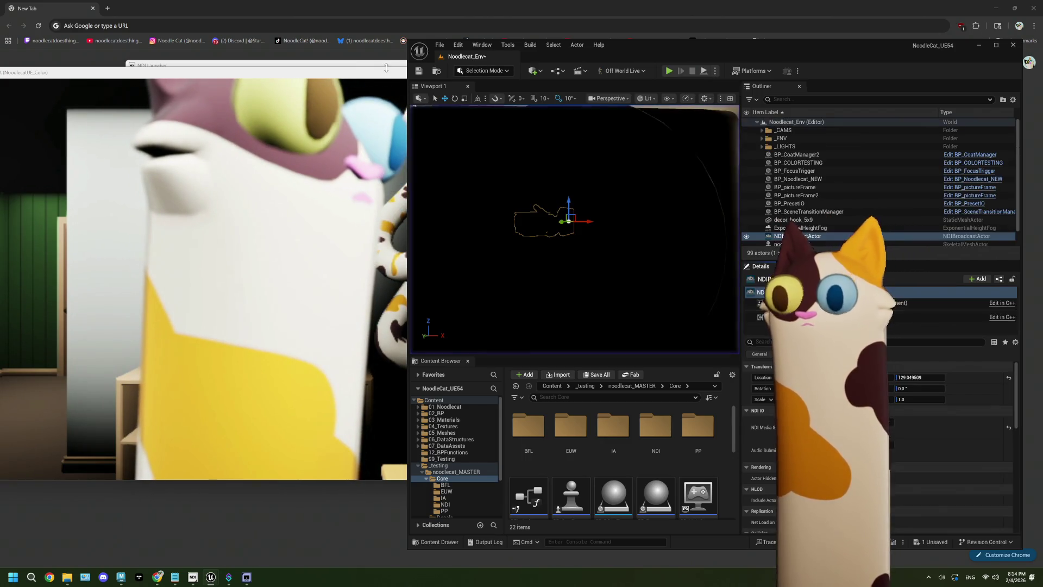
pyautogui.click(995, 44)
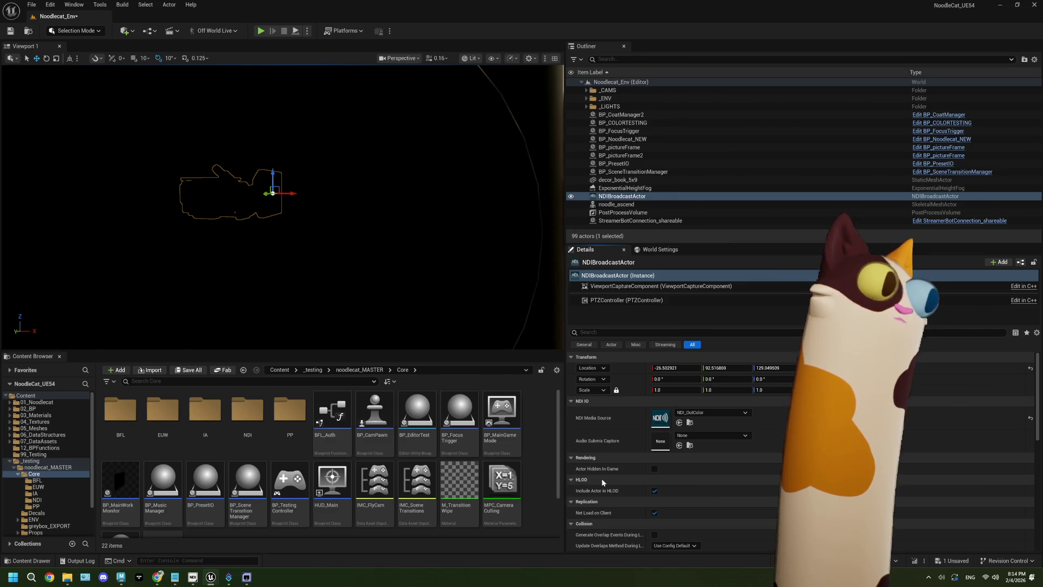
# Step: Review the ViewportCaptureComponent's settings, briefly expanding and collapsing View Lighting Channels
pyautogui.scroll(-2, 601, 480)
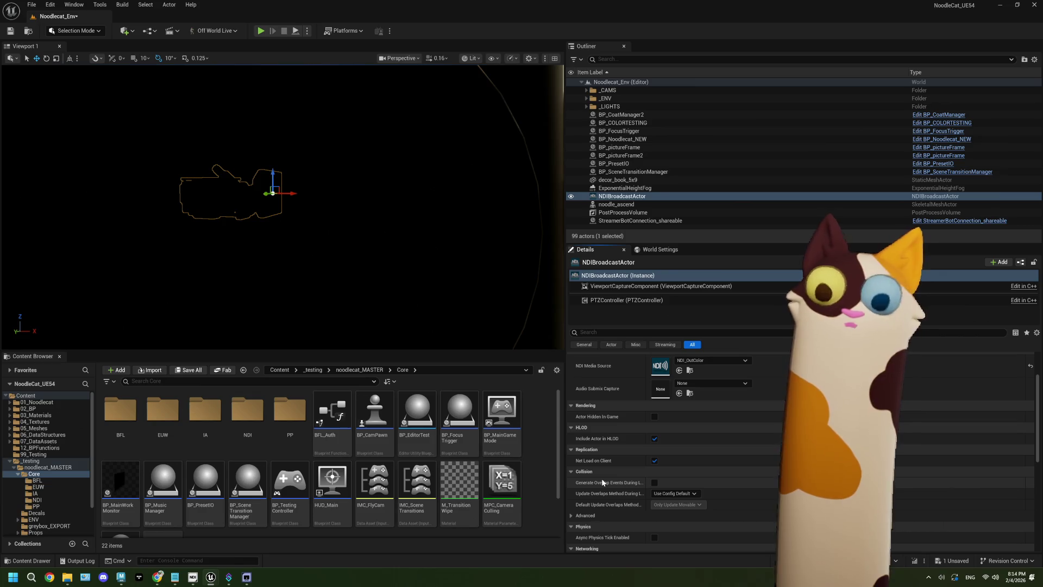
pyautogui.scroll(-7, 601, 481)
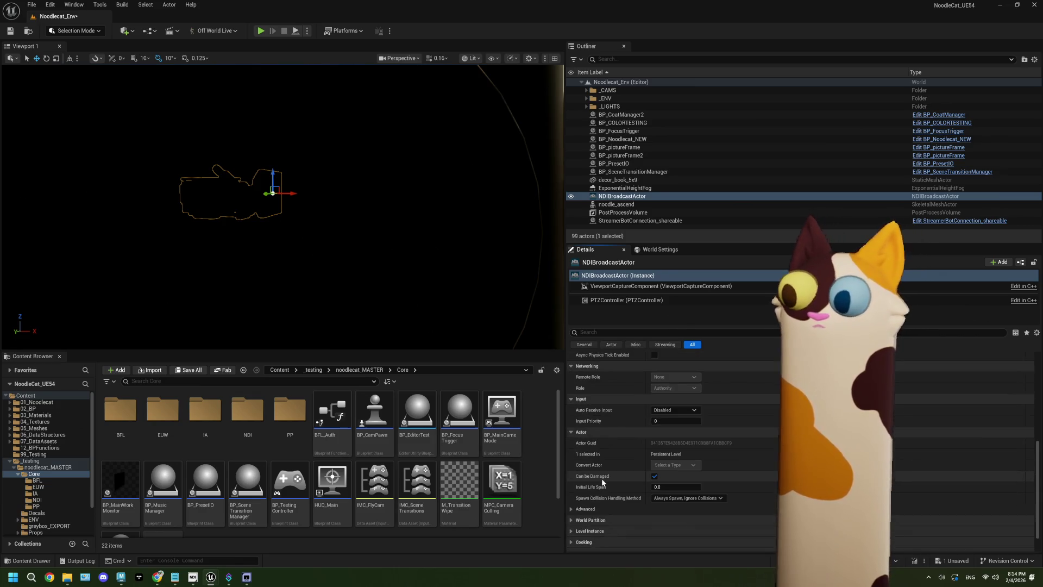
pyautogui.scroll(9, 602, 478)
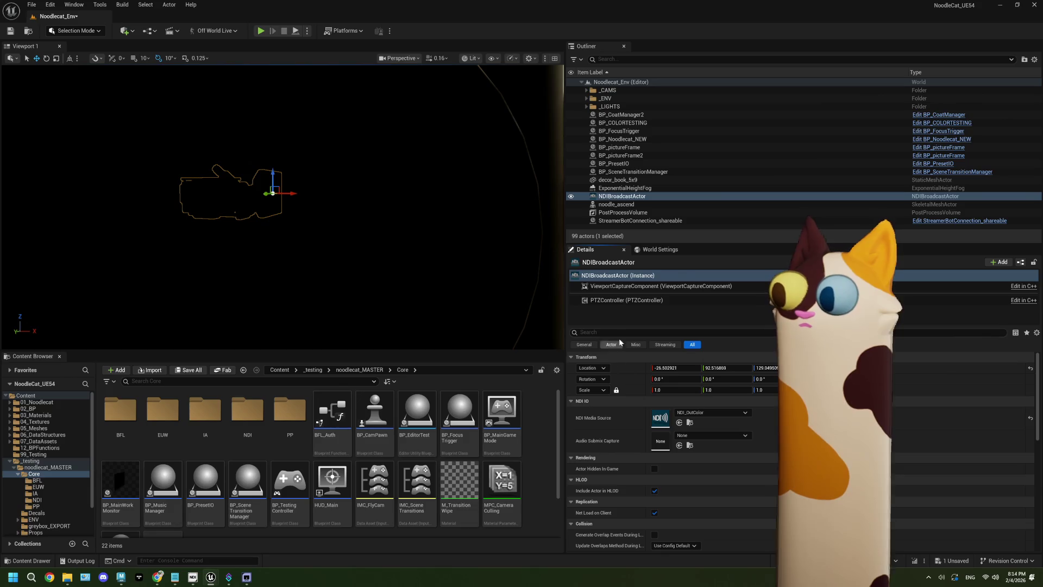
pyautogui.click(622, 287)
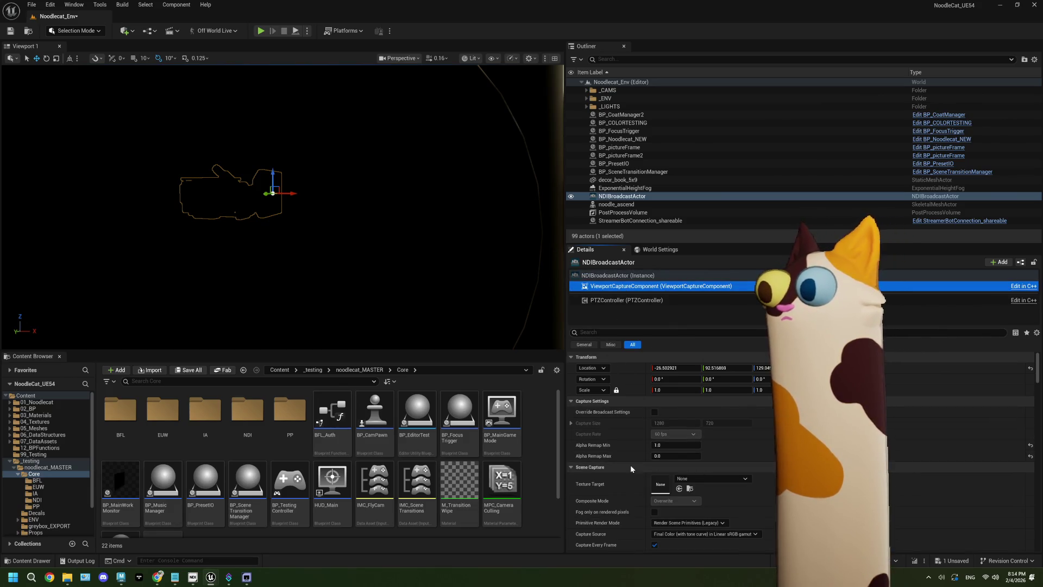
pyautogui.scroll(-2, 630, 465)
pyautogui.scroll(-1, 630, 464)
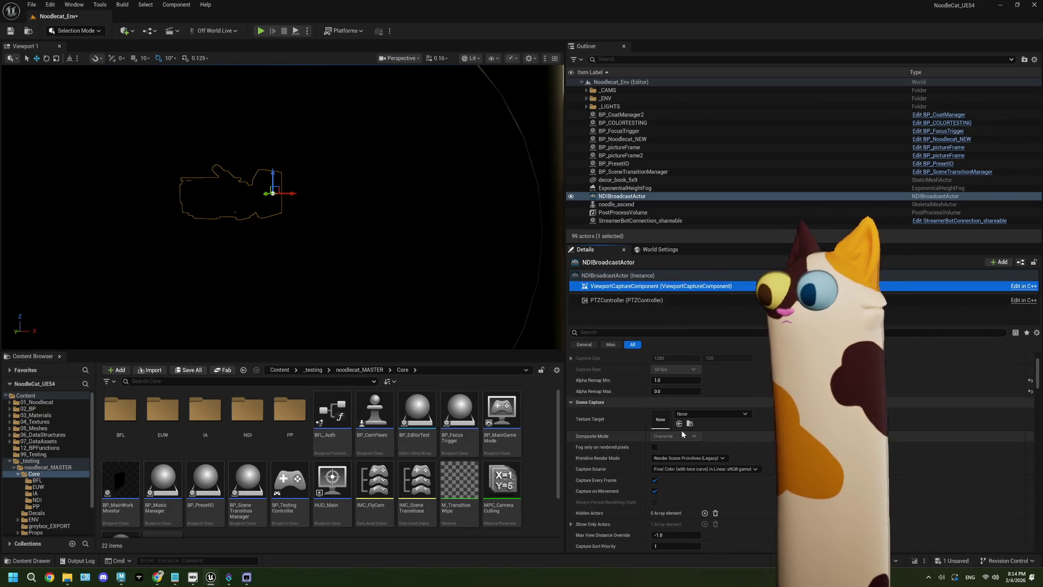
pyautogui.scroll(-2, 638, 448)
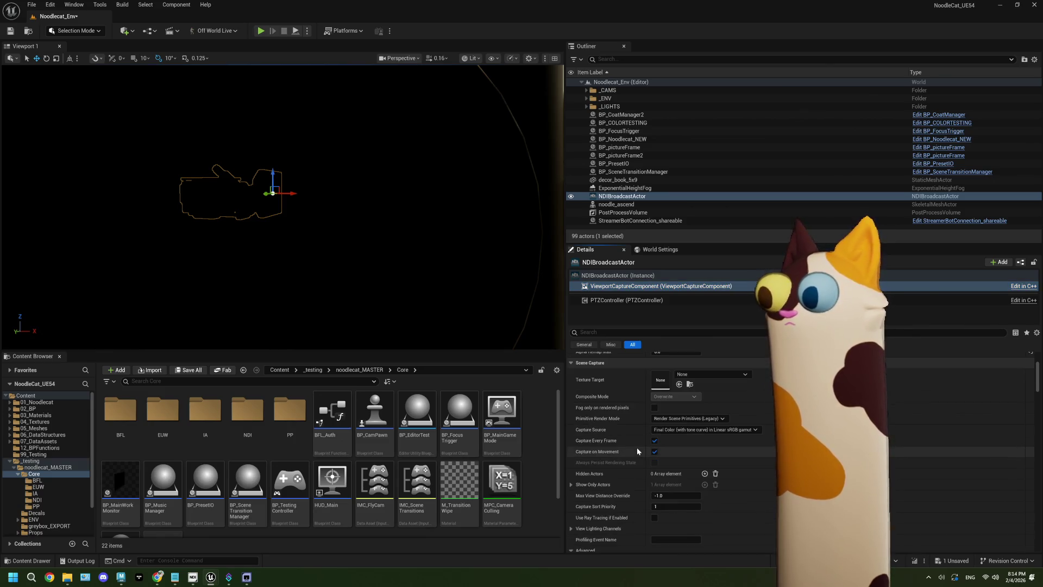
pyautogui.scroll(-2, 634, 444)
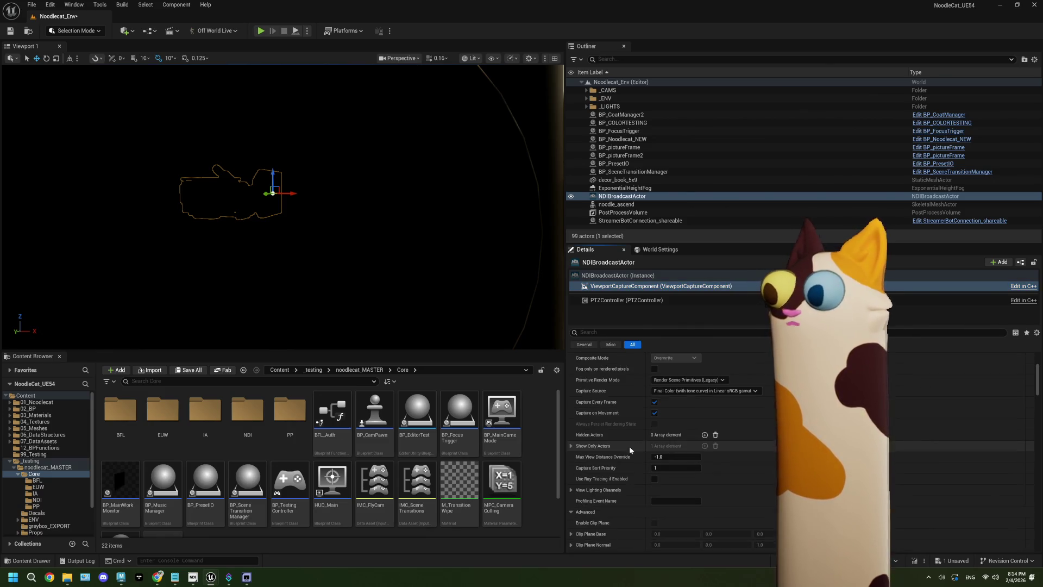
pyautogui.scroll(-1, 637, 477)
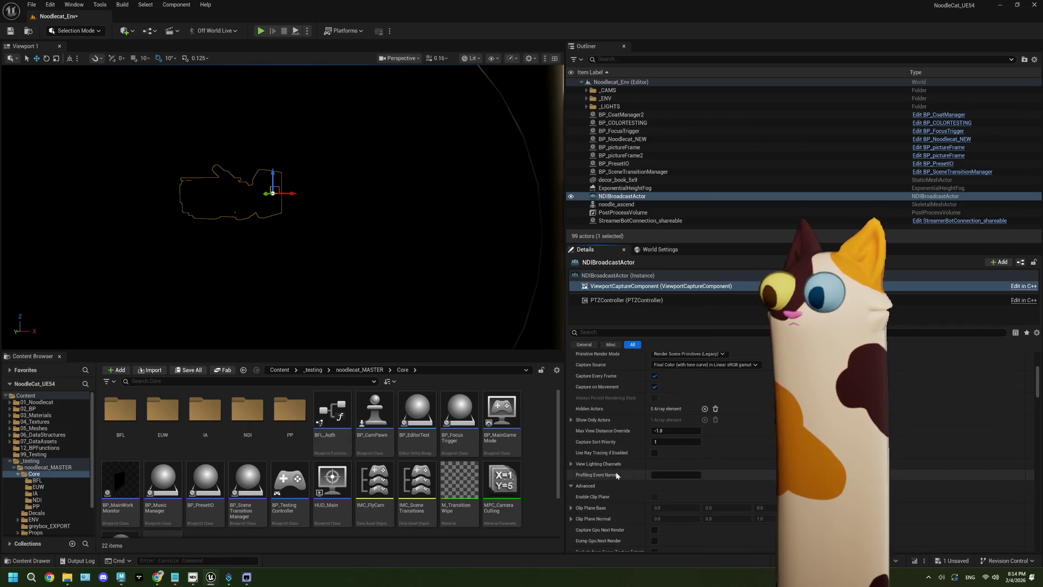
pyautogui.click(571, 465)
pyautogui.click(572, 465)
# Step: Drag-adjust a lower capture setting, then show the NDIBroadcastActor's own properties with its NDI Media Source
pyautogui.scroll(-1, 571, 465)
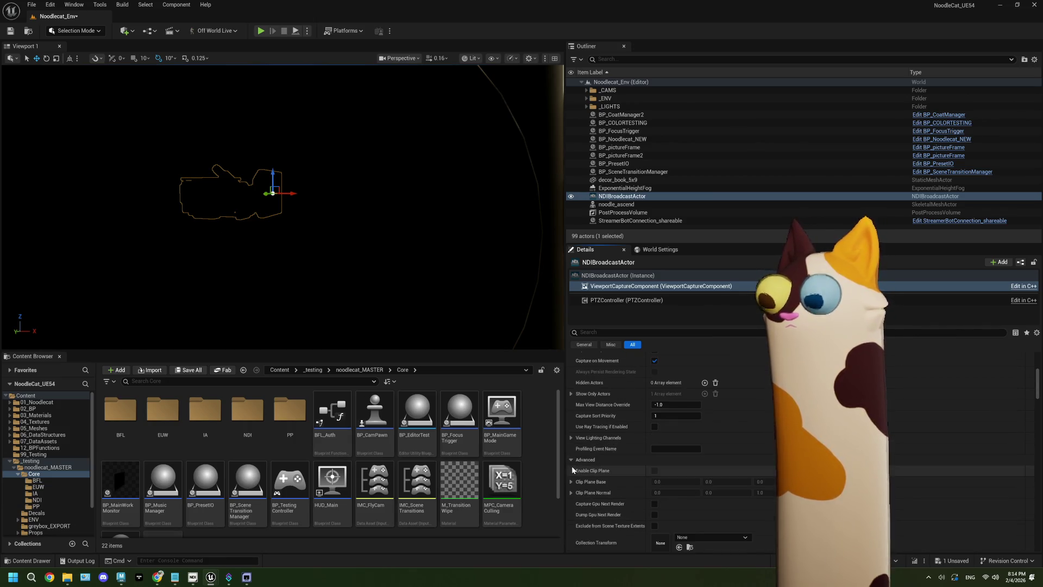
pyautogui.scroll(-2, 572, 470)
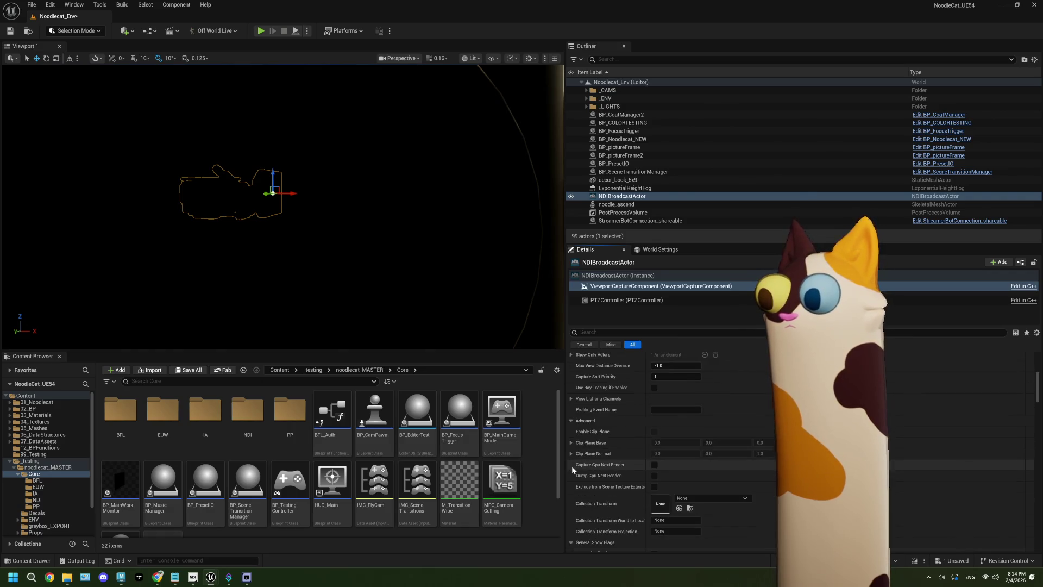
pyautogui.scroll(-1, 634, 461)
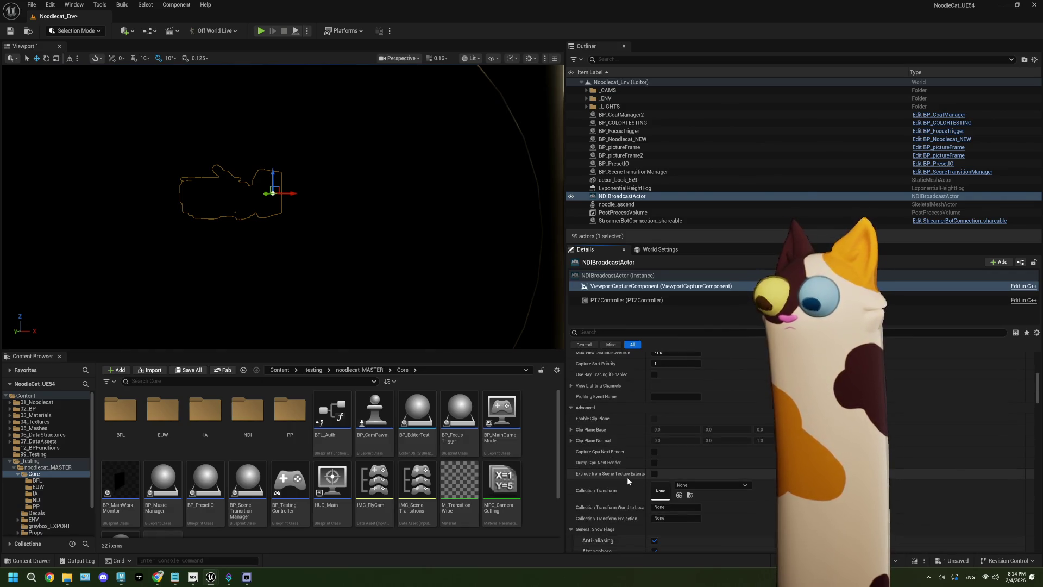
pyautogui.moveTo(652, 475); pyautogui.dragTo(695, 475)
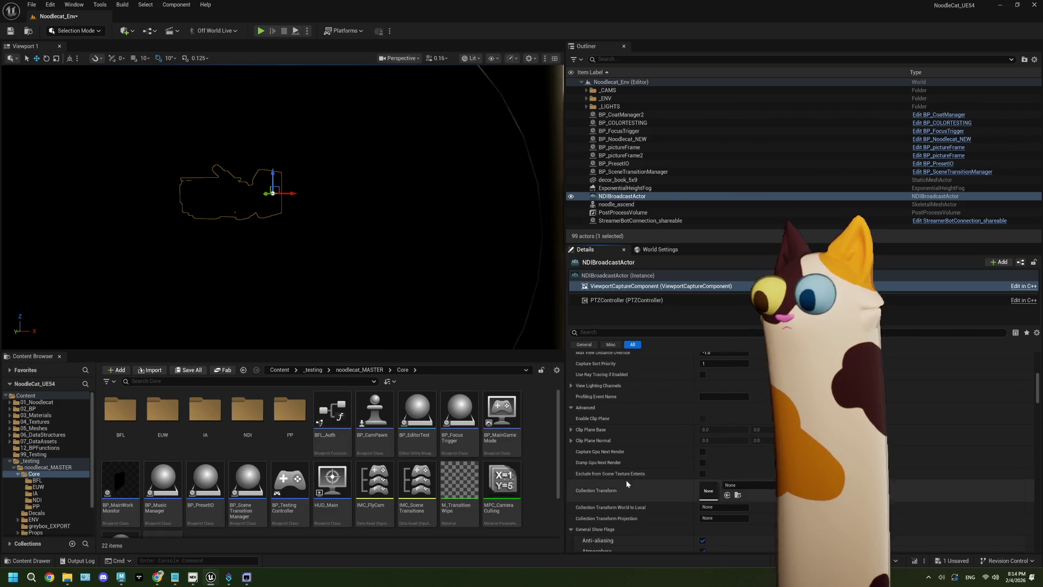
pyautogui.scroll(-5, 626, 481)
pyautogui.scroll(2, 625, 481)
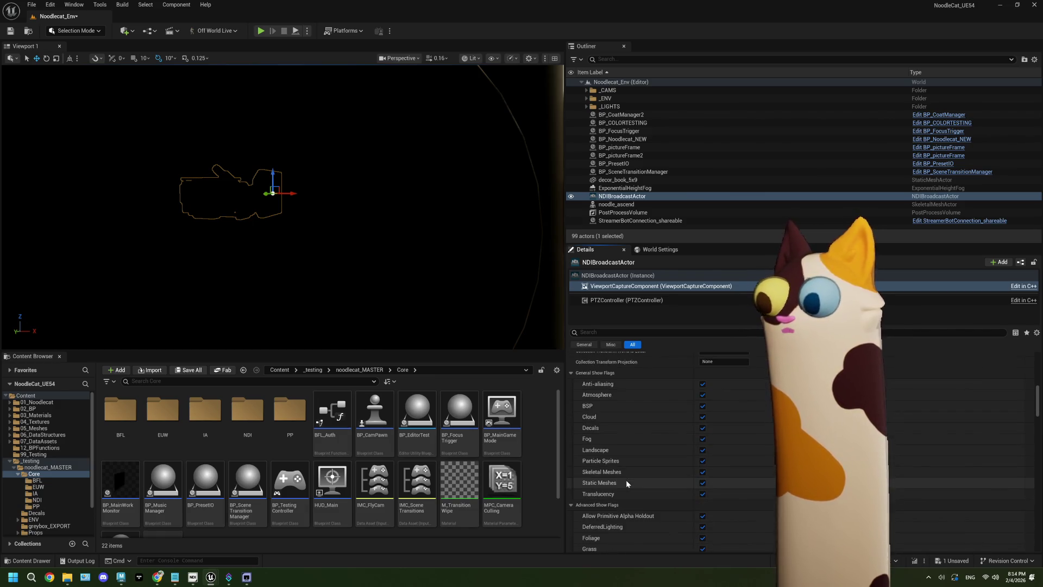
pyautogui.scroll(5, 626, 480)
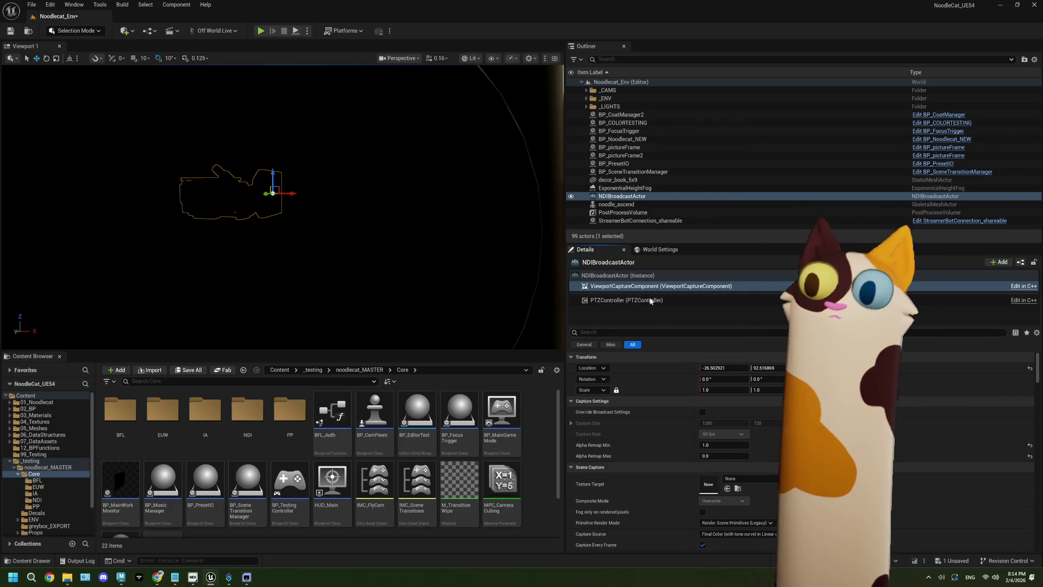
pyautogui.click(637, 275)
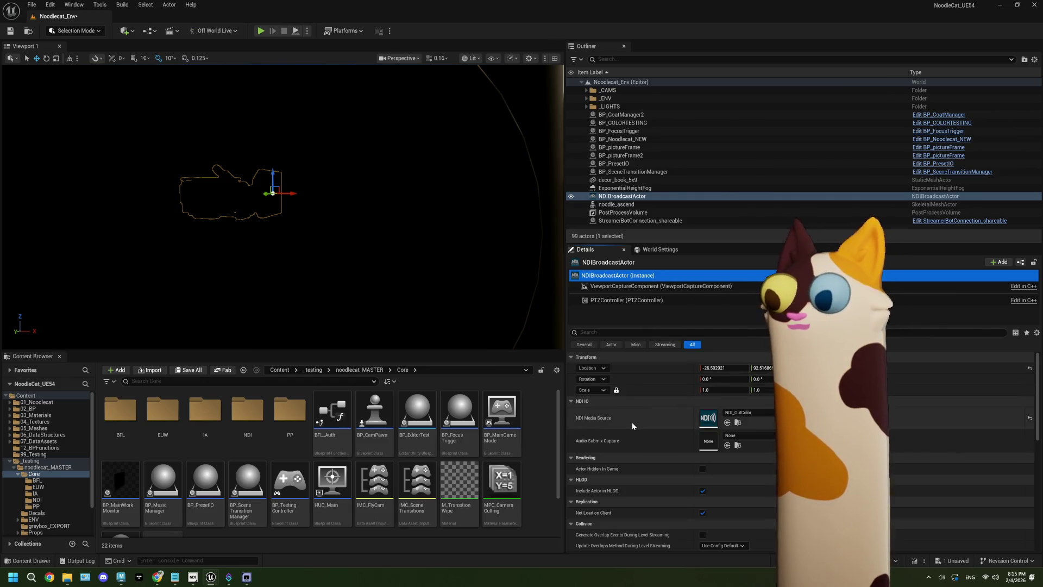
pyautogui.scroll(-2, 631, 422)
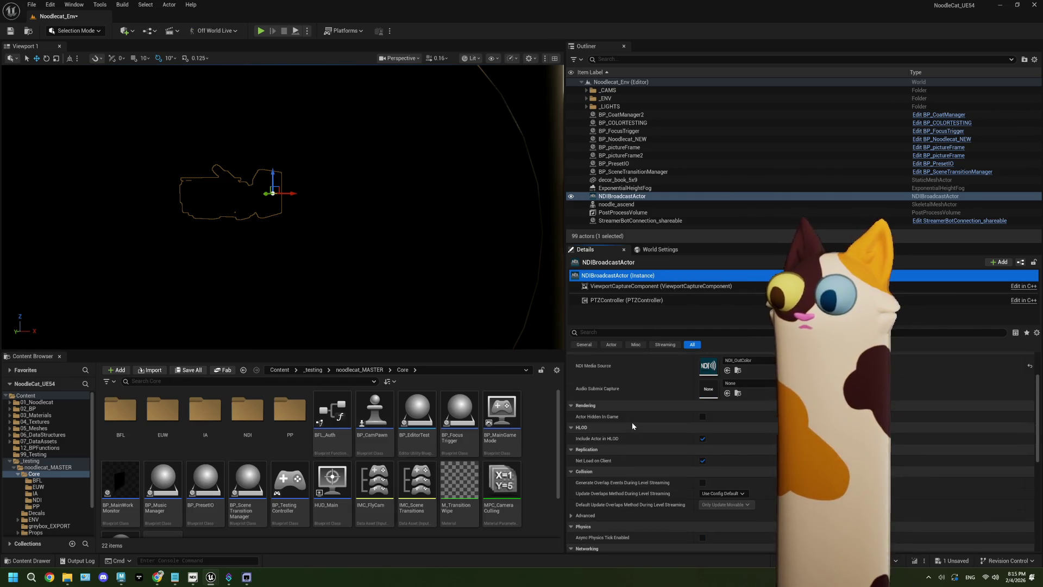
pyautogui.scroll(2, 631, 422)
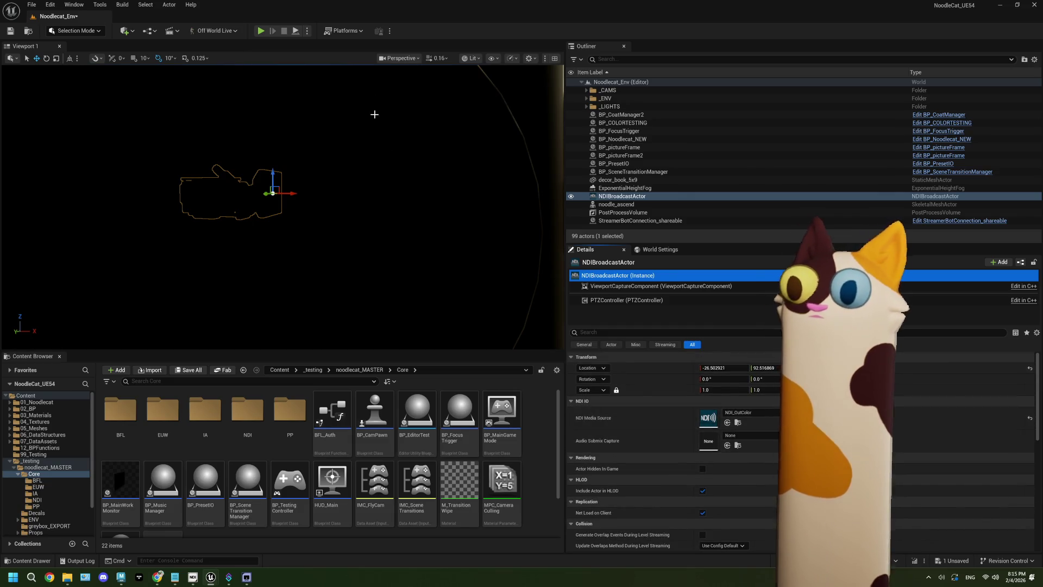
# Step: Expand the _CAMS folder and review the first CineCameraActor's details
pyautogui.click(585, 90)
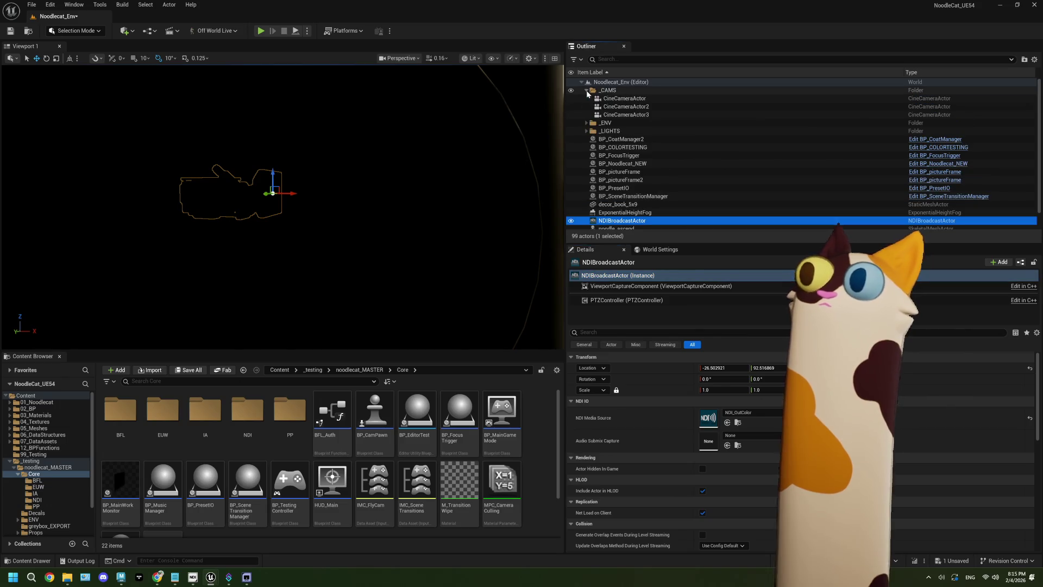
pyautogui.click(624, 98)
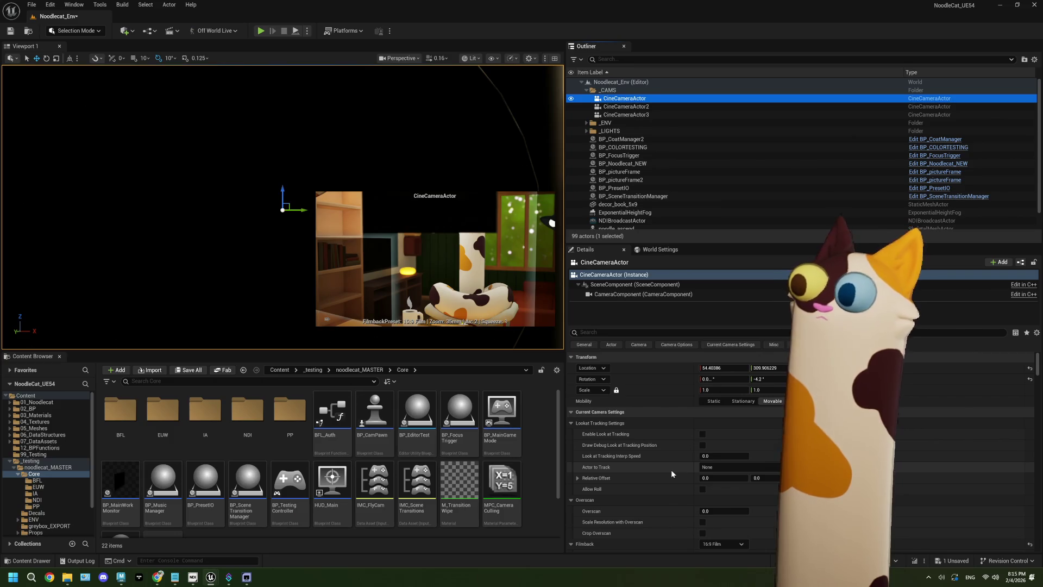
pyautogui.scroll(-5, 670, 469)
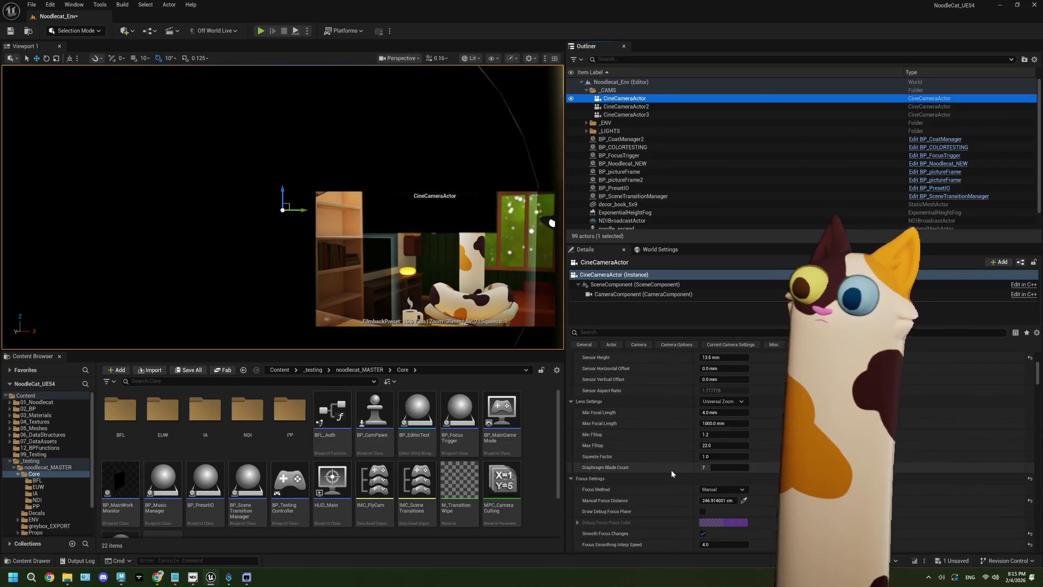
pyautogui.scroll(3, 671, 470)
pyautogui.scroll(1, 671, 473)
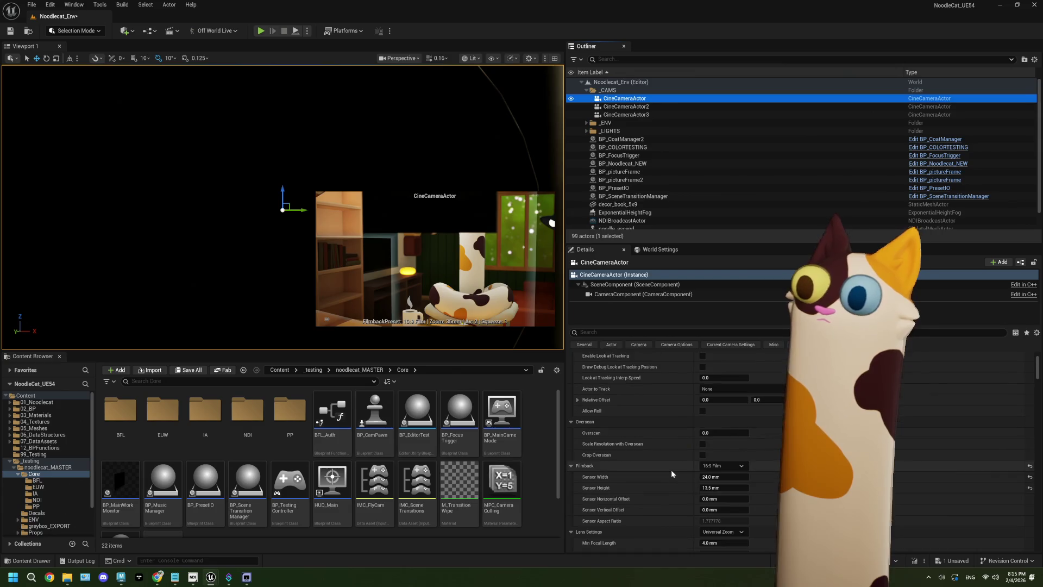
# Step: Filter the Details panel by 'post', then select the NDIBroadcastActor
pyautogui.click(611, 333)
pyautogui.write('post')
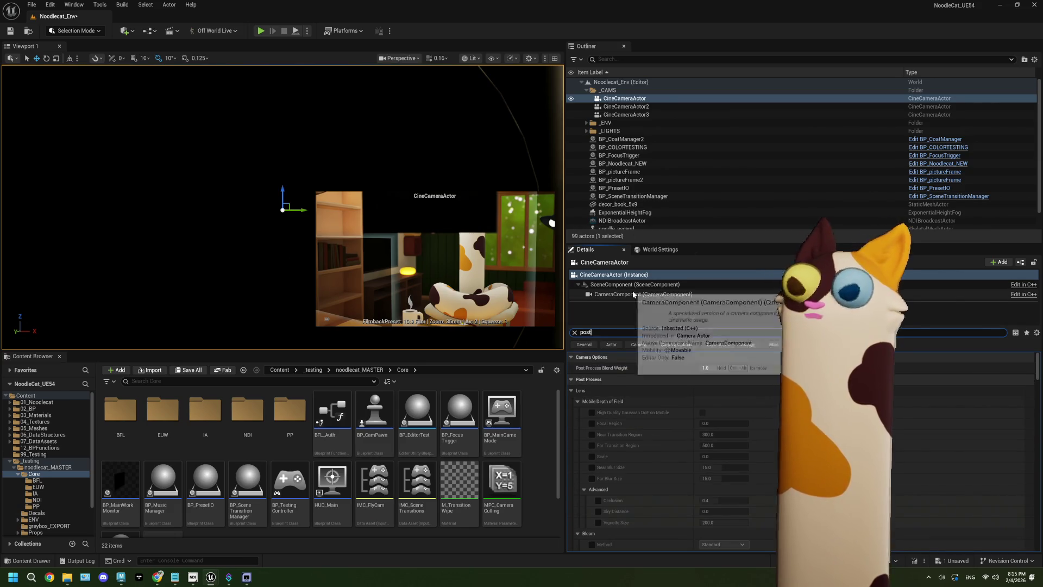
pyautogui.click(636, 222)
# Step: Select ViewportCaptureComponent and add 't' to the 'post' Details search filter
pyautogui.click(641, 286)
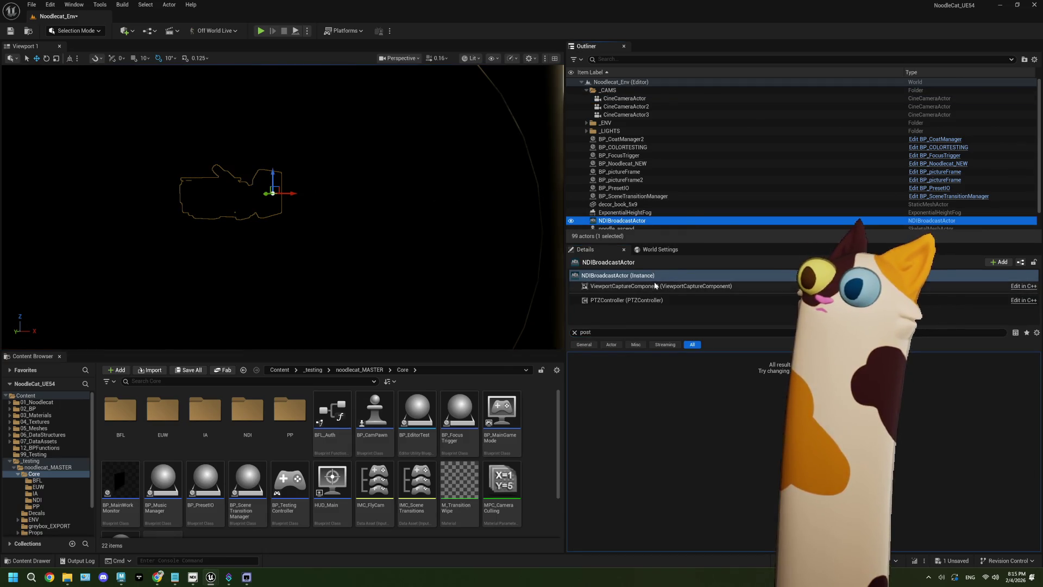
pyautogui.click(633, 332)
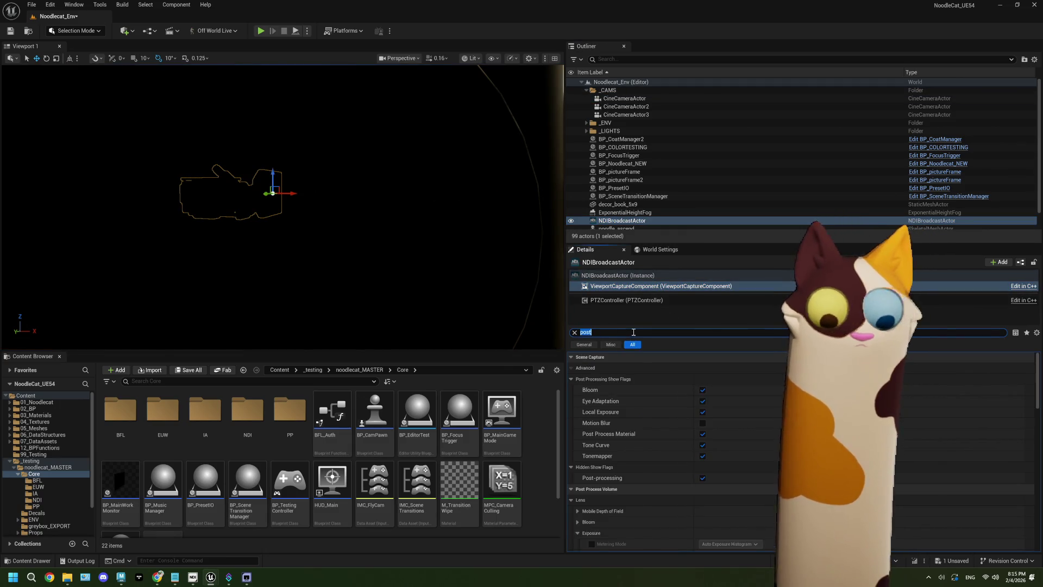
pyautogui.write('t')
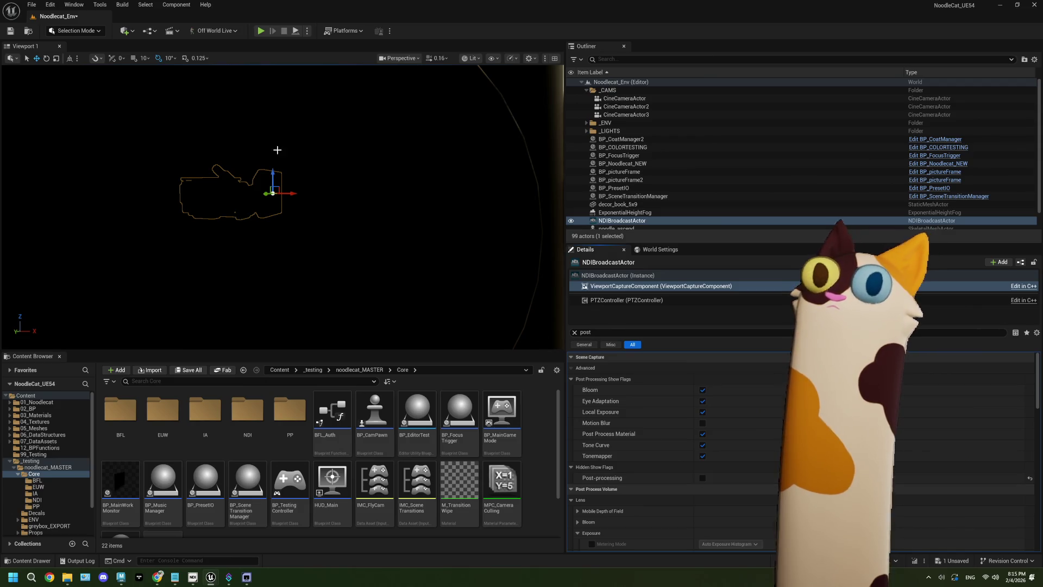
# Step: Save the level, run a play test checking the NoodlecatUE_Color viewer, and stop it
pyautogui.click(10, 31)
pyautogui.click(261, 31)
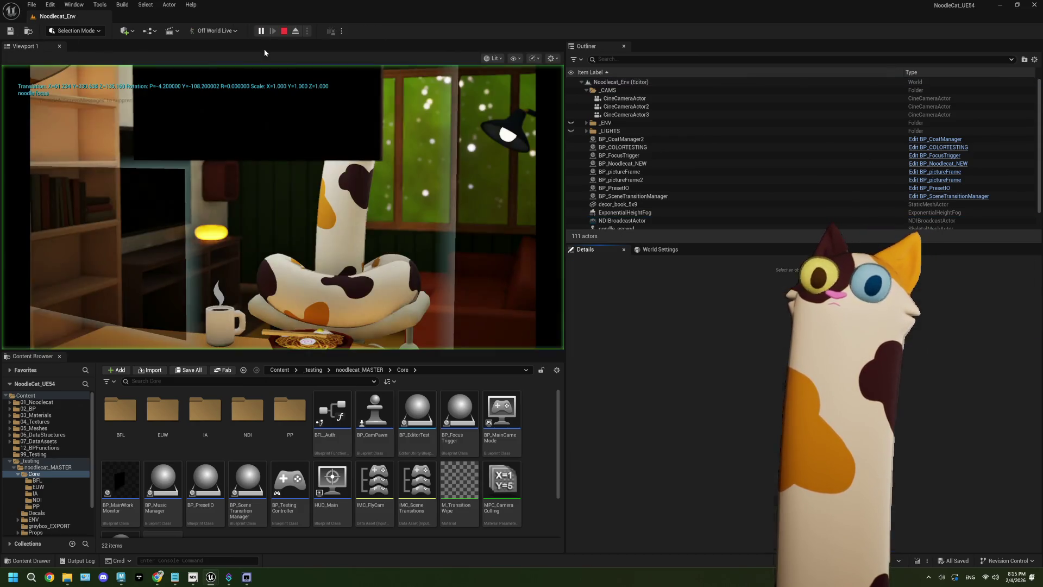
pyautogui.click(243, 579)
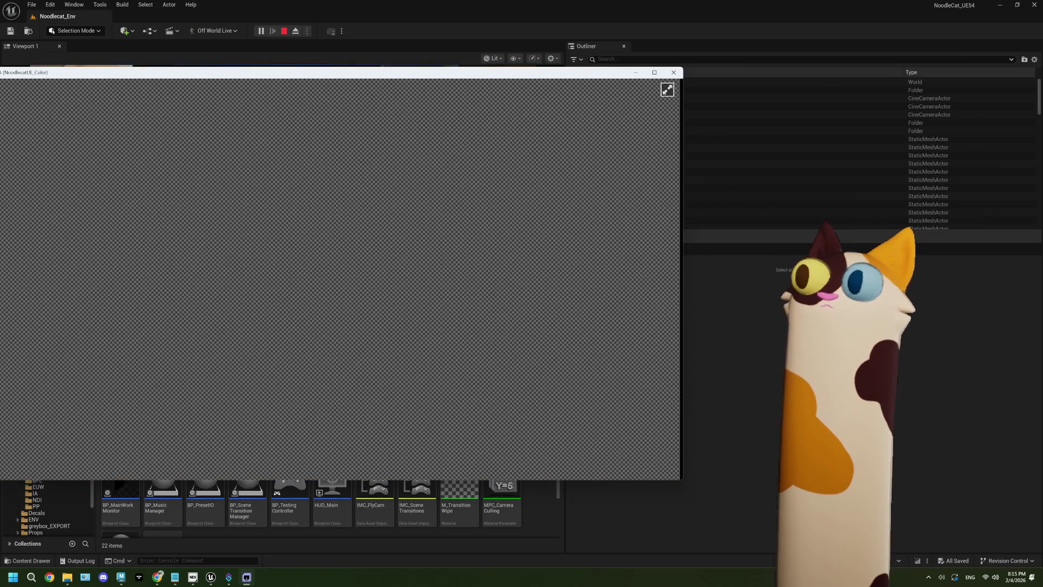
pyautogui.click(425, 63)
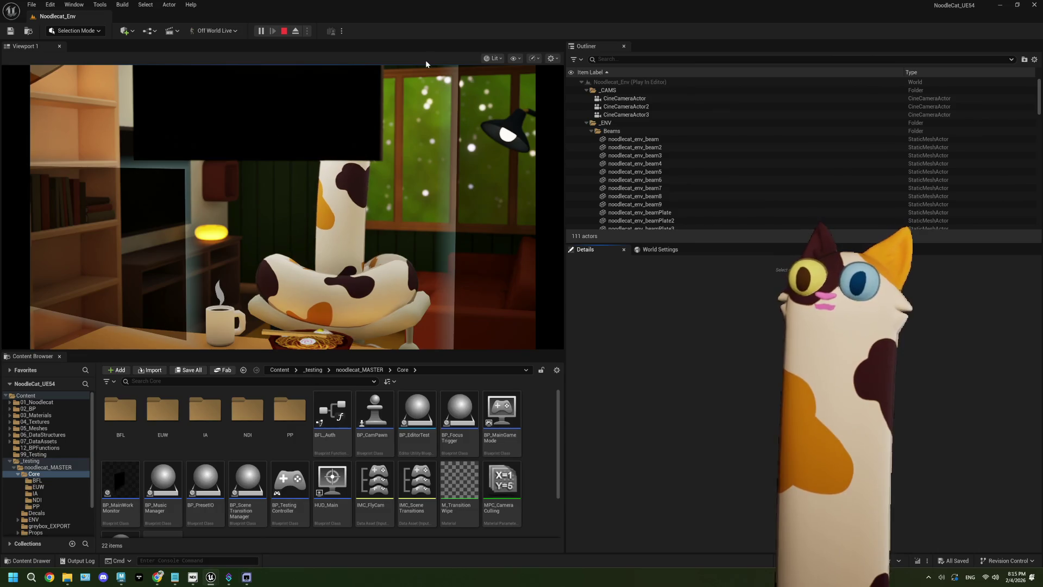
pyautogui.click(283, 31)
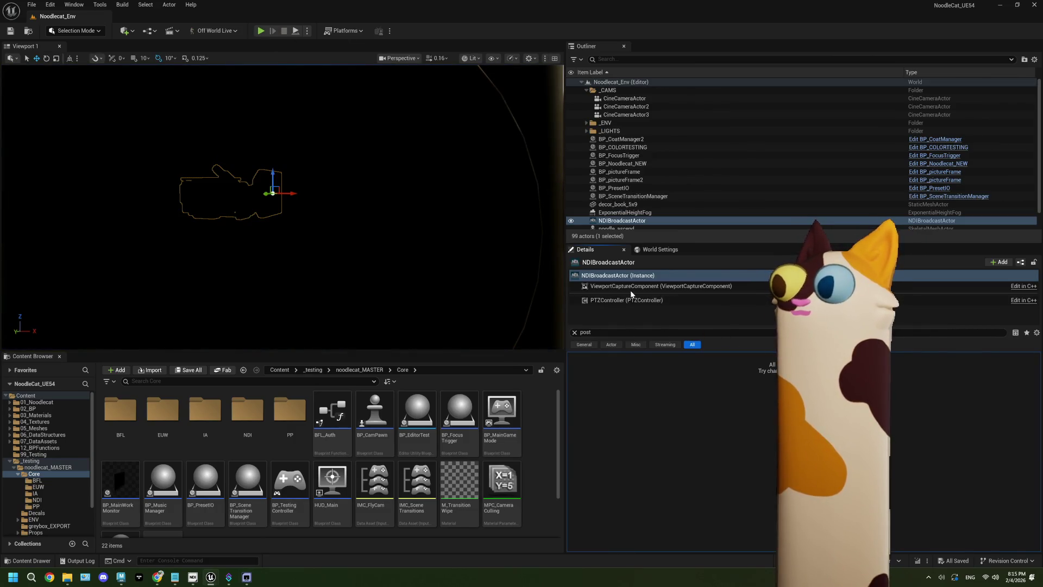
# Step: Turn Post-processing back on under the ViewportCaptureComponent's Hidden Show Flags
pyautogui.click(652, 286)
pyautogui.click(702, 478)
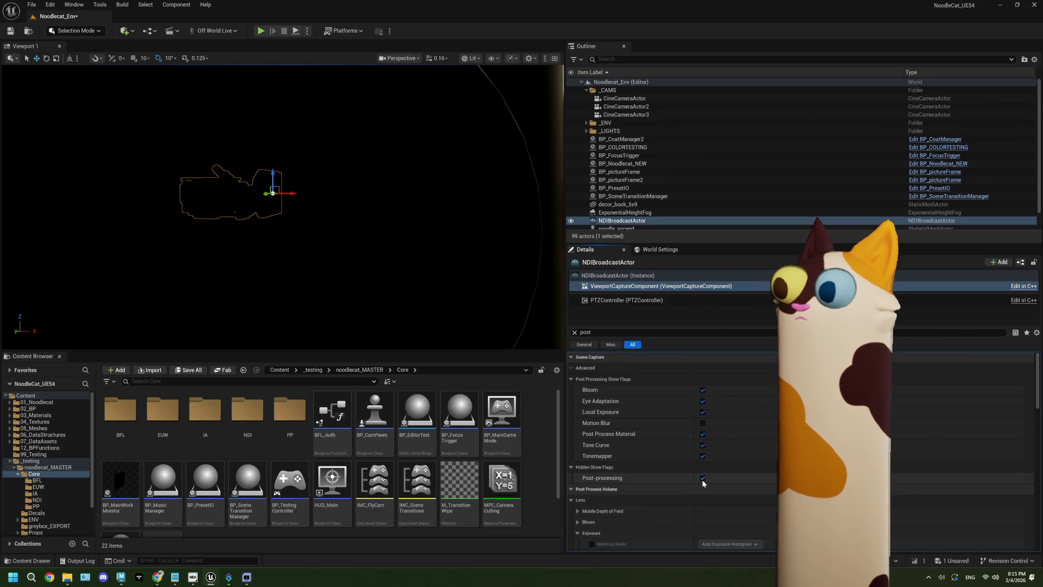
pyautogui.scroll(-5, 652, 478)
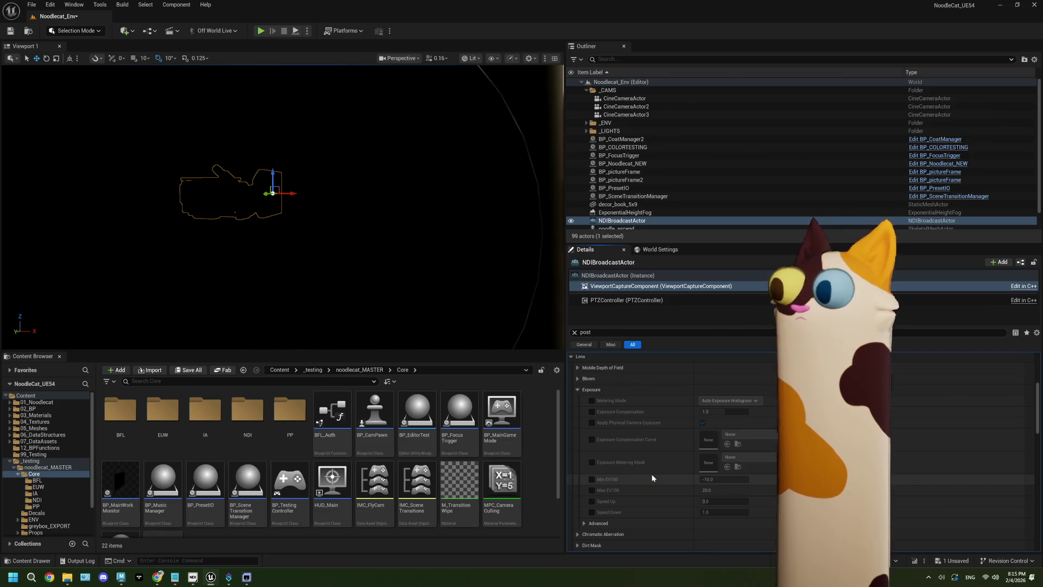
pyautogui.scroll(1, 652, 477)
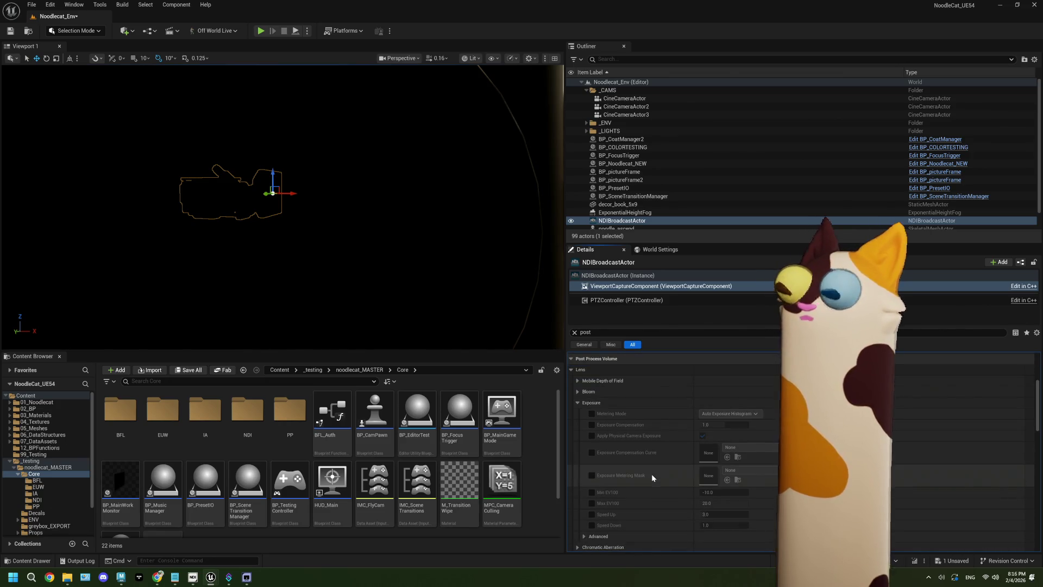
pyautogui.click(625, 98)
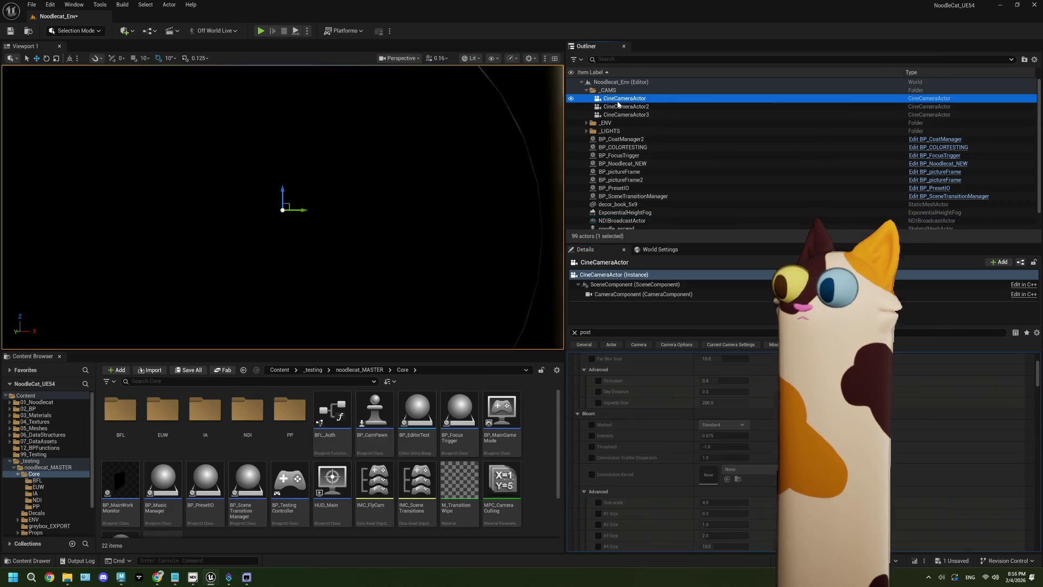
pyautogui.scroll(4, 682, 403)
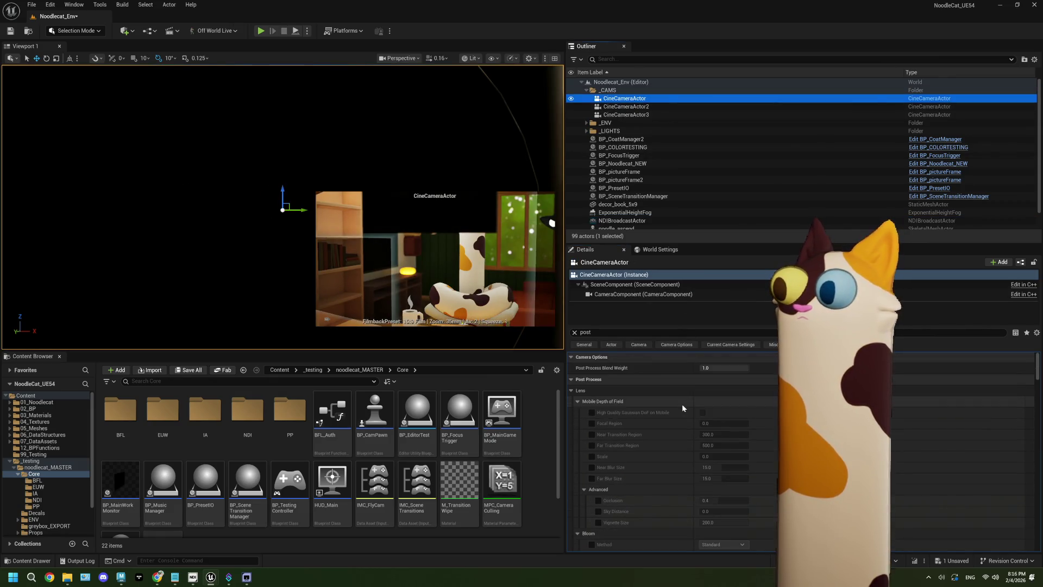
pyautogui.scroll(-12, 682, 403)
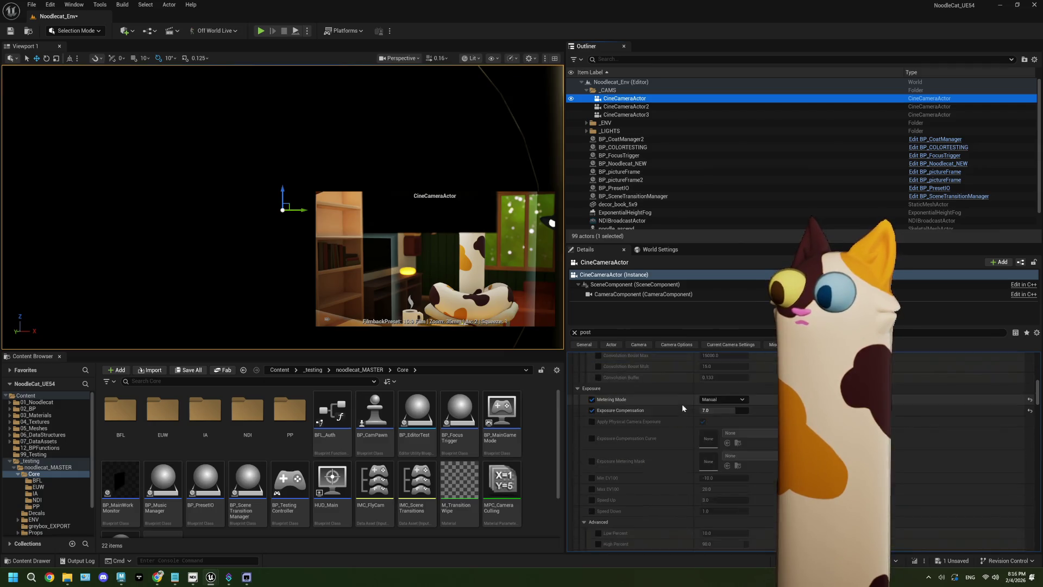
pyautogui.scroll(6, 682, 408)
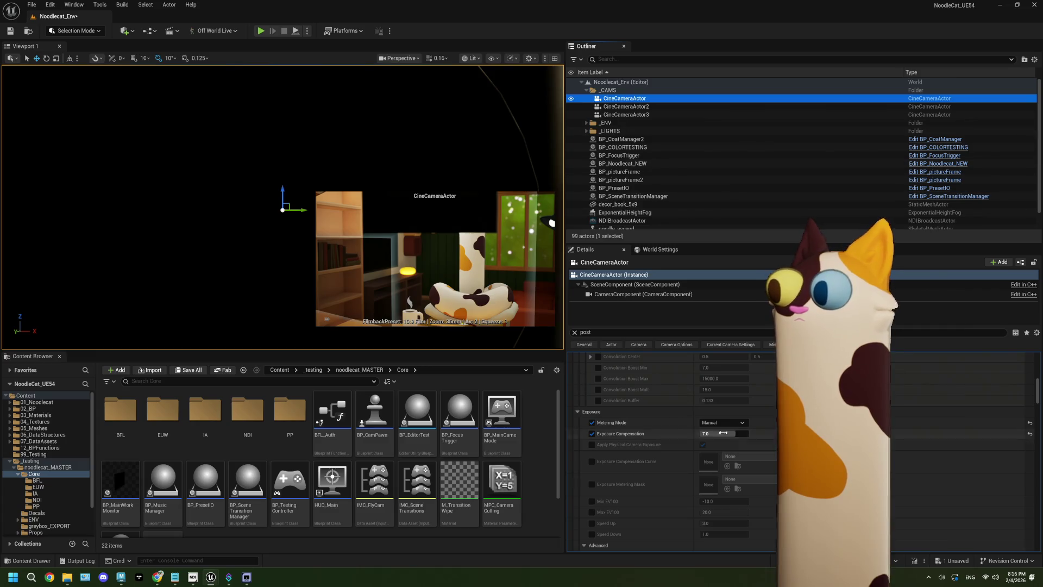
pyautogui.scroll(-1, 647, 206)
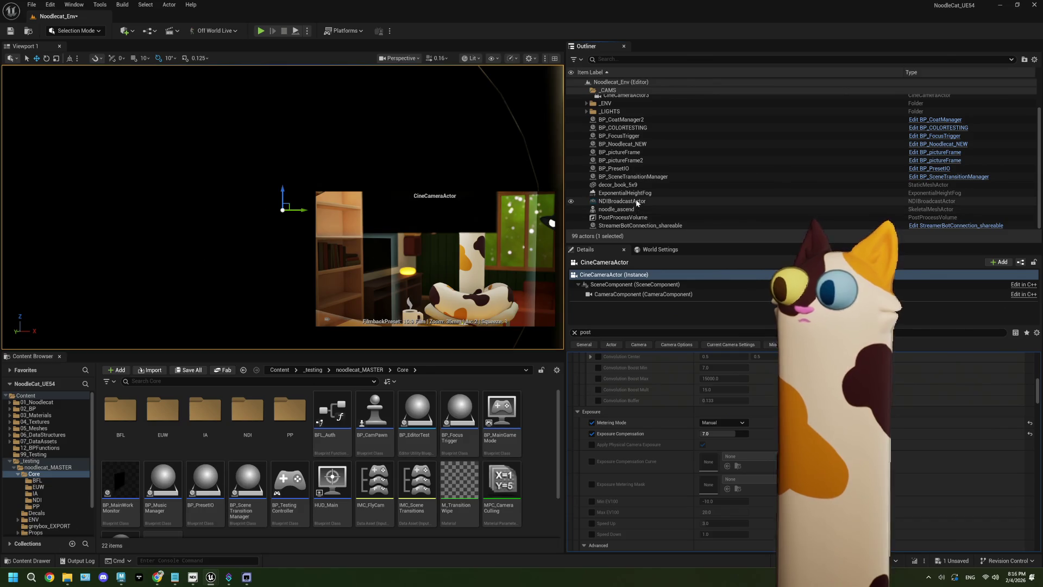
pyautogui.click(636, 200)
# Step: Override the ViewportCaptureComponent's Metering Mode and set it to Manual
pyautogui.click(574, 332)
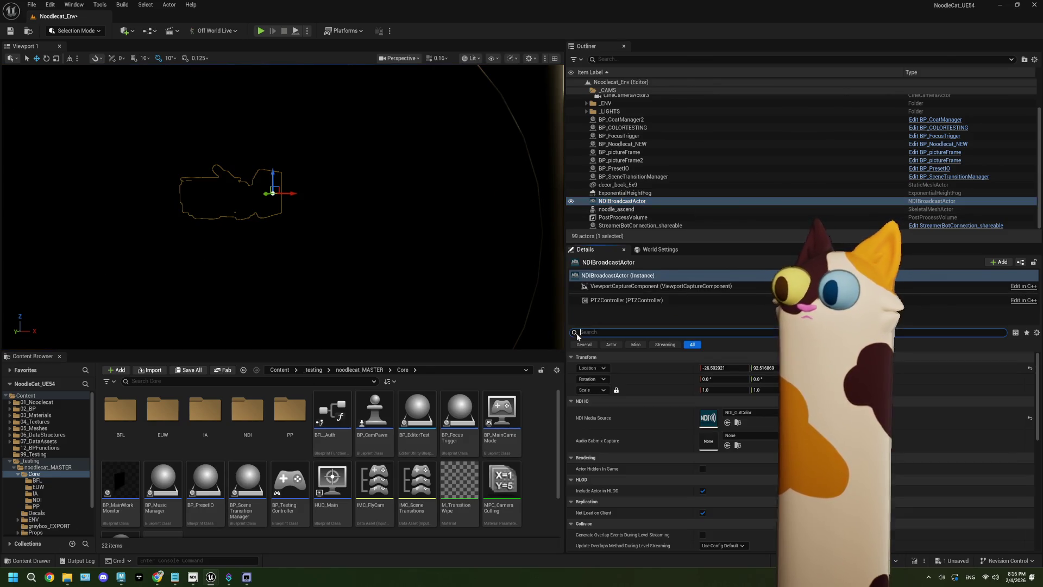
pyautogui.click(618, 286)
pyautogui.click(621, 334)
pyautogui.write('met')
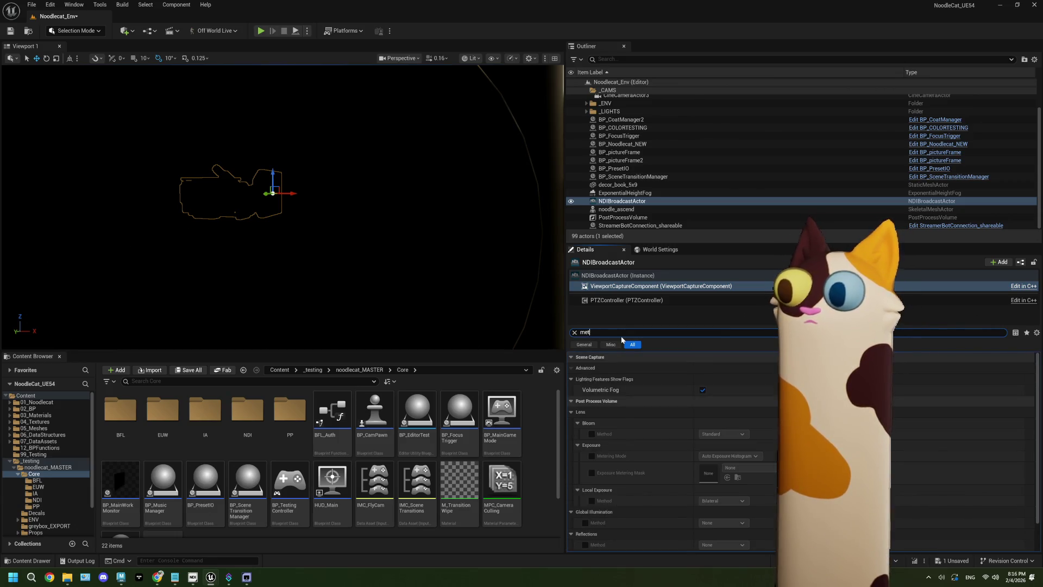
pyautogui.write('e')
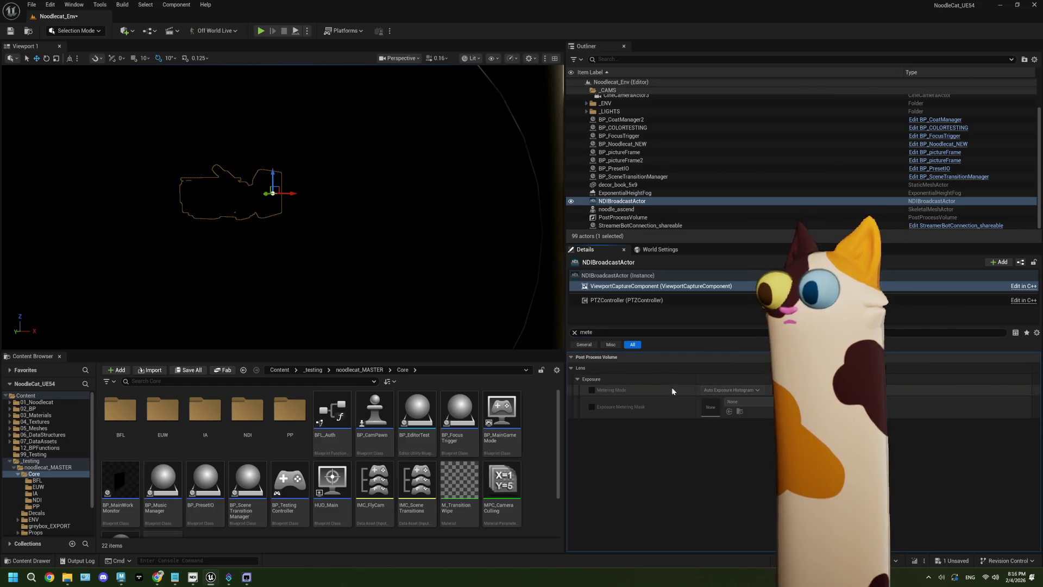
pyautogui.click(591, 389)
pyautogui.click(731, 390)
pyautogui.click(730, 413)
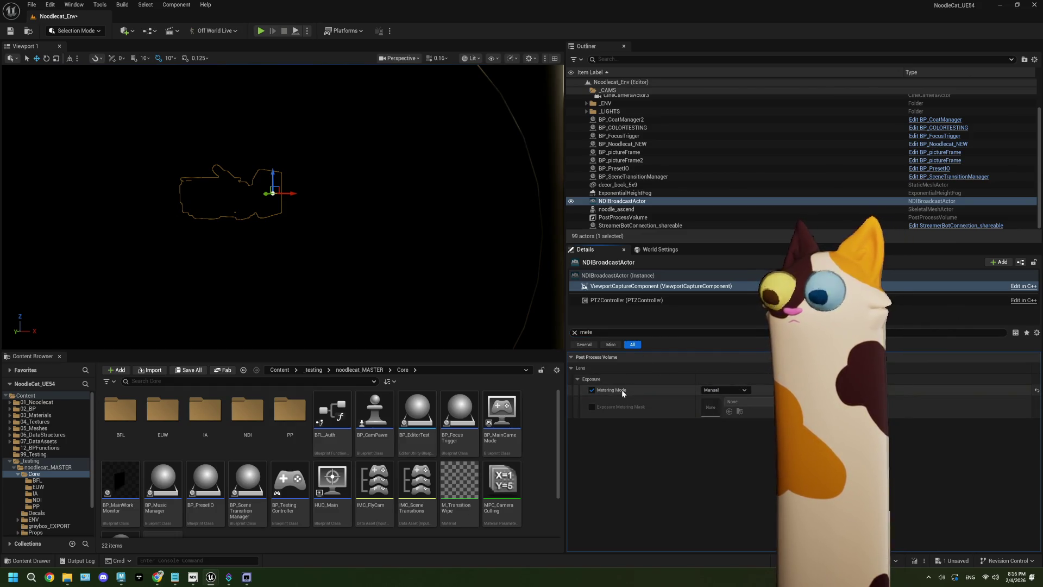
# Step: Override Exposure Compensation to 7.0, save the level, and start a play test
pyautogui.doubleClick(585, 332)
pyautogui.write('expos')
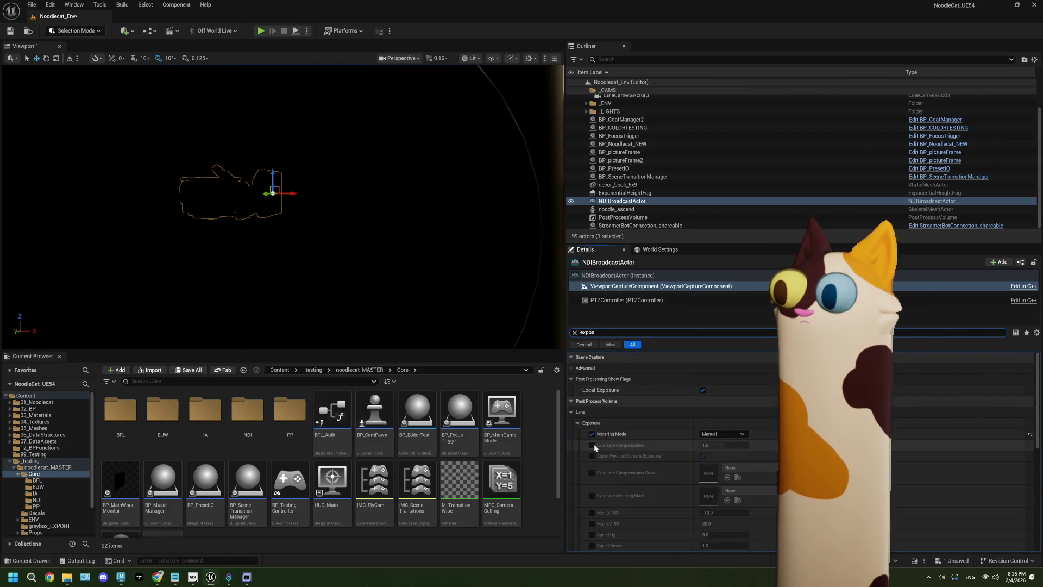
pyautogui.click(591, 445)
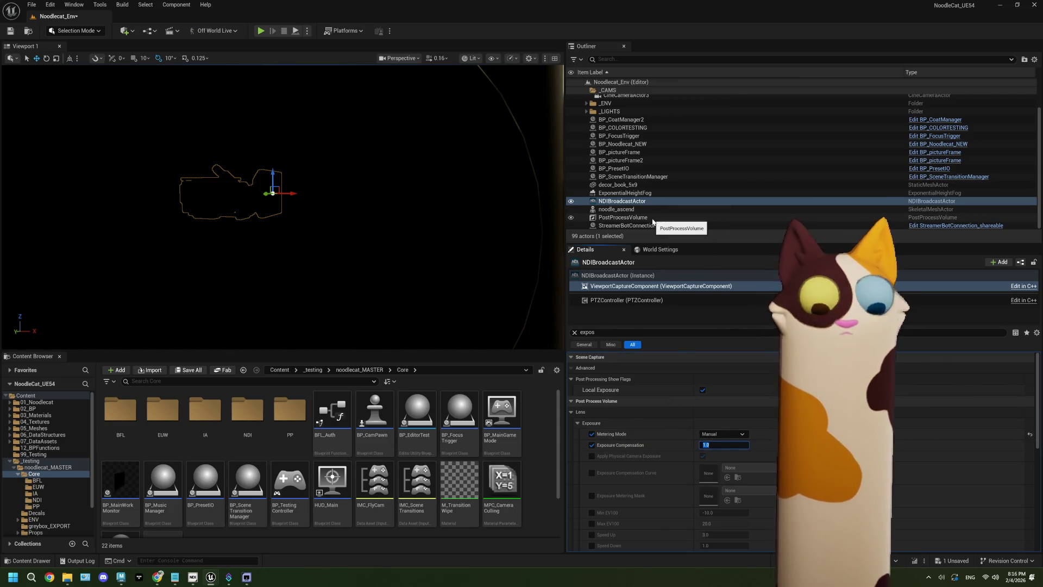
pyautogui.write('7')
pyautogui.press('Return')
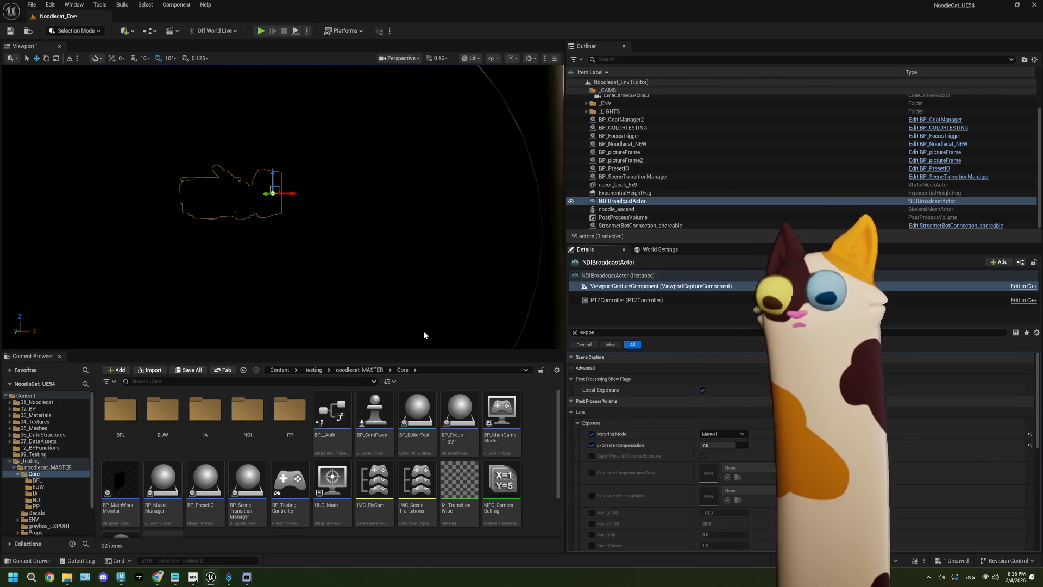
pyautogui.hotkey('ctrl', 's')
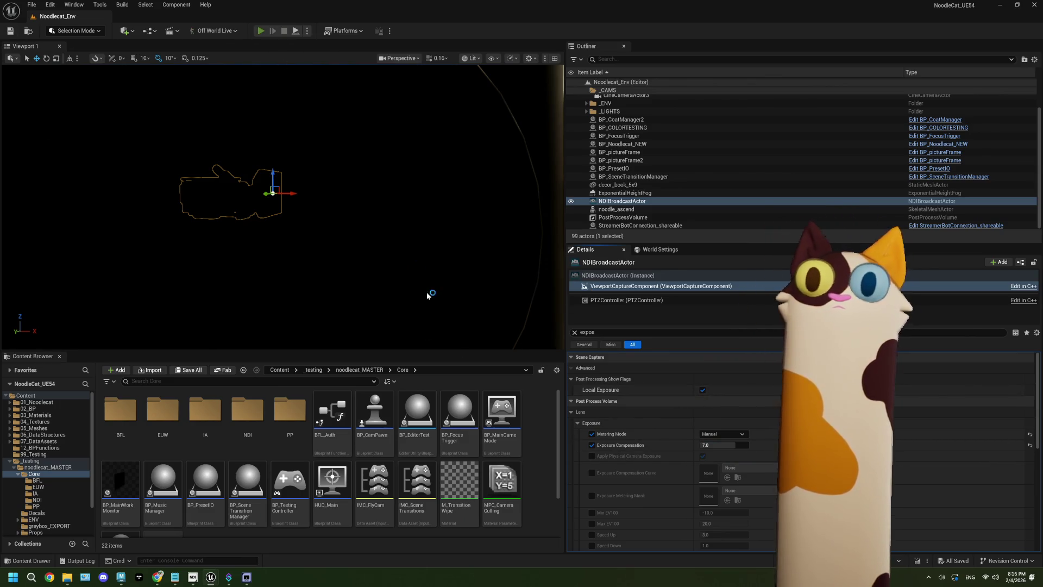
pyautogui.hotkey('alt', 'p')
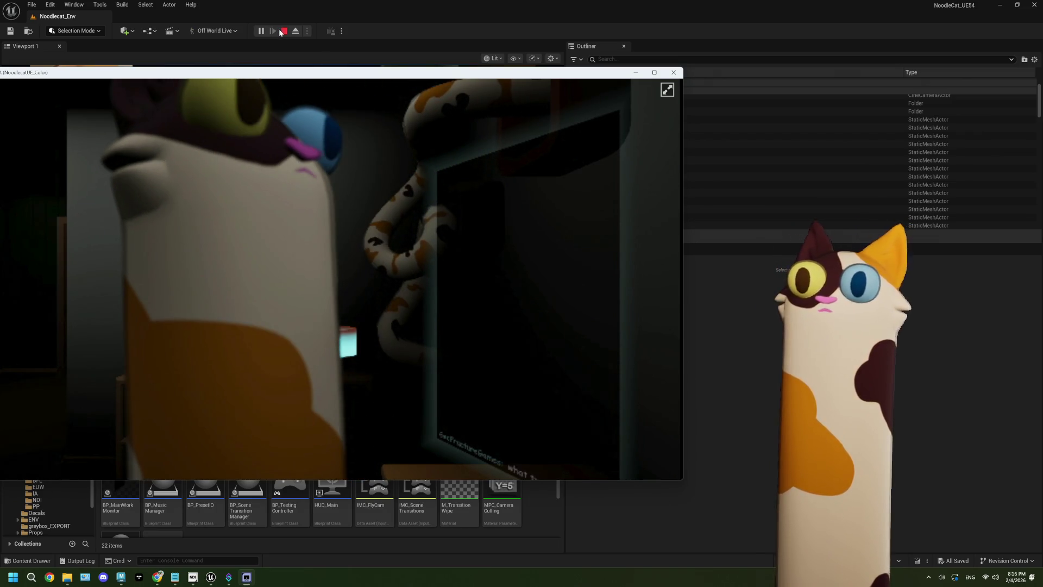
# Step: End the NoodlecatUE_Color play test with the toolbar Stop button
pyautogui.click(281, 31)
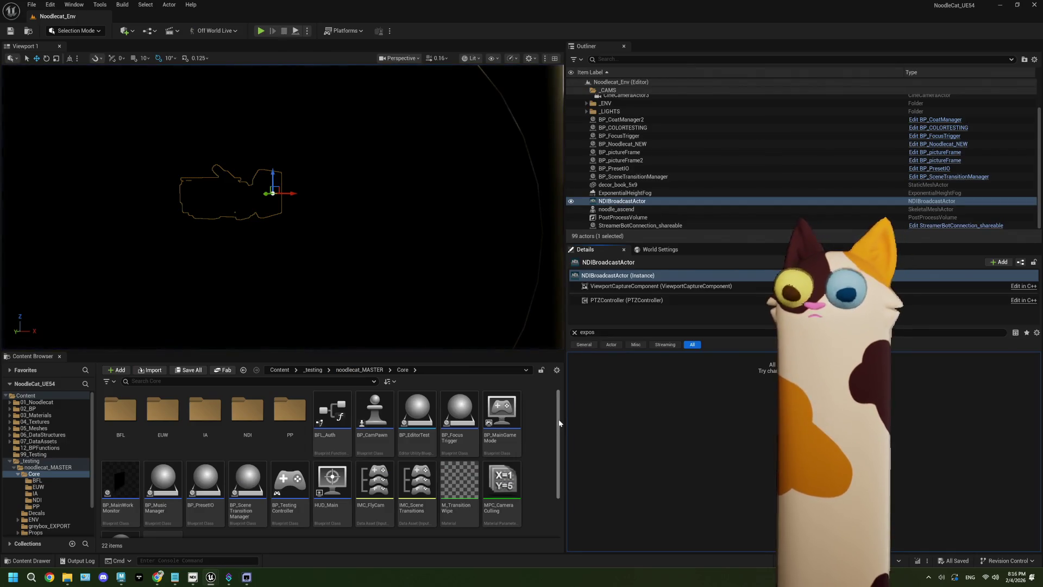
# Step: Set the capture component's Capture Source to Final Color (HDR) in Linear Working Color
pyautogui.click(667, 286)
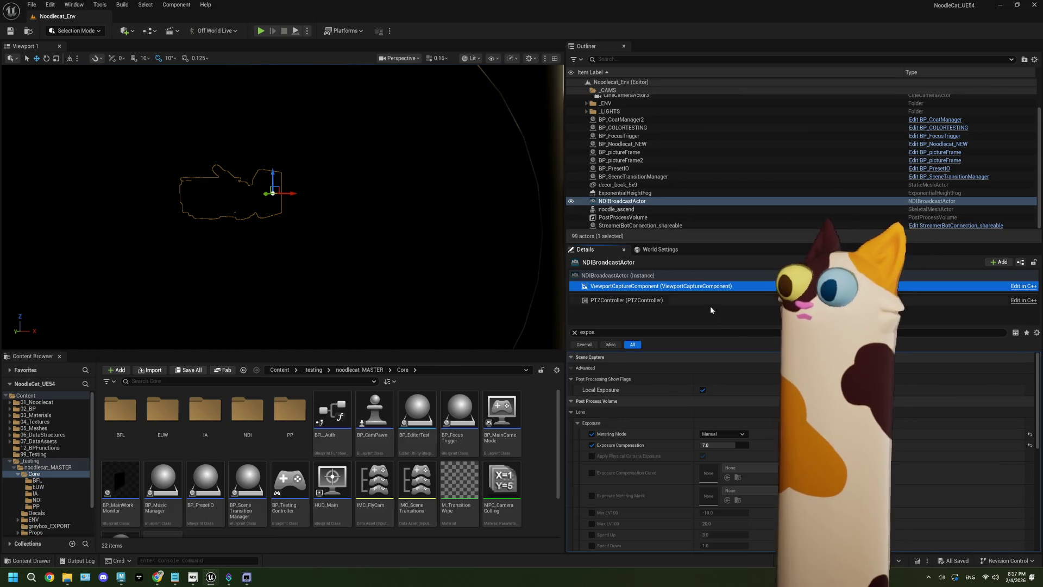
pyautogui.click(648, 286)
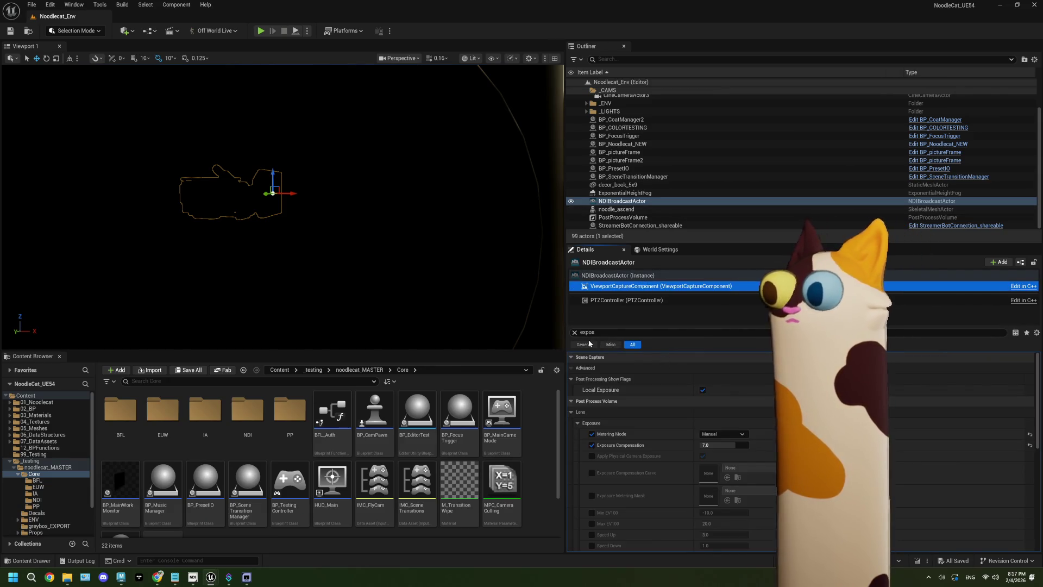
pyautogui.click(574, 332)
pyautogui.scroll(-5, 618, 419)
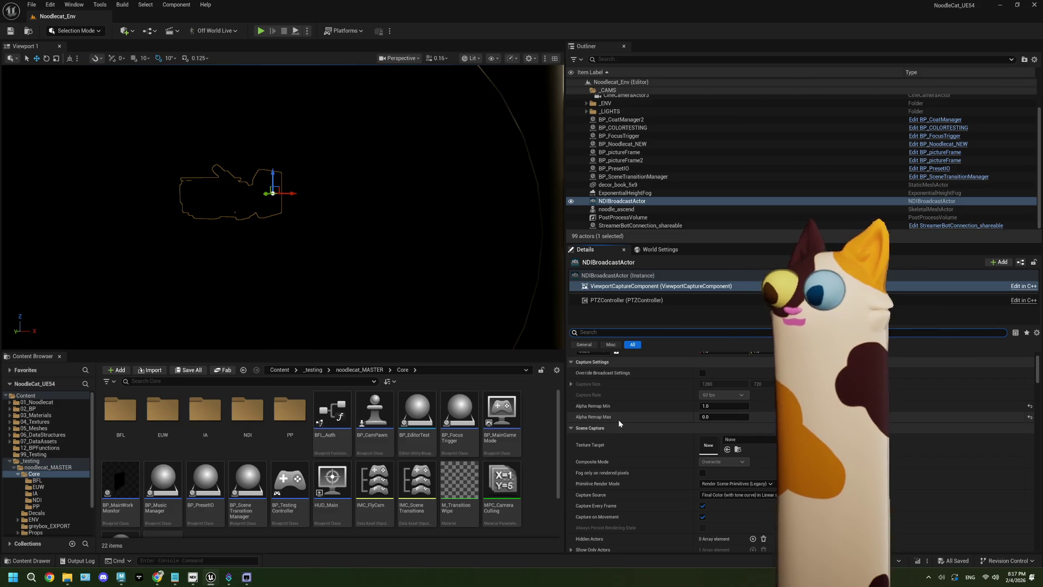
pyautogui.scroll(-3, 618, 420)
pyautogui.scroll(-4, 618, 420)
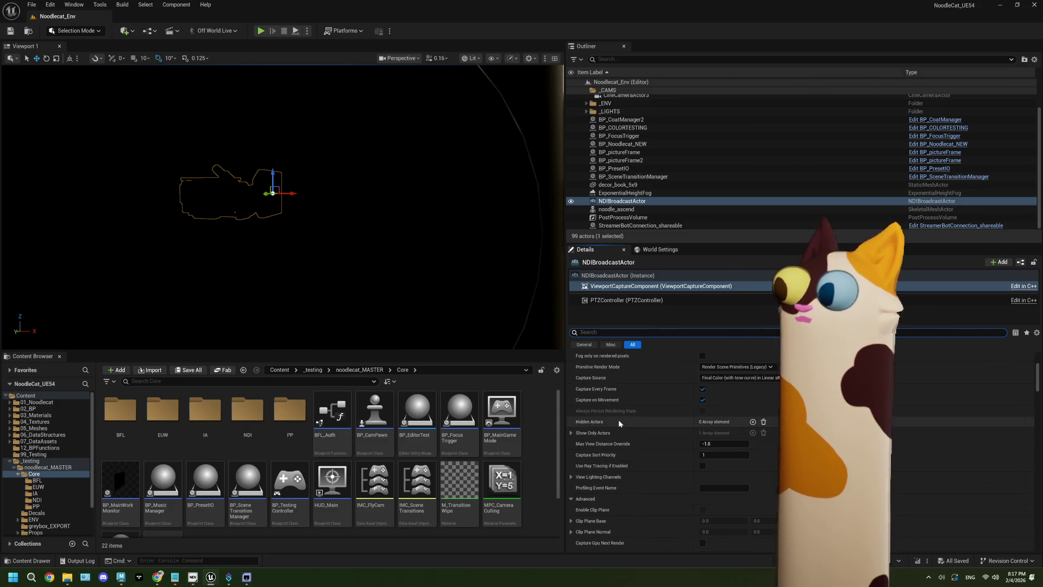
pyautogui.click(711, 376)
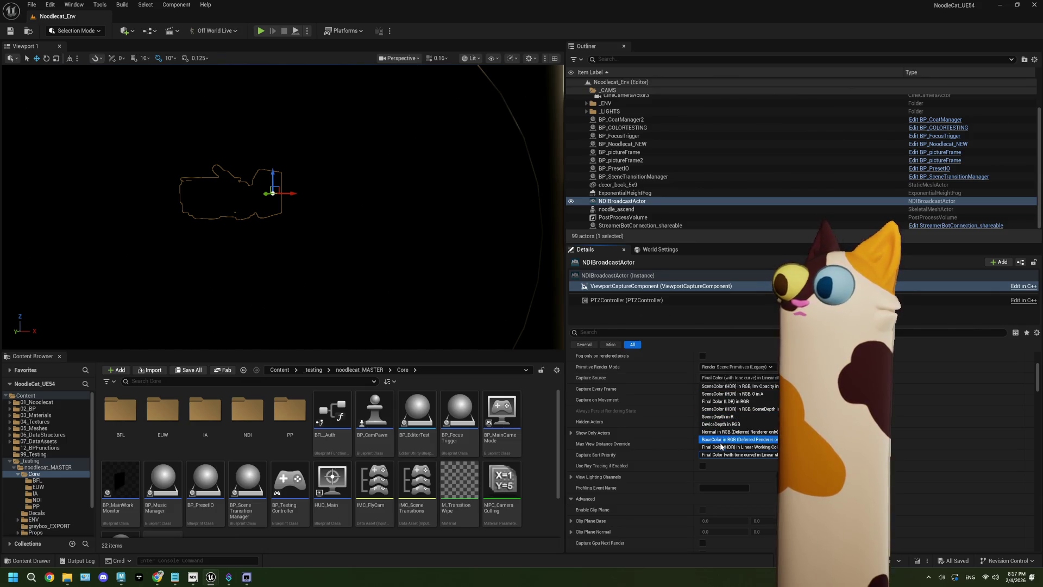
pyautogui.click(738, 446)
# Step: Save the level and run a quick play test of the stream
pyautogui.click(11, 31)
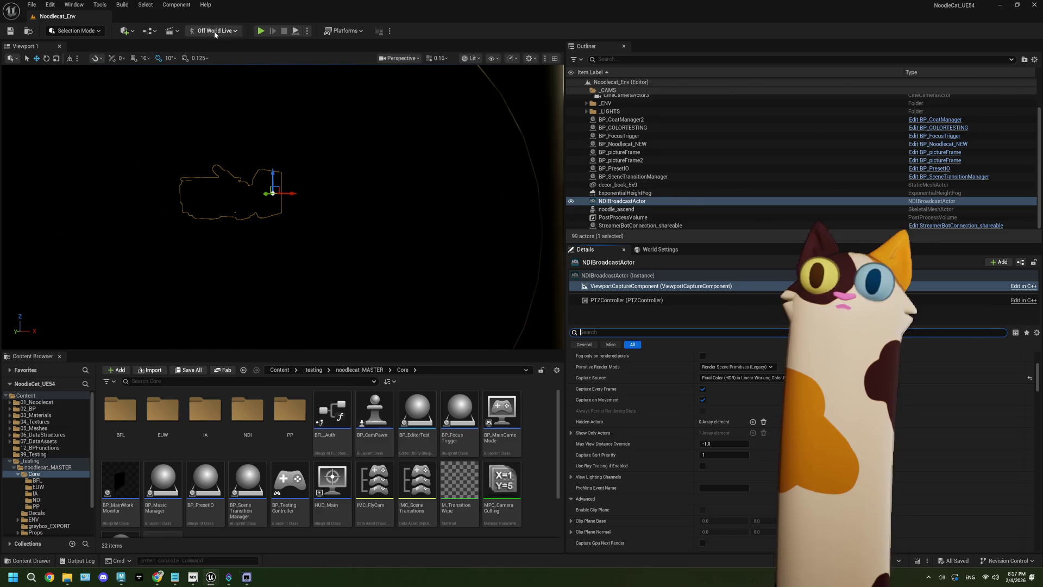
pyautogui.click(263, 30)
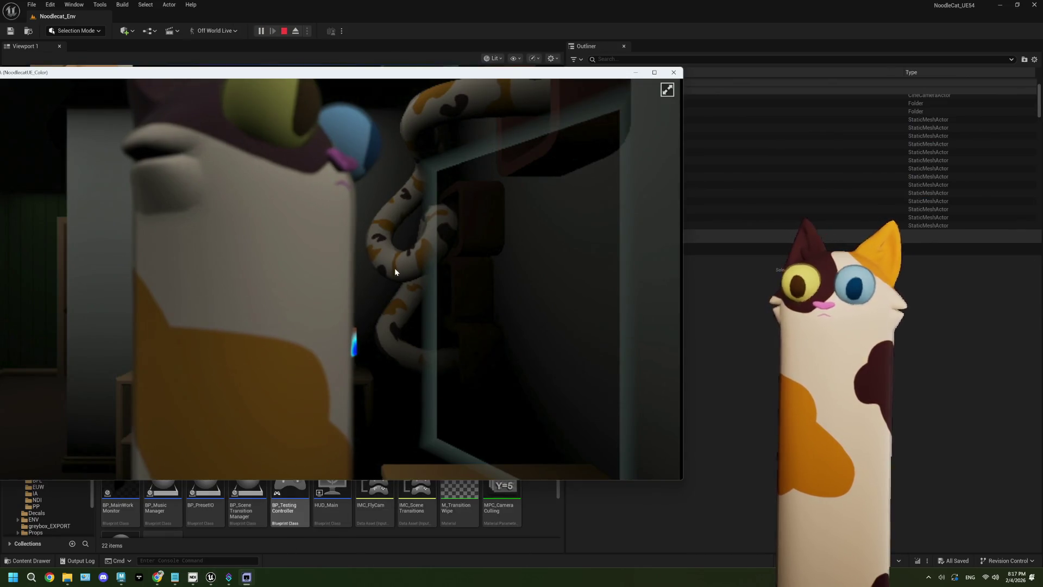
pyautogui.click(284, 31)
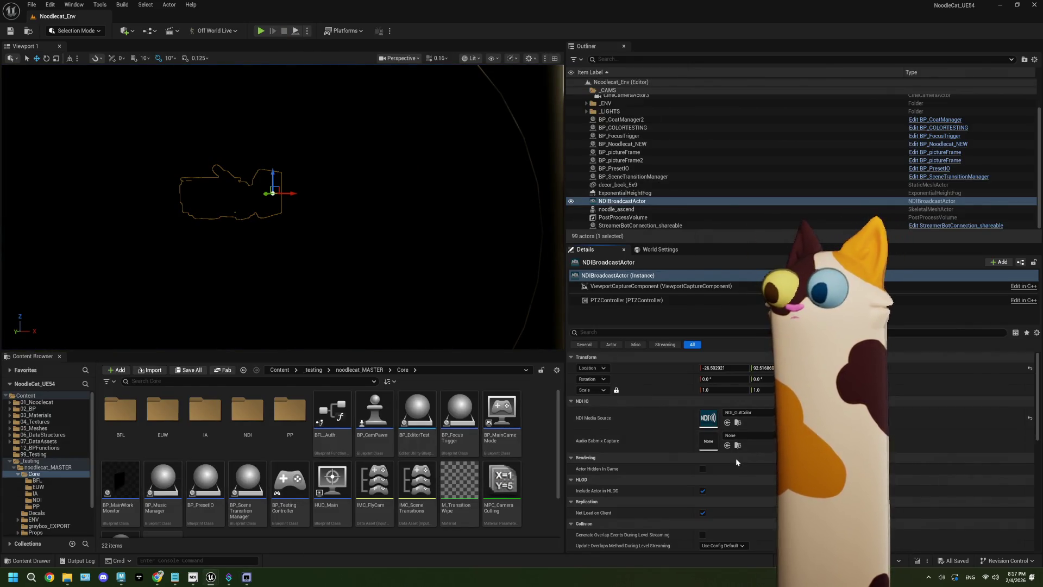
# Step: Switch Capture Source back to Final Color (with tone curve), use Render Scene Primitives, and save
pyautogui.scroll(-4, 735, 458)
pyautogui.click(631, 286)
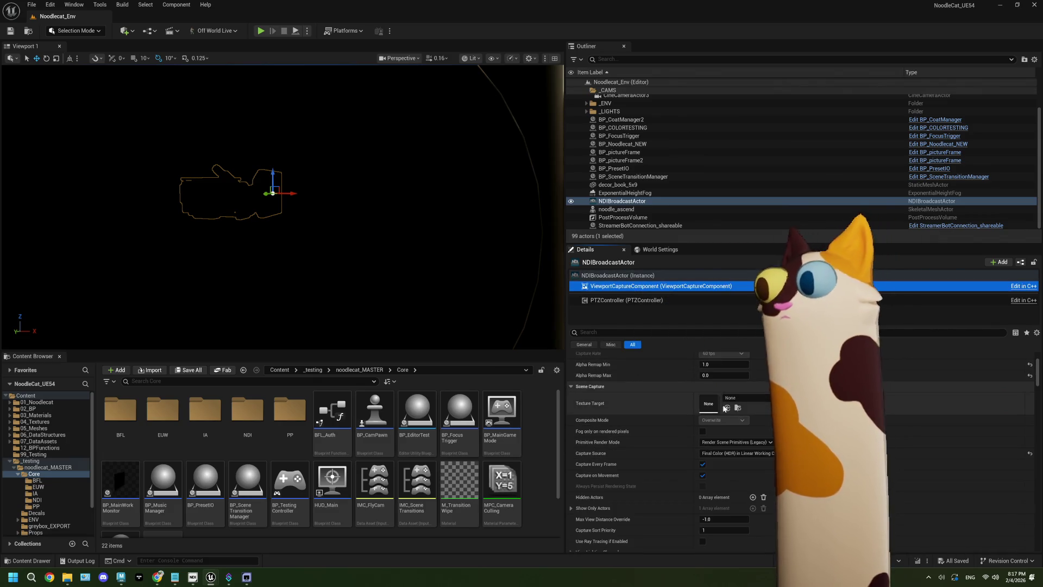
pyautogui.scroll(-2, 719, 441)
pyautogui.click(720, 440)
pyautogui.click(722, 491)
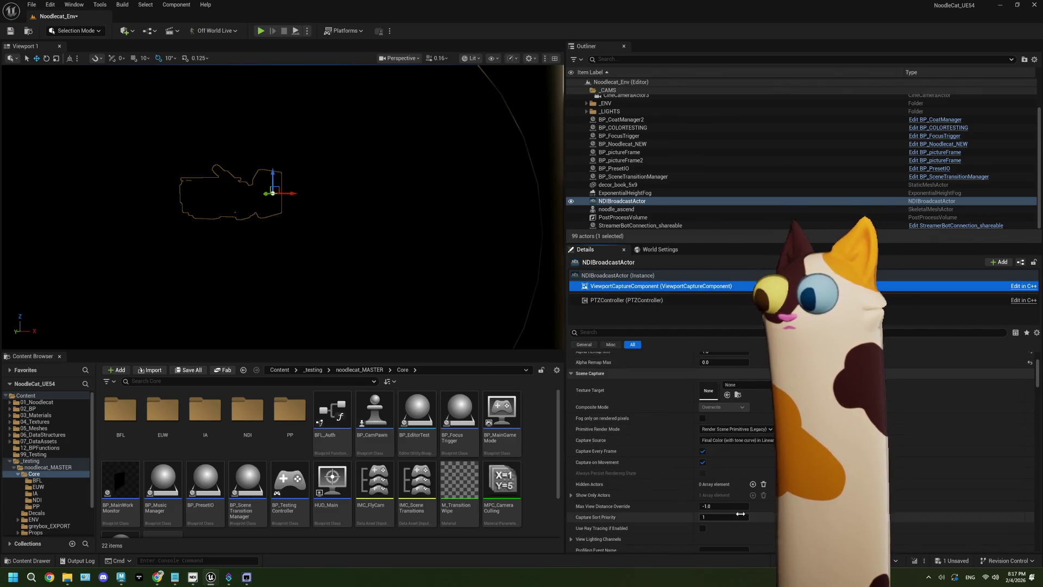
pyautogui.click(744, 429)
pyautogui.click(725, 444)
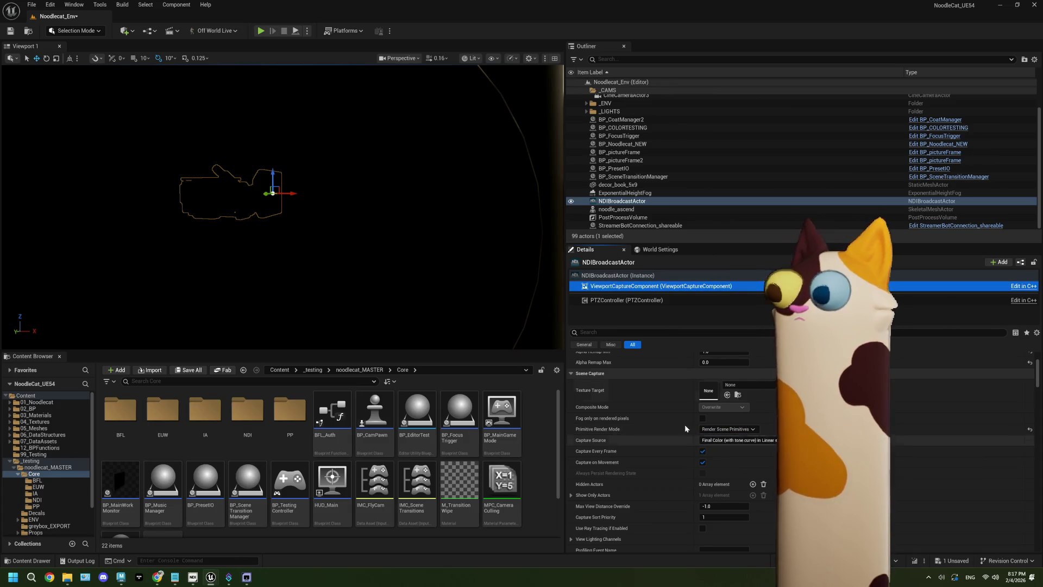
pyautogui.click(261, 31)
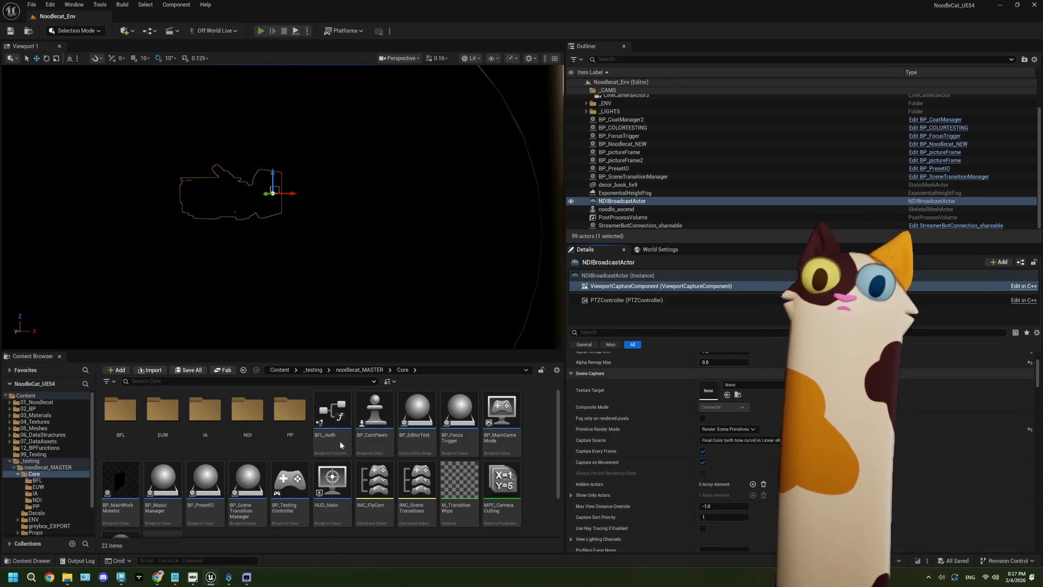
pyautogui.click(247, 577)
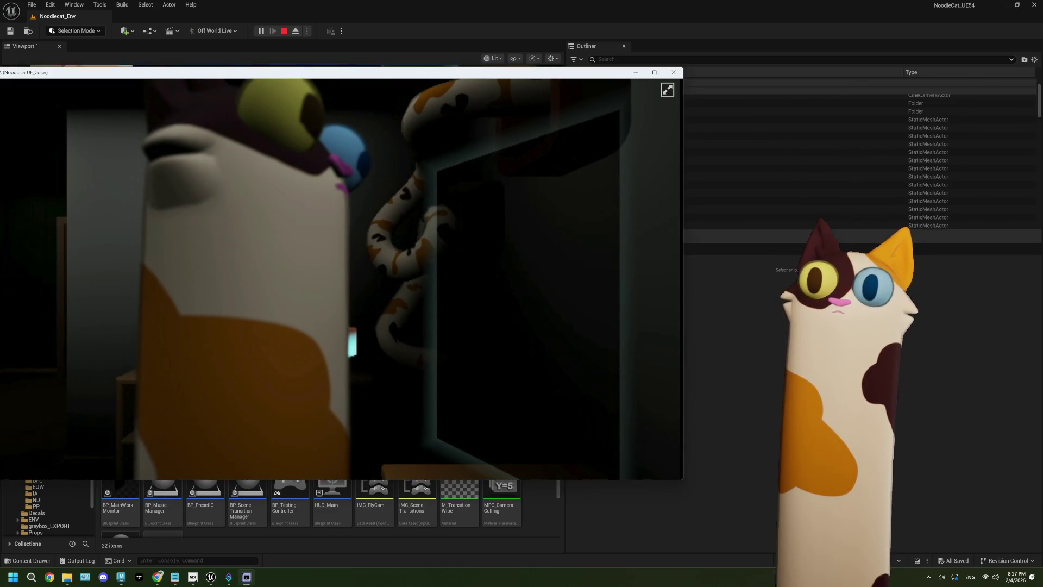
pyautogui.click(283, 31)
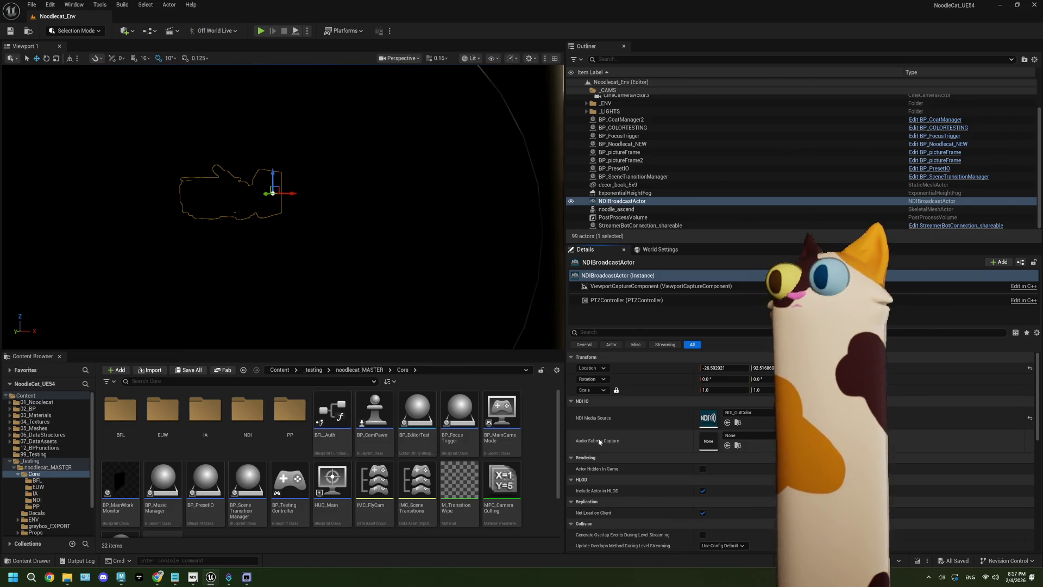
# Step: Browse the ViewportCaptureComponent's post-process settings, briefly expanding Depth of Field
pyautogui.click(684, 286)
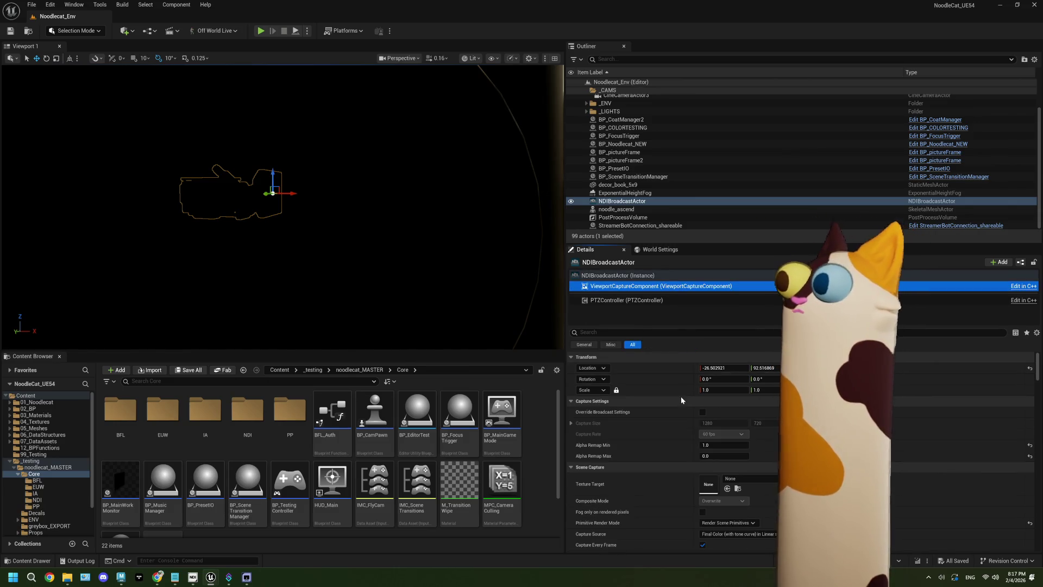
pyautogui.scroll(-10, 680, 396)
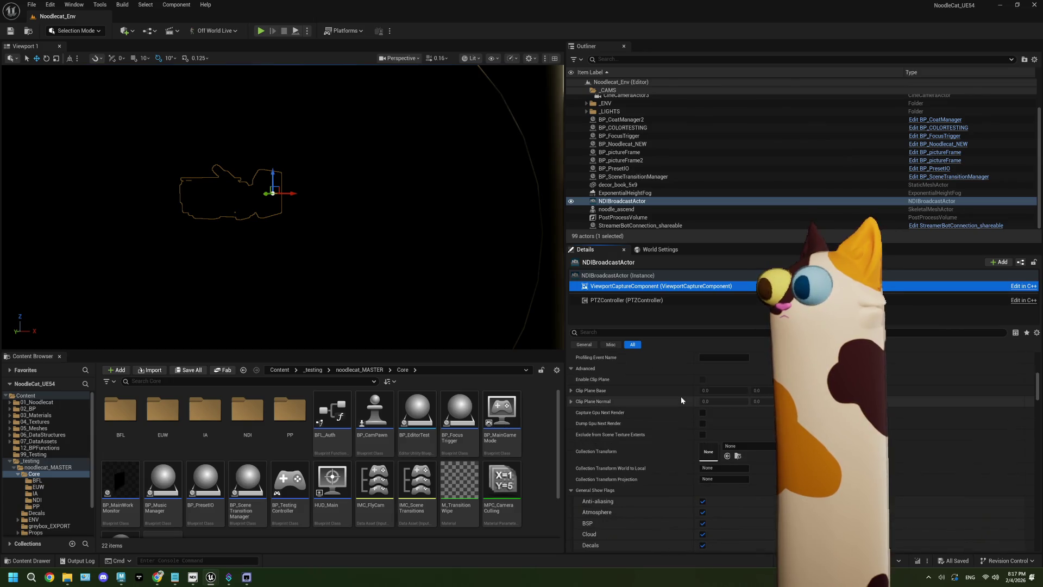
pyautogui.scroll(2, 701, 171)
pyautogui.scroll(-3, 679, 398)
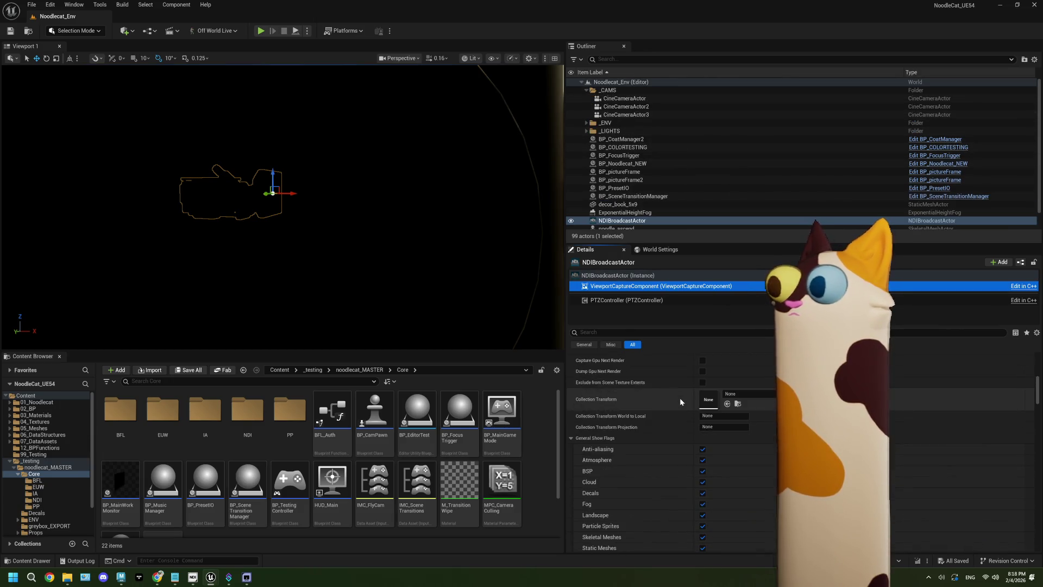
pyautogui.scroll(2, 679, 397)
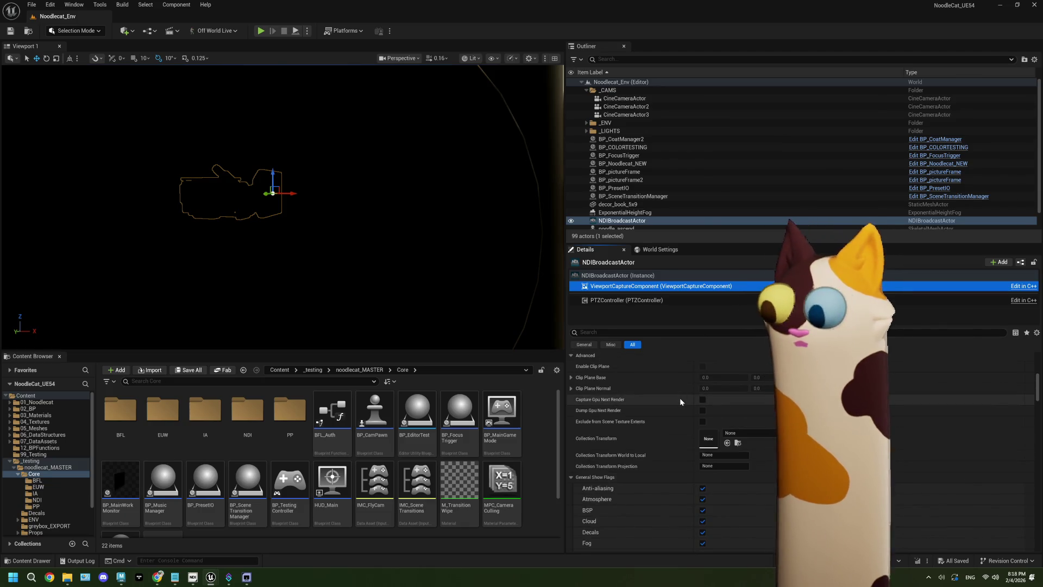
pyautogui.scroll(-3, 680, 397)
pyautogui.scroll(-10, 680, 399)
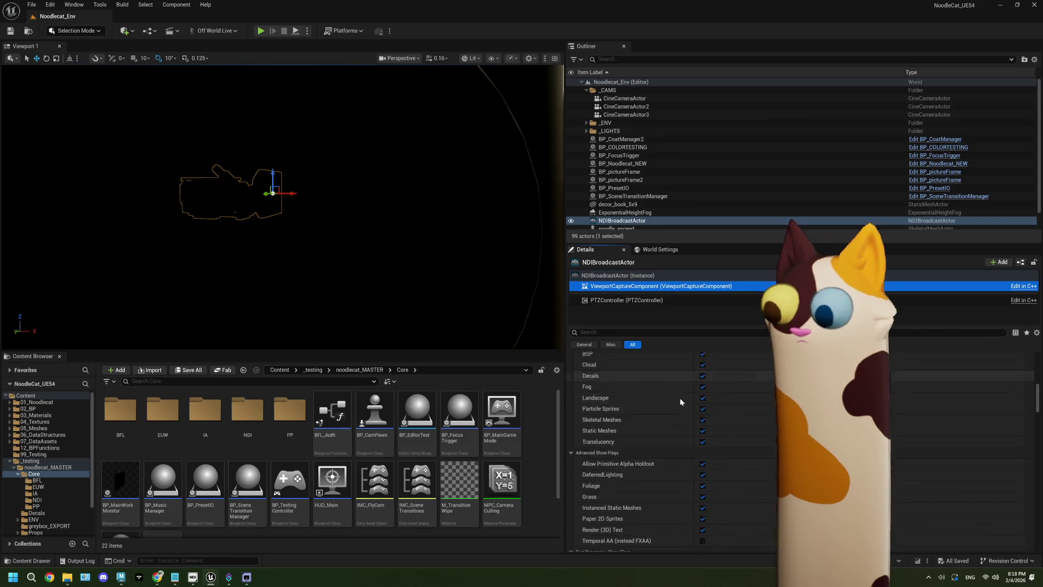
pyautogui.scroll(-4, 680, 398)
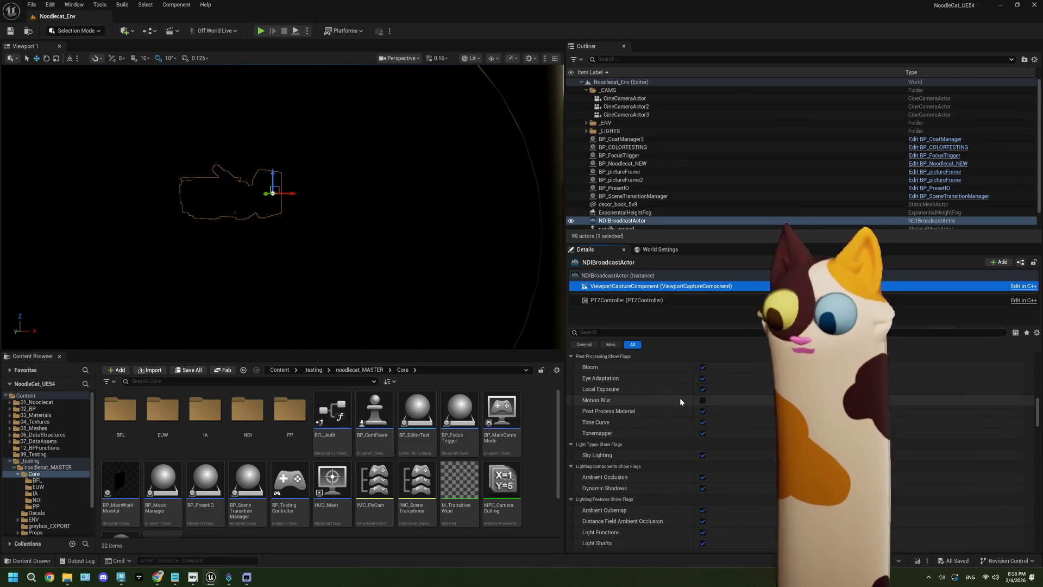
pyautogui.scroll(-8, 637, 424)
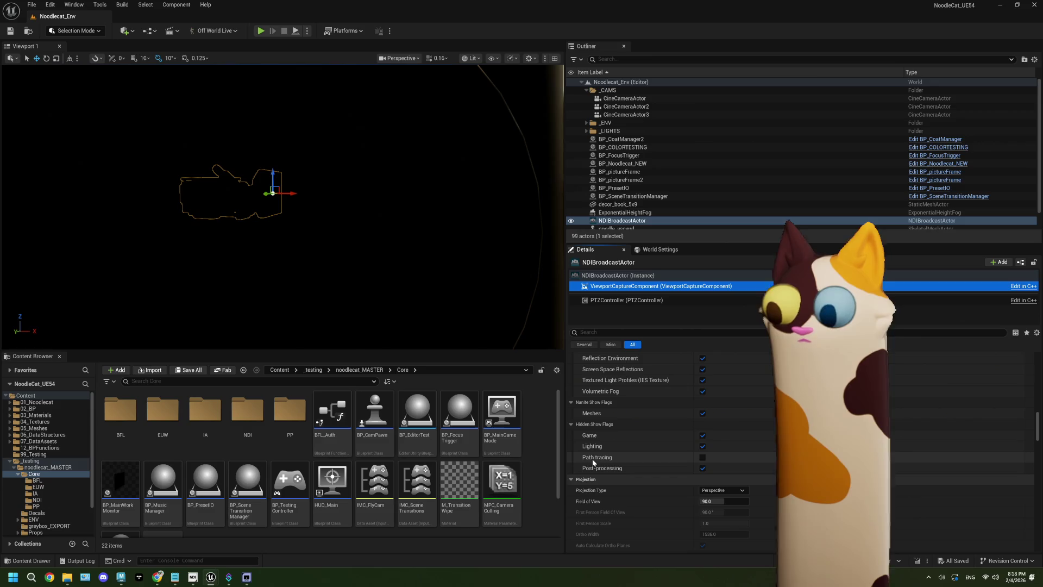
pyautogui.scroll(-8, 593, 462)
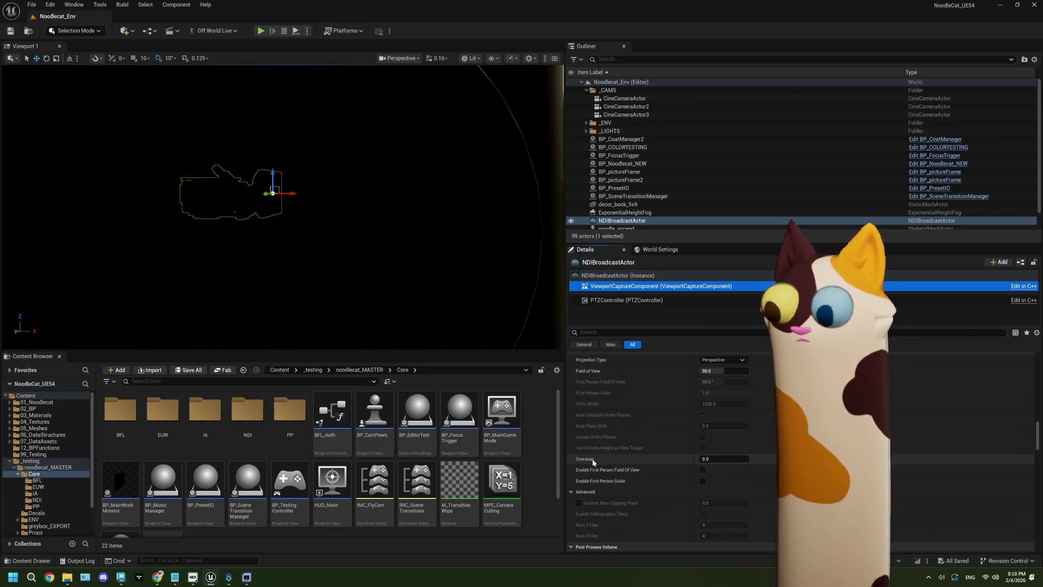
pyautogui.scroll(-3, 611, 461)
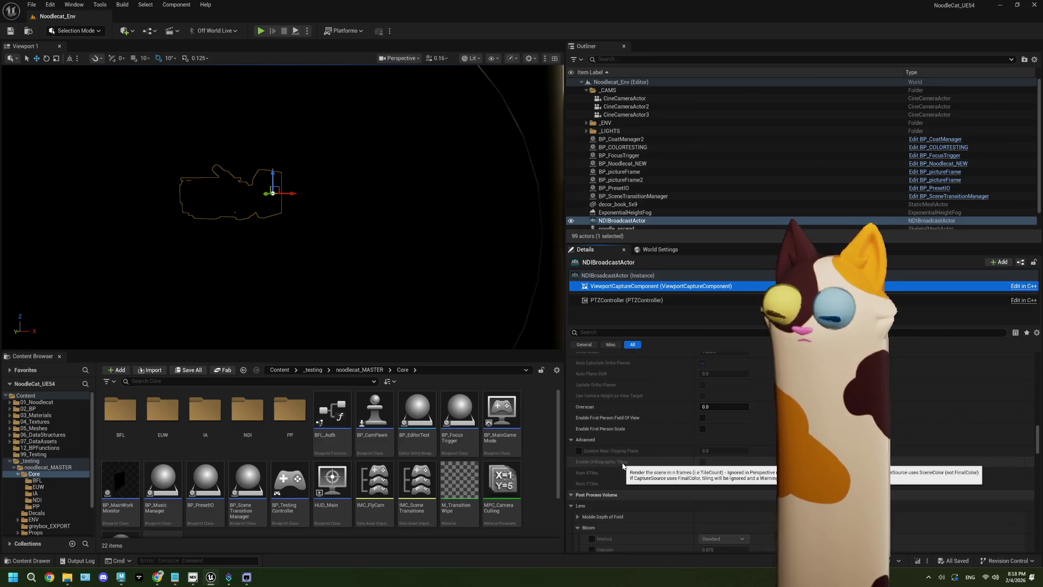
pyautogui.scroll(-2, 622, 466)
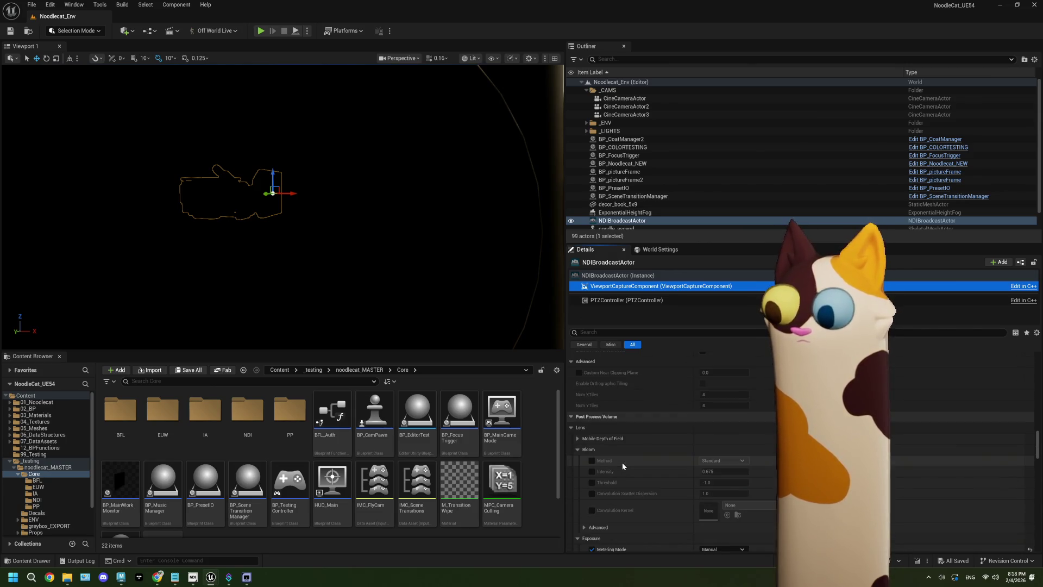
pyautogui.scroll(-8, 623, 466)
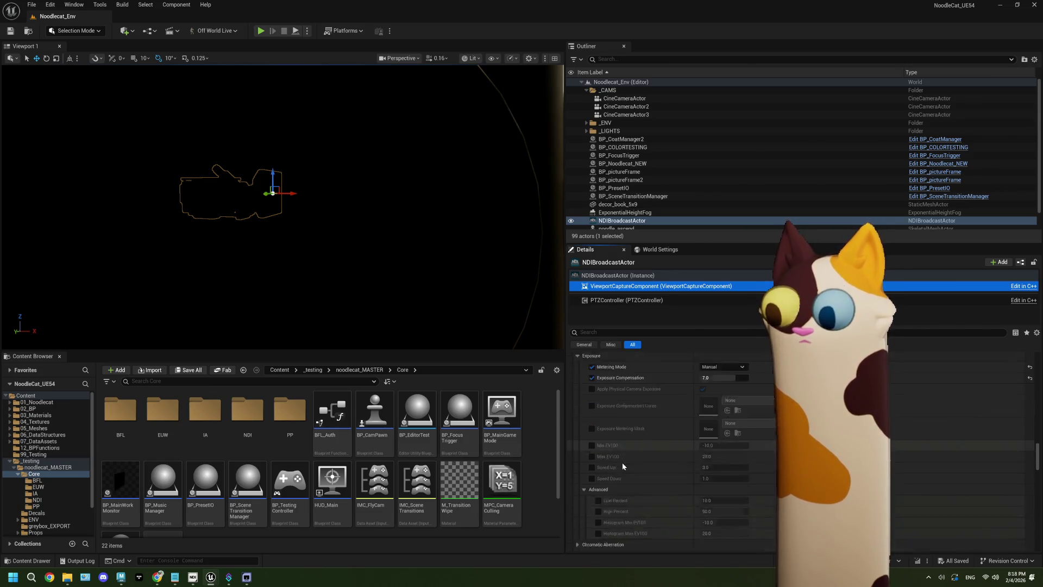
pyautogui.scroll(-4, 623, 465)
pyautogui.scroll(-3, 623, 465)
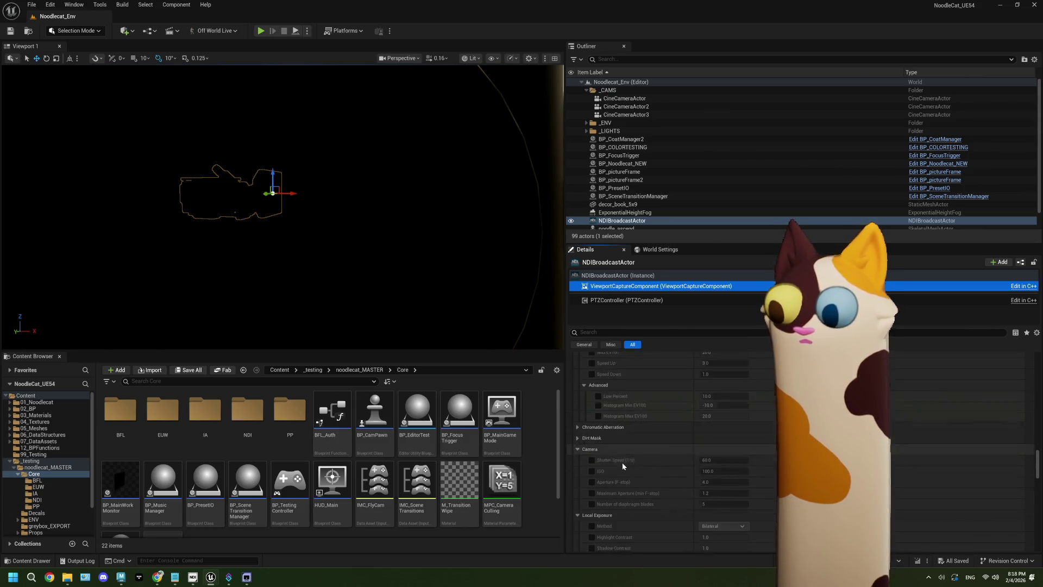
pyautogui.scroll(-2, 623, 466)
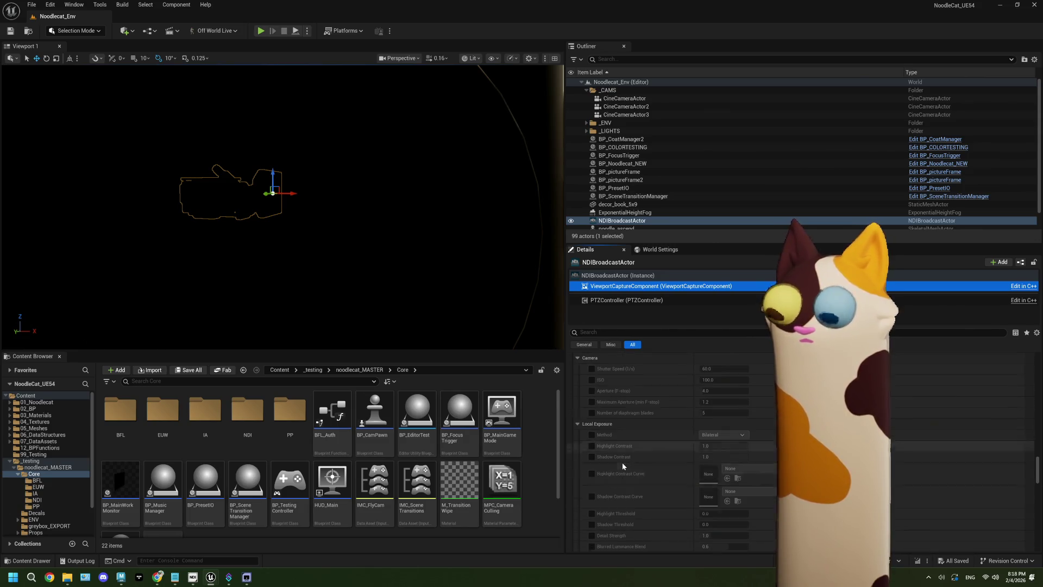
pyautogui.scroll(-2, 622, 465)
pyautogui.scroll(-7, 622, 466)
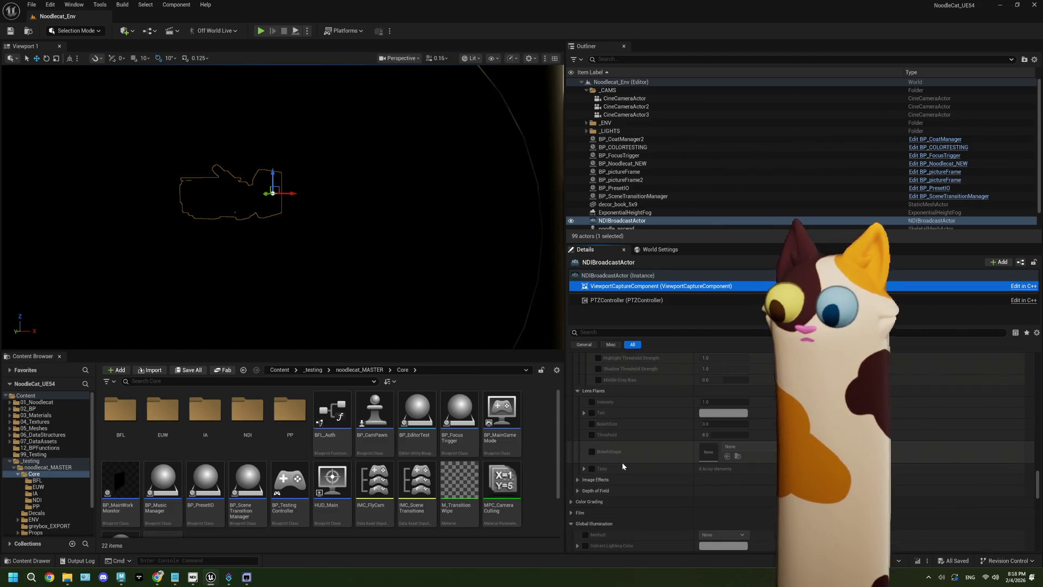
pyautogui.scroll(-2, 622, 466)
pyautogui.click(577, 451)
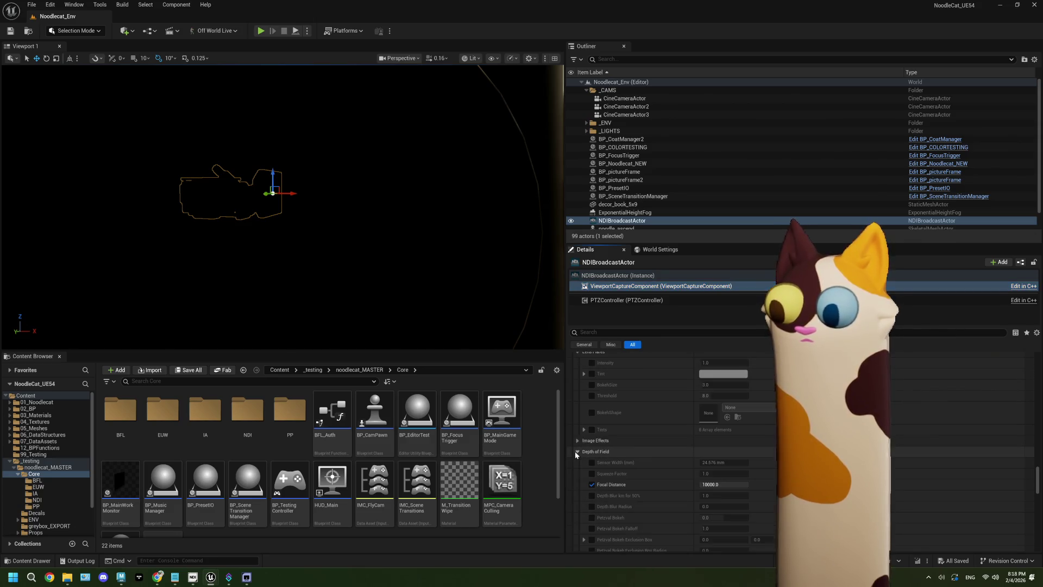
pyautogui.click(576, 452)
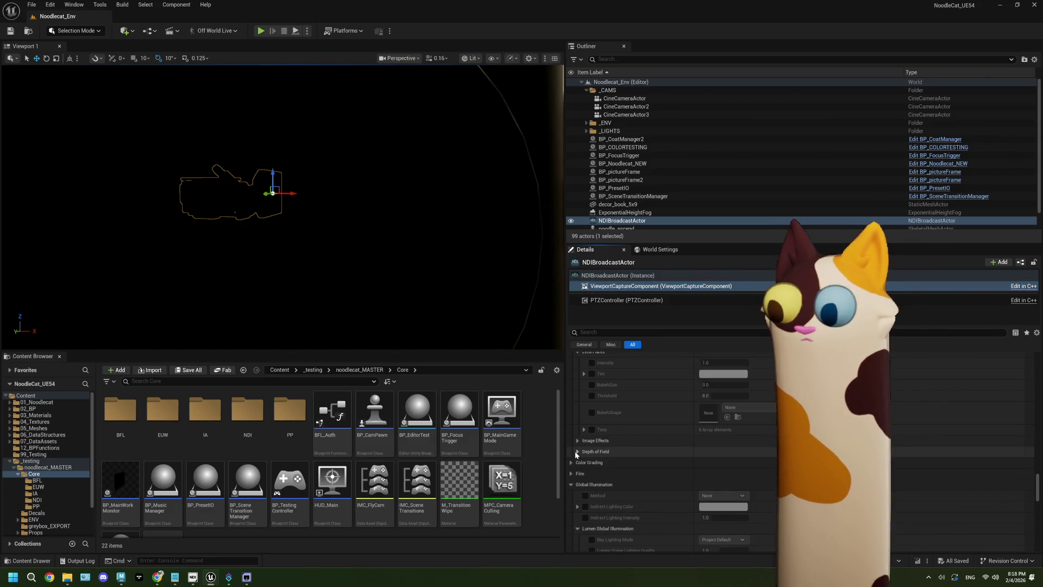
# Step: Override the Global Illumination Method and set it to Lumen
pyautogui.scroll(-2, 575, 451)
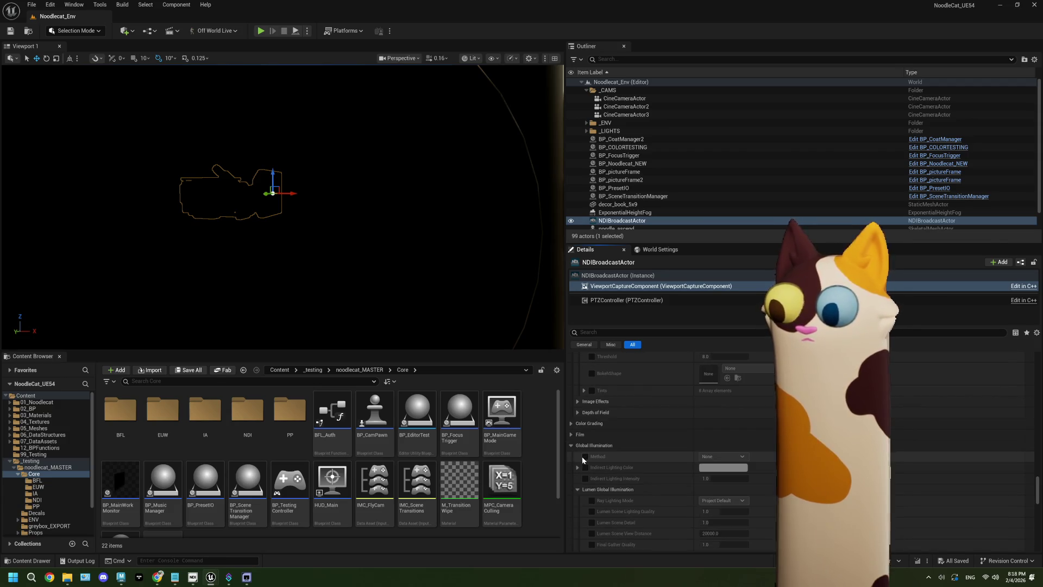
pyautogui.click(583, 457)
pyautogui.click(722, 457)
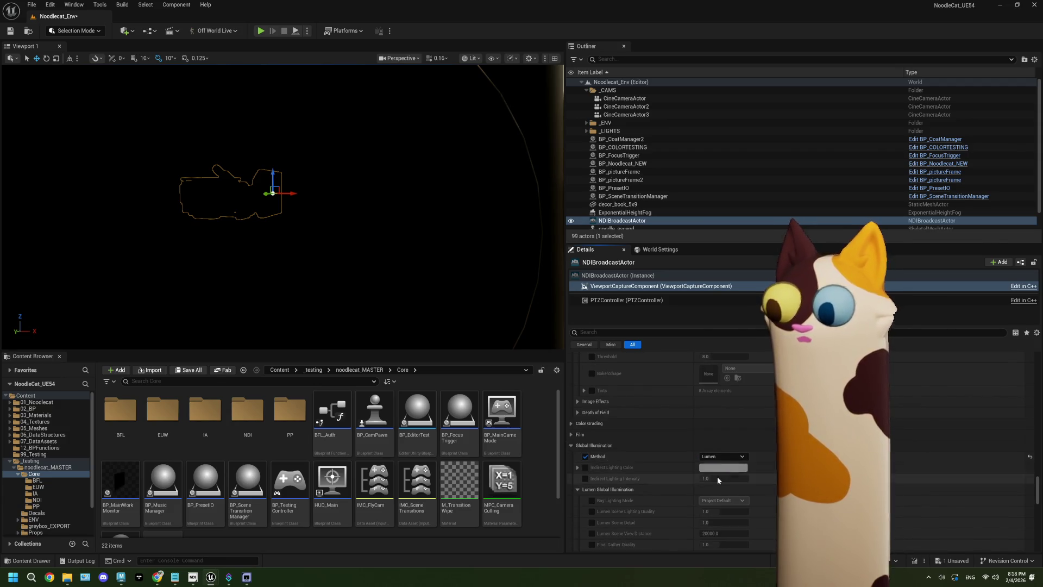
# Step: Play the level, check the feed in the NDI viewer, then stop playback
pyautogui.click(261, 31)
pyautogui.click(248, 577)
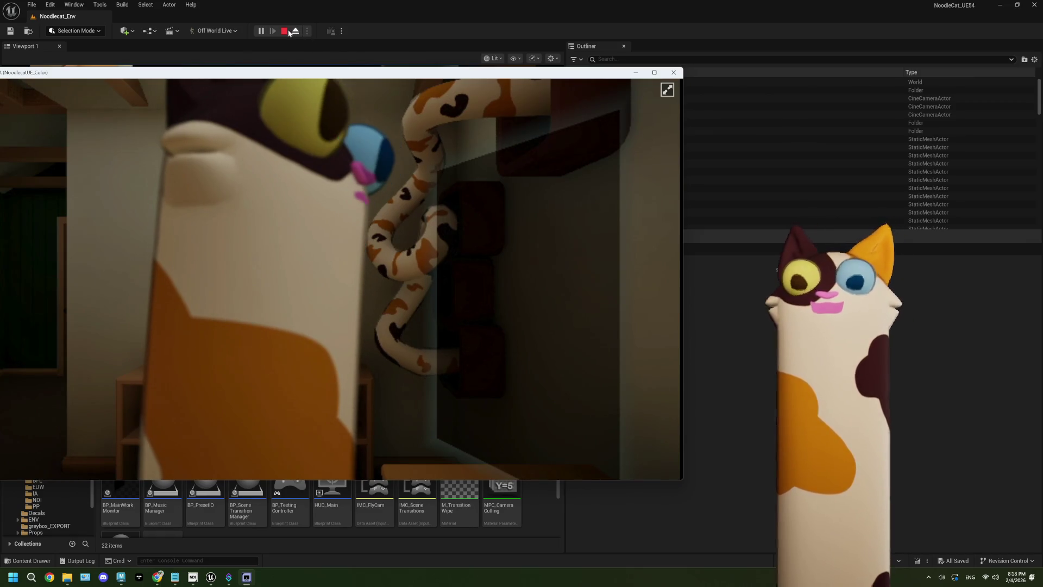
pyautogui.click(290, 32)
pyautogui.click(284, 31)
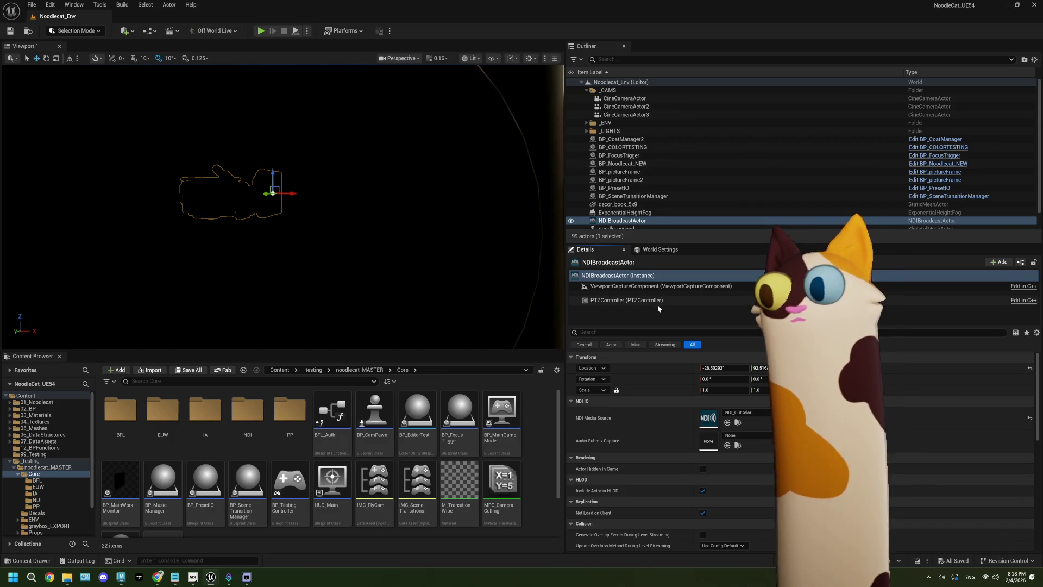
# Step: Try the show-only Primitive Render Mode, then revert to Render Scene Primitives
pyautogui.click(660, 286)
pyautogui.scroll(-10, 662, 425)
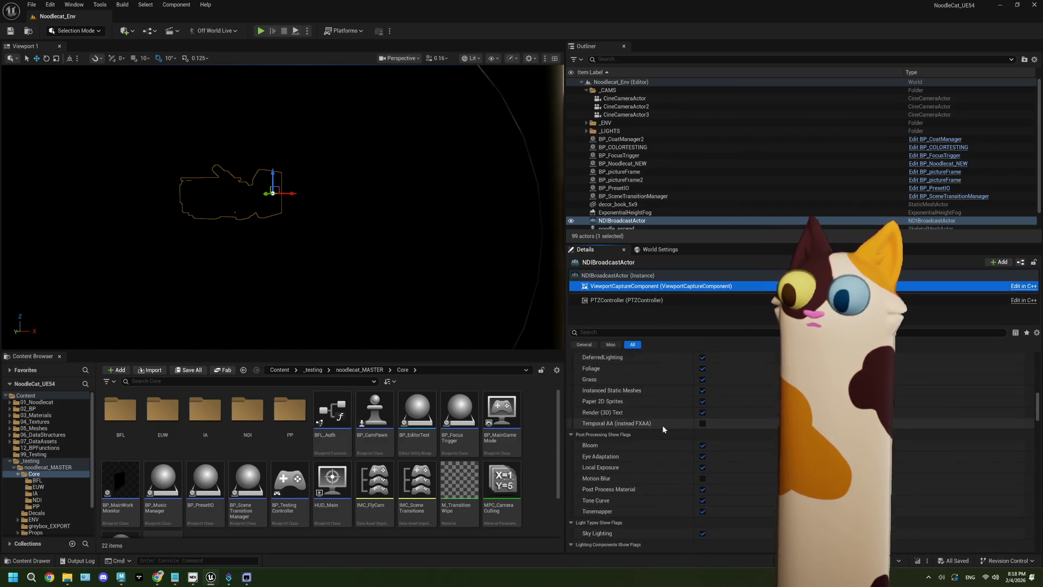
pyautogui.scroll(-10, 663, 430)
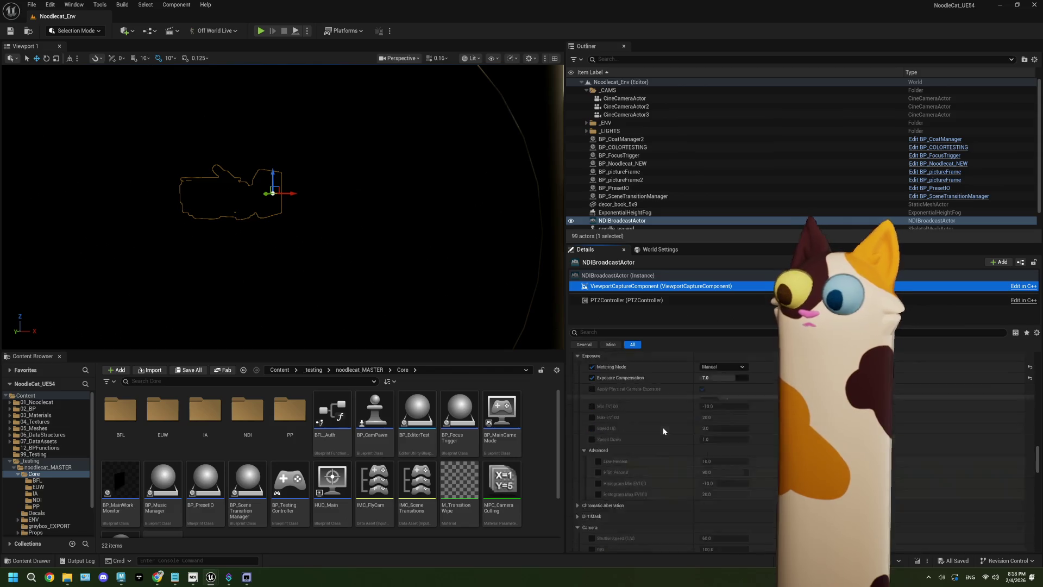
pyautogui.scroll(-1, 662, 427)
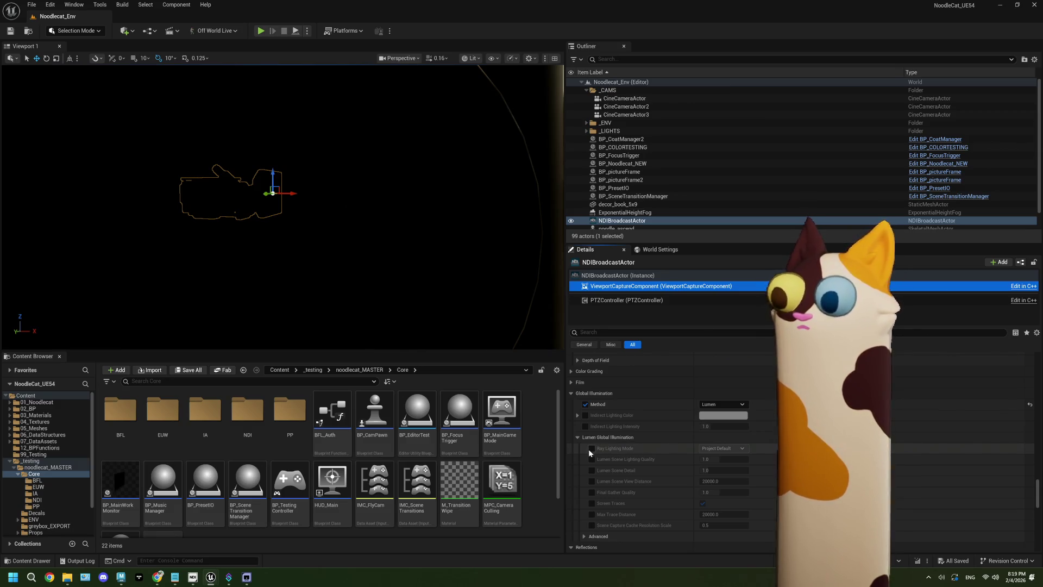
pyautogui.scroll(-3, 588, 449)
pyautogui.scroll(-5, 589, 449)
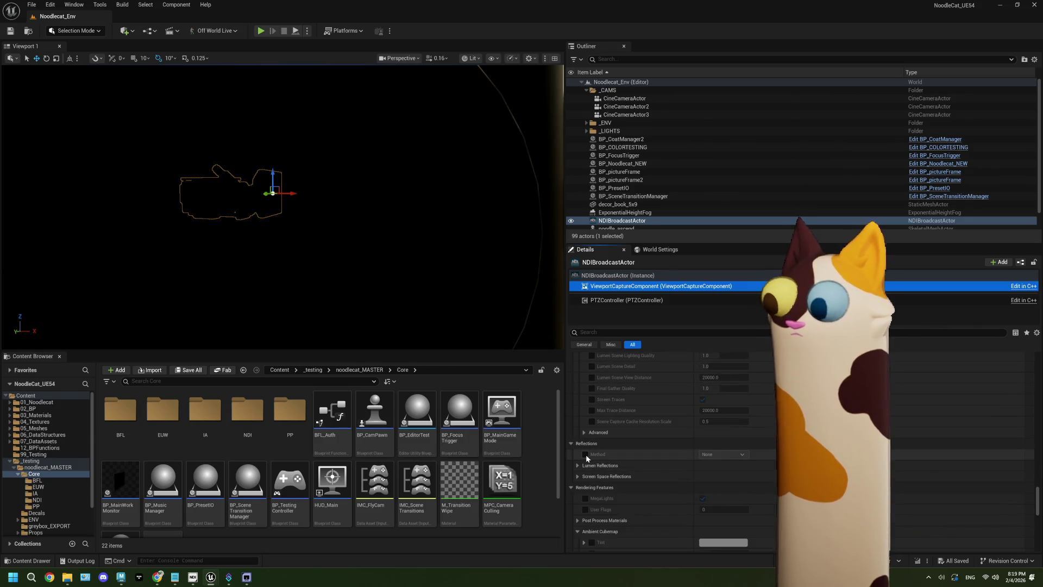
pyautogui.scroll(-10, 586, 454)
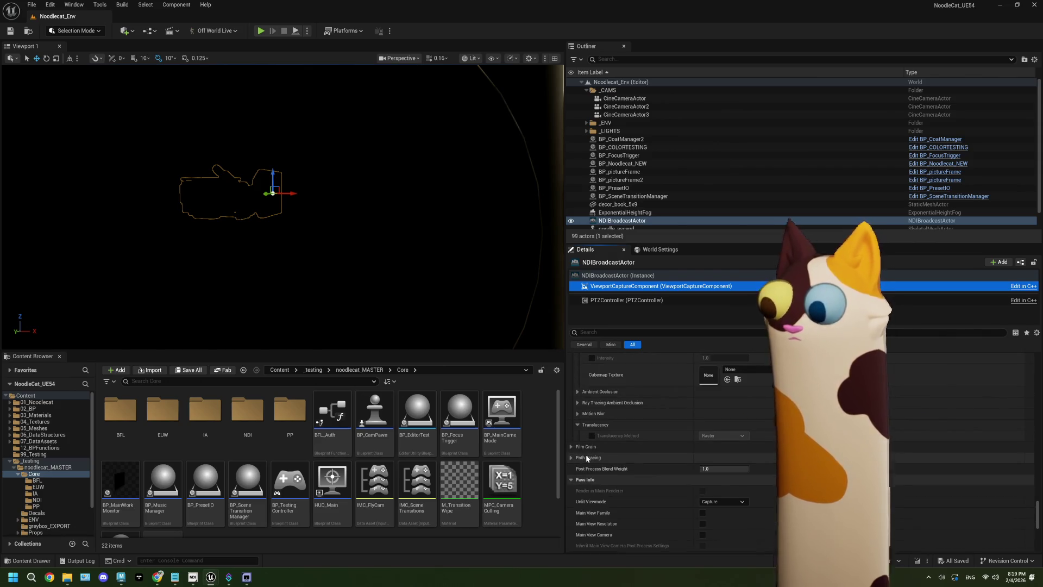
pyautogui.scroll(-10, 586, 457)
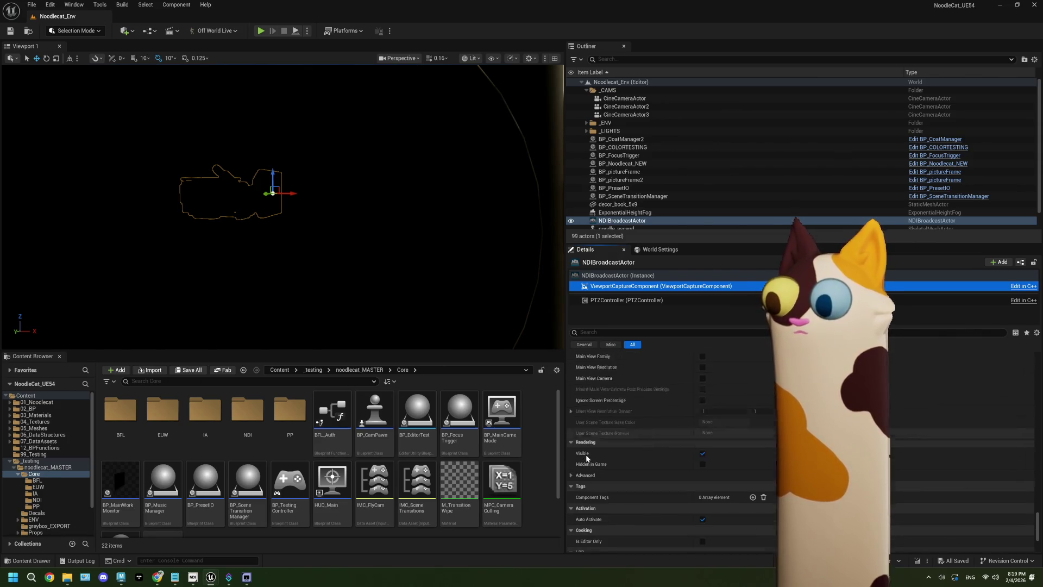
pyautogui.scroll(15, 587, 457)
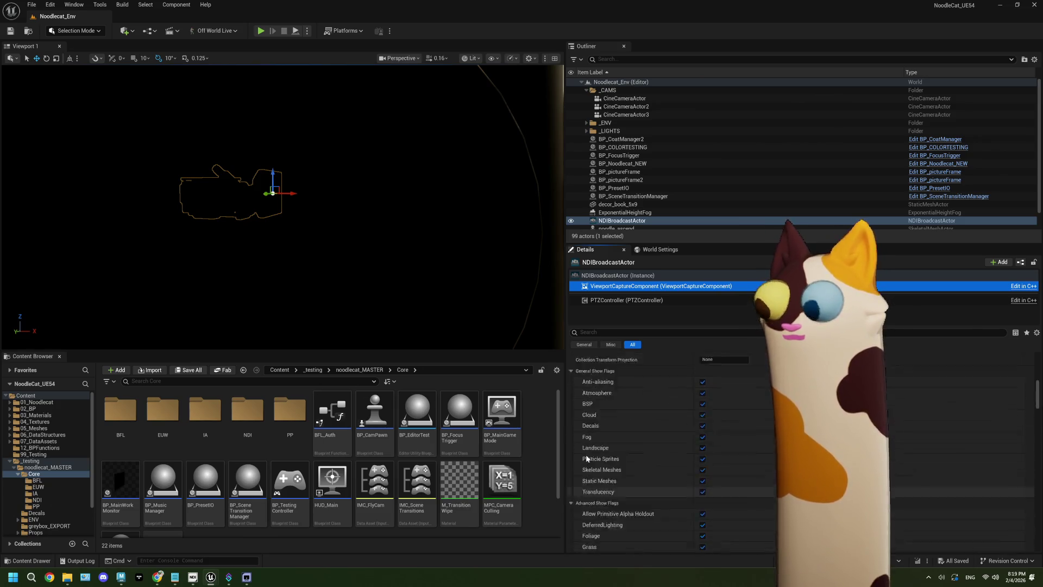
pyautogui.scroll(10, 587, 458)
pyautogui.scroll(-5, 586, 455)
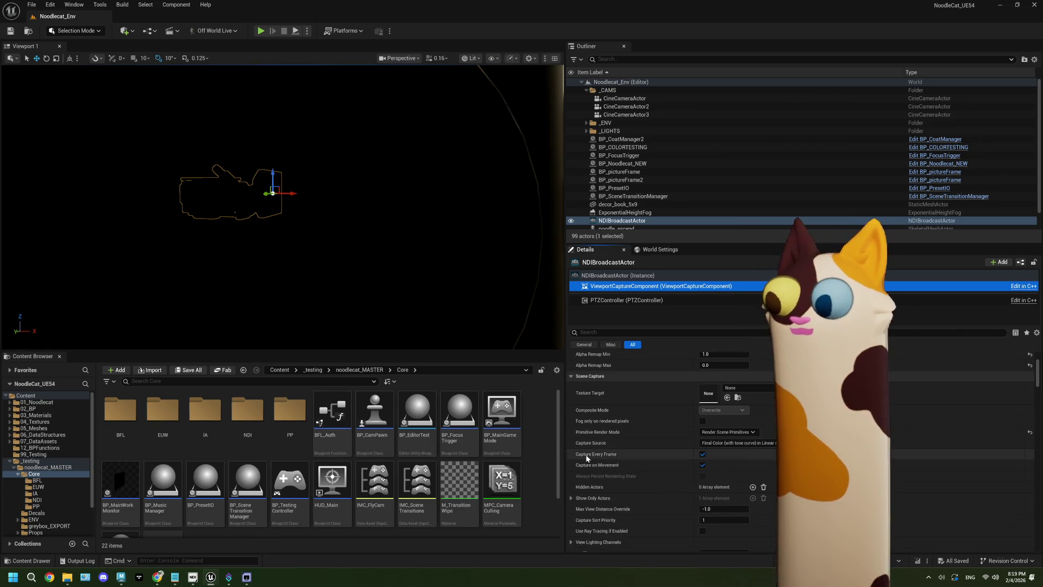
pyautogui.click(727, 419)
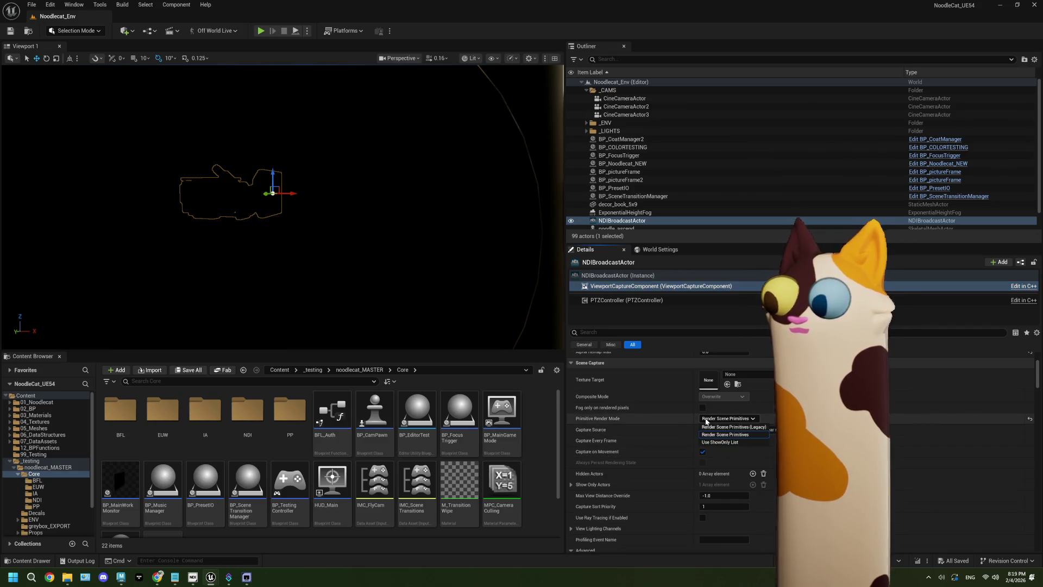
pyautogui.click(728, 441)
pyautogui.scroll(-1, 650, 439)
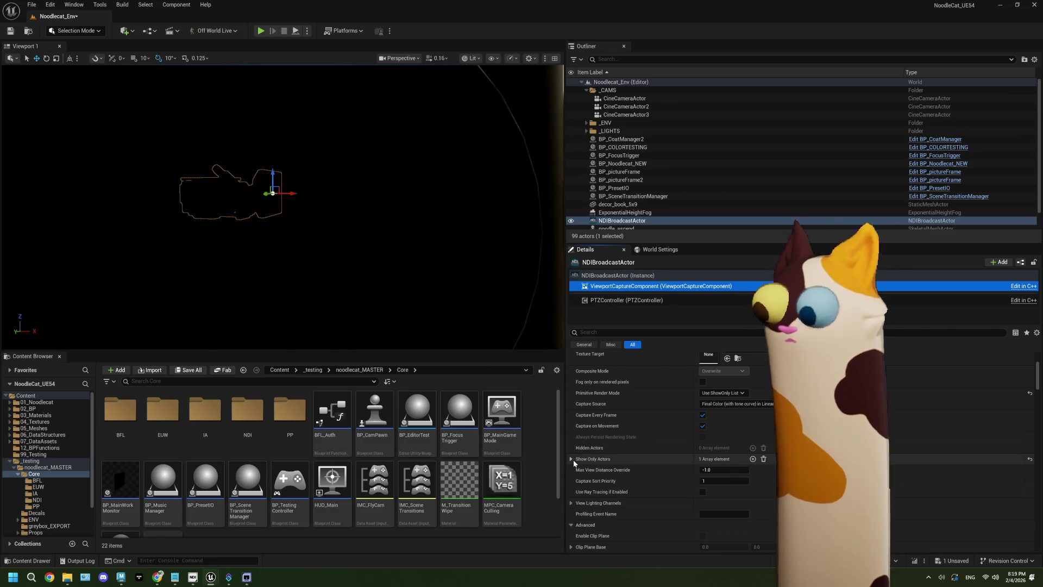
pyautogui.click(722, 393)
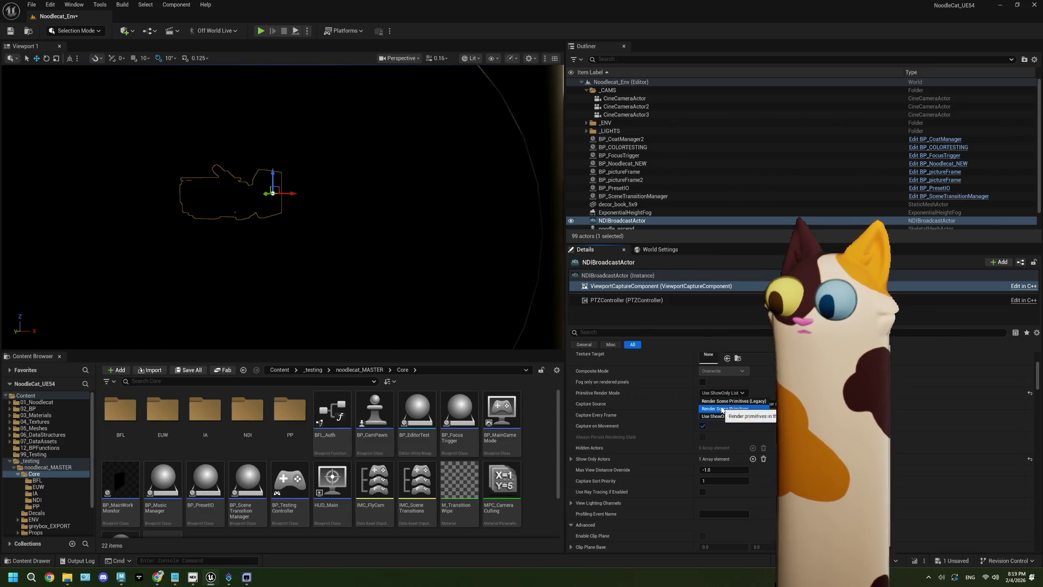
pyautogui.click(723, 409)
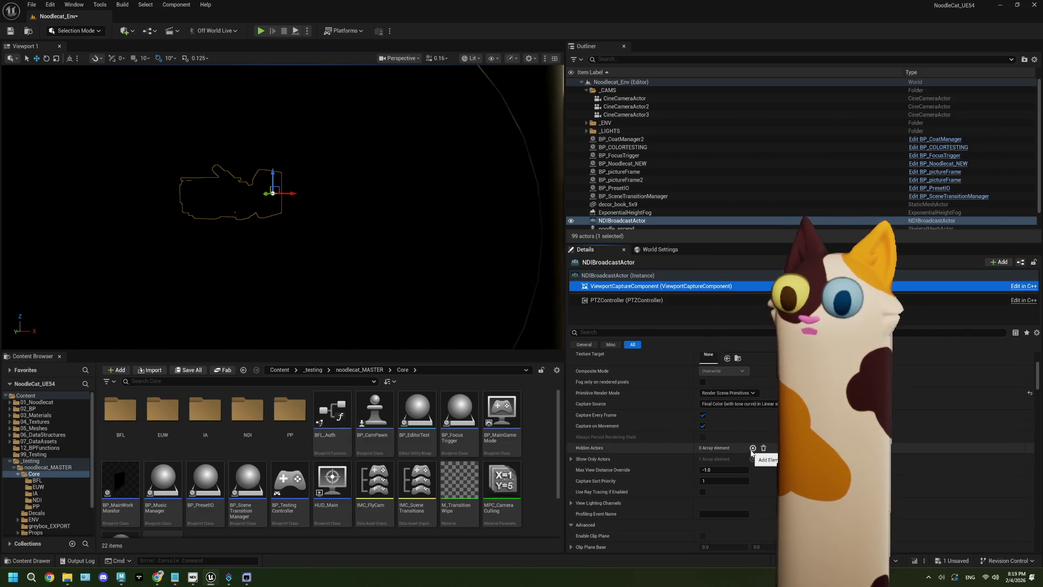
# Step: Add HDRIBackdrop to the Hidden Actors list and save the level
pyautogui.click(752, 447)
pyautogui.click(744, 460)
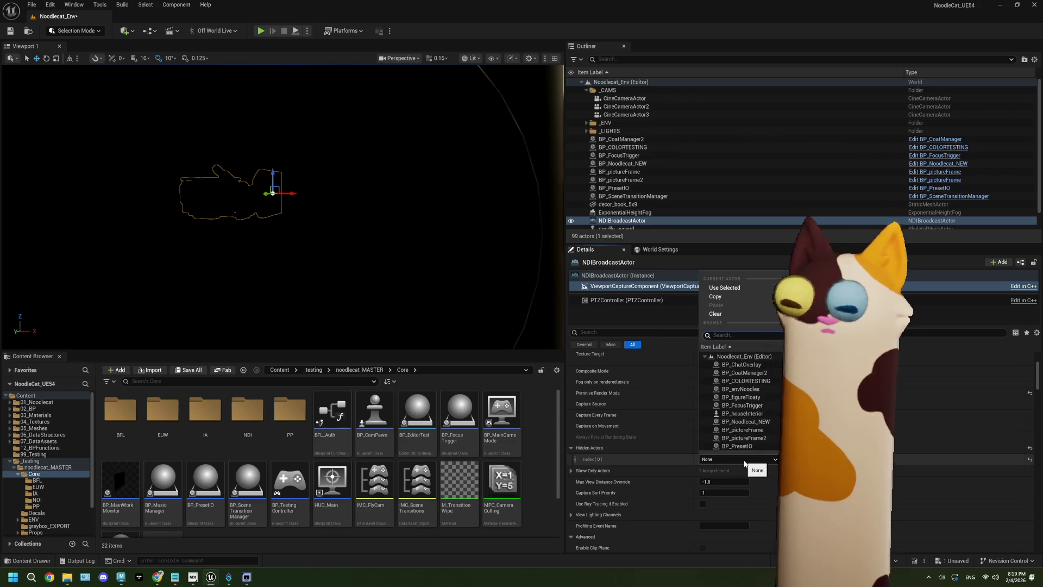
pyautogui.write('hd')
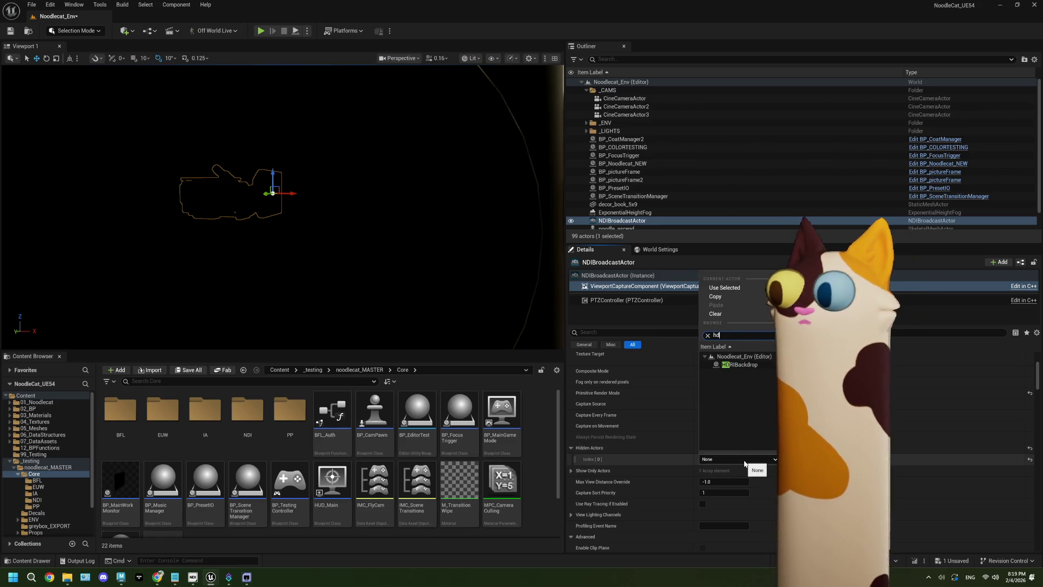
pyautogui.press('Return')
pyautogui.click(11, 30)
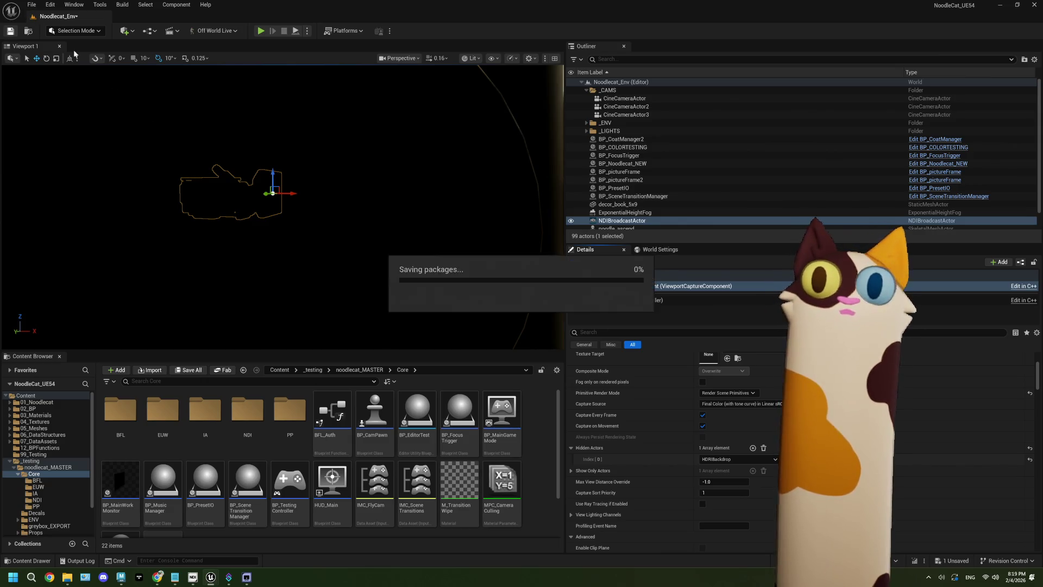
# Step: Play the level, view the feed in the NDI viewer, then stop with Esc
pyautogui.click(261, 31)
pyautogui.moveTo(257, 578)
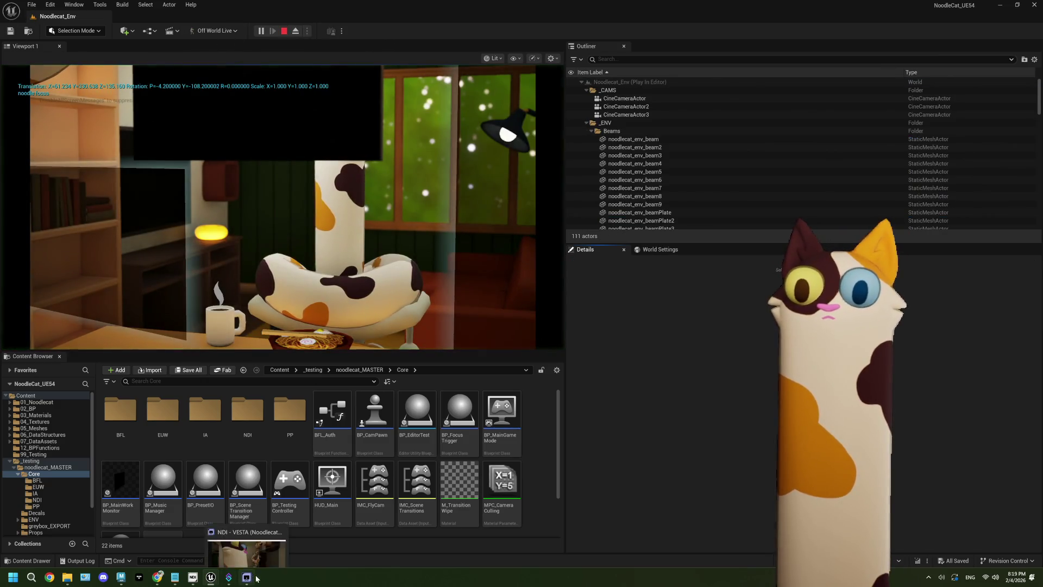
pyautogui.click(247, 553)
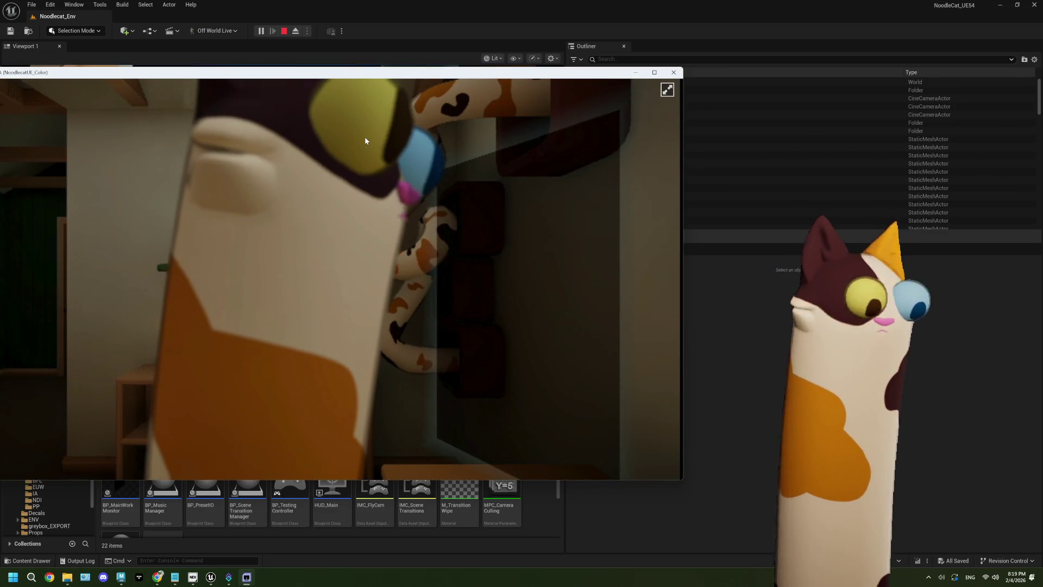
pyautogui.click(306, 59)
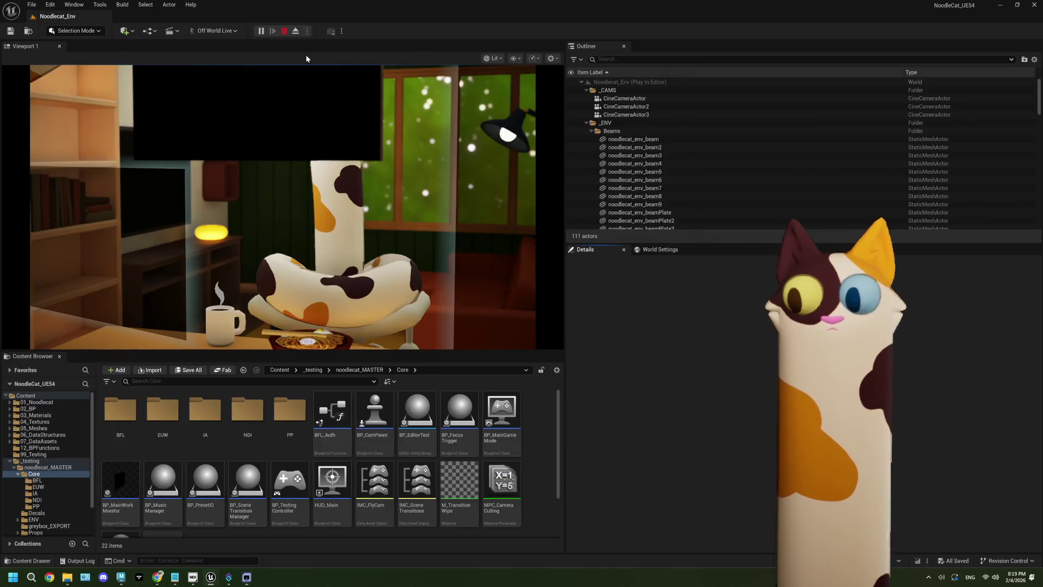
pyautogui.press('Escape')
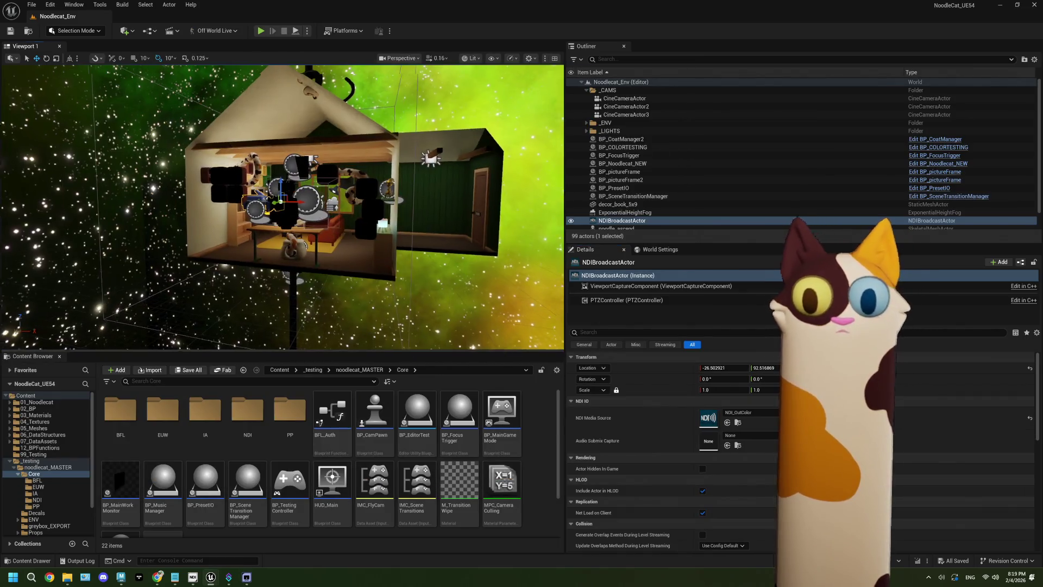
# Step: Move the NDIBroadcastActor further into the room near the table, then start a play test
pyautogui.press('f')
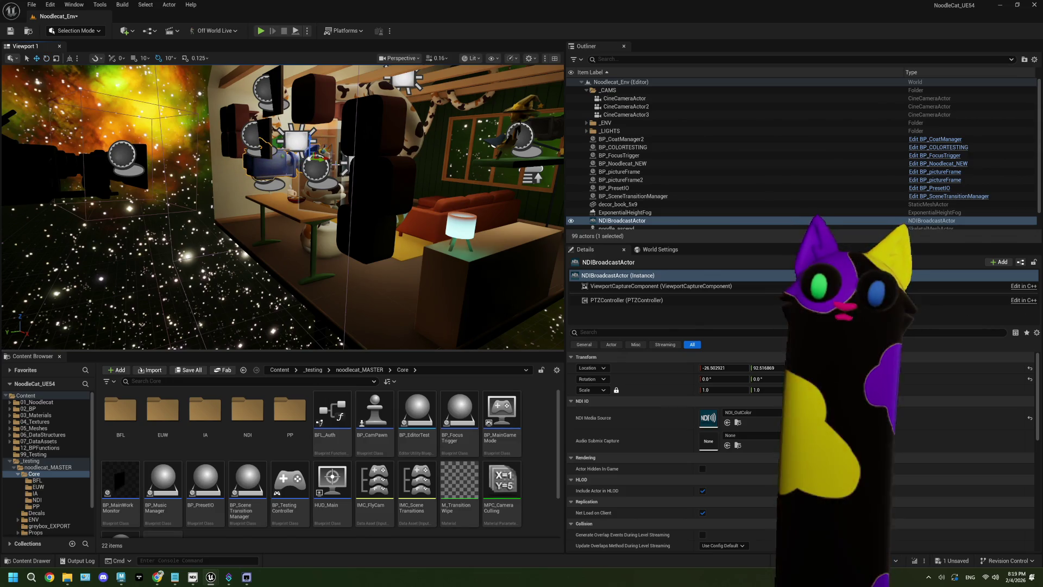
pyautogui.press('f')
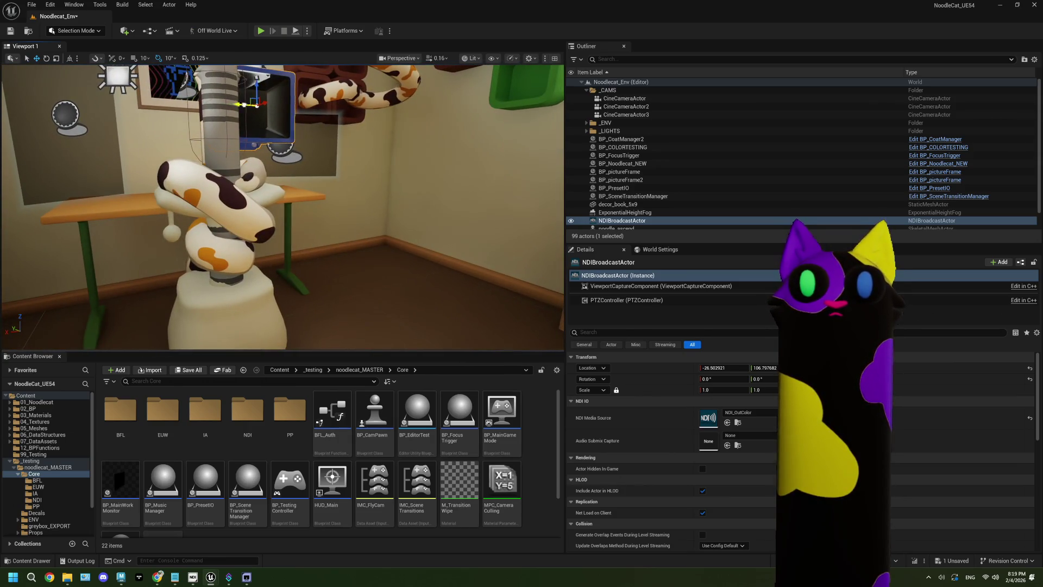
pyautogui.moveTo(252, 104)
pyautogui.mouseDown()
pyautogui.moveTo(298, 117)
pyautogui.moveTo(274, 91)
pyautogui.moveTo(256, 89)
pyautogui.mouseUp()
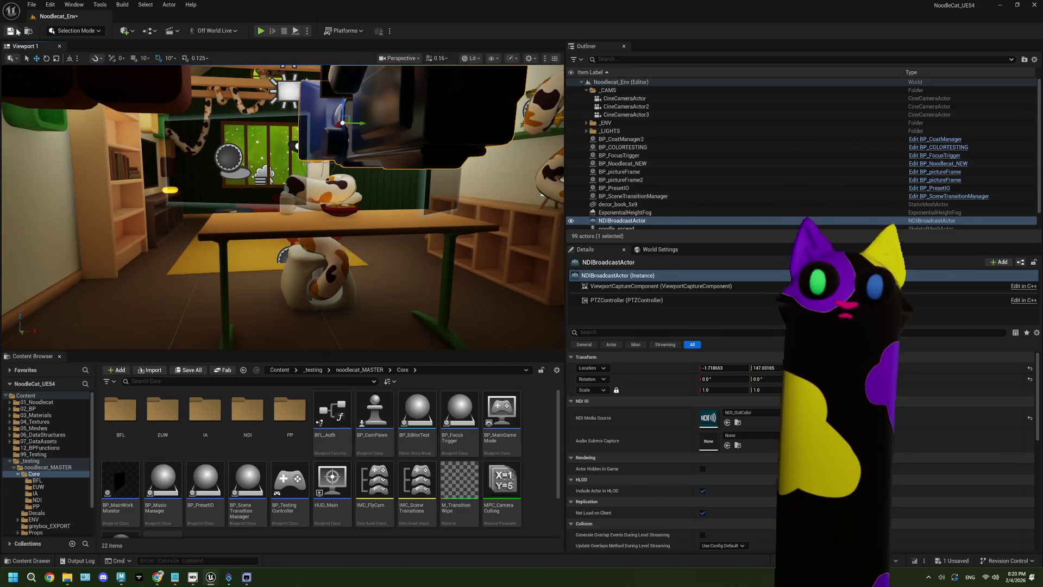
pyautogui.hotkey('alt', 'p')
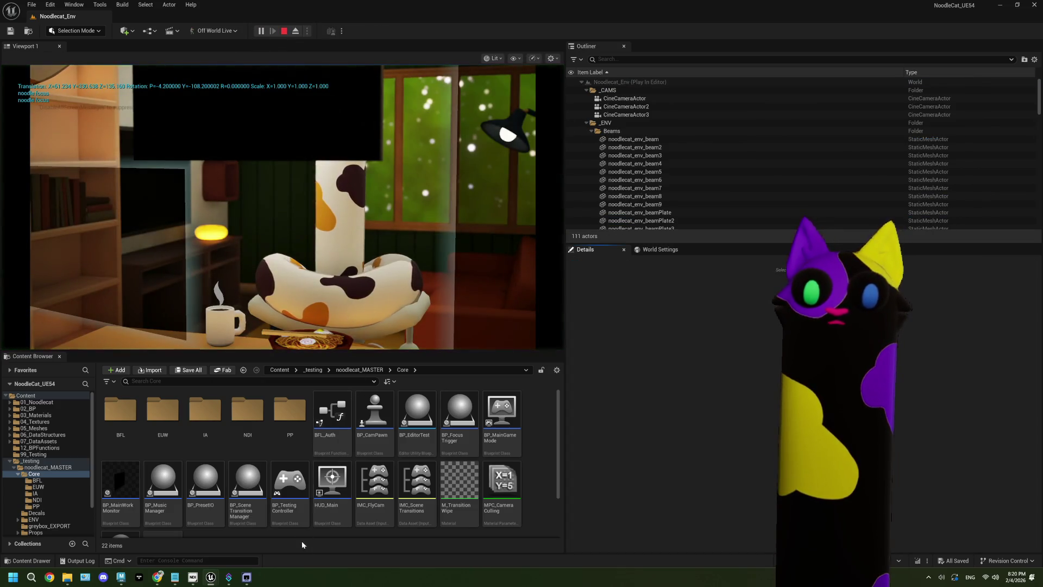
# Step: View the room's NDI feed in the viewer window, then stop the Play-in-Editor session
pyautogui.click(247, 576)
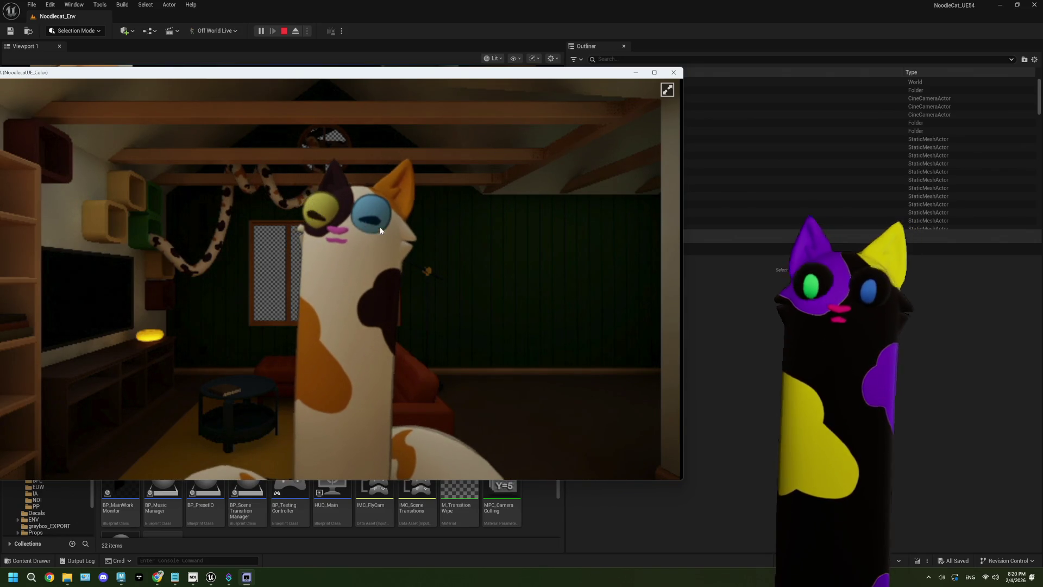
pyautogui.click(285, 32)
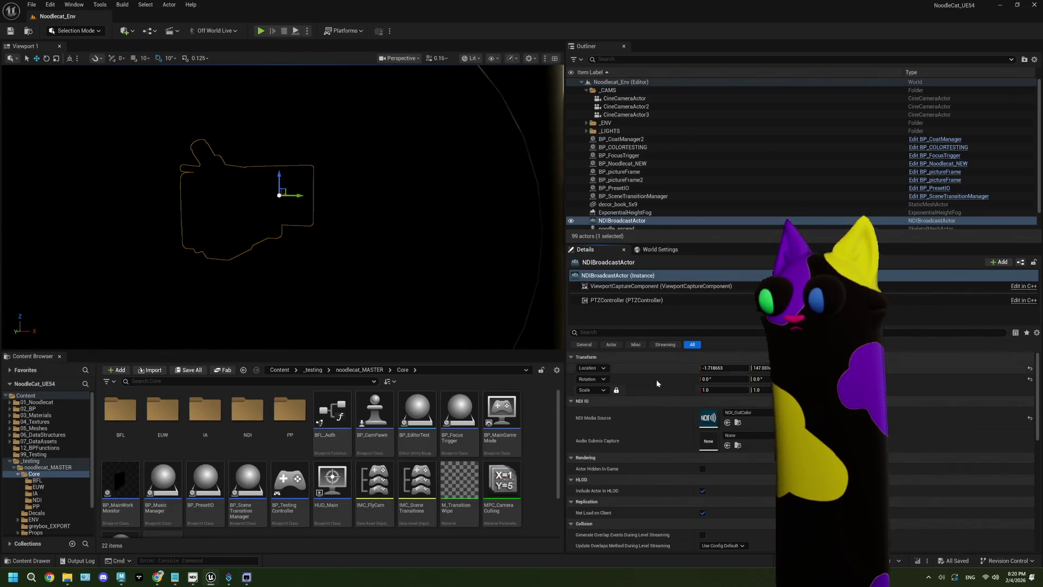
# Step: Select the ViewportCaptureComponent and scroll its details down to the LOD settings
pyautogui.click(630, 287)
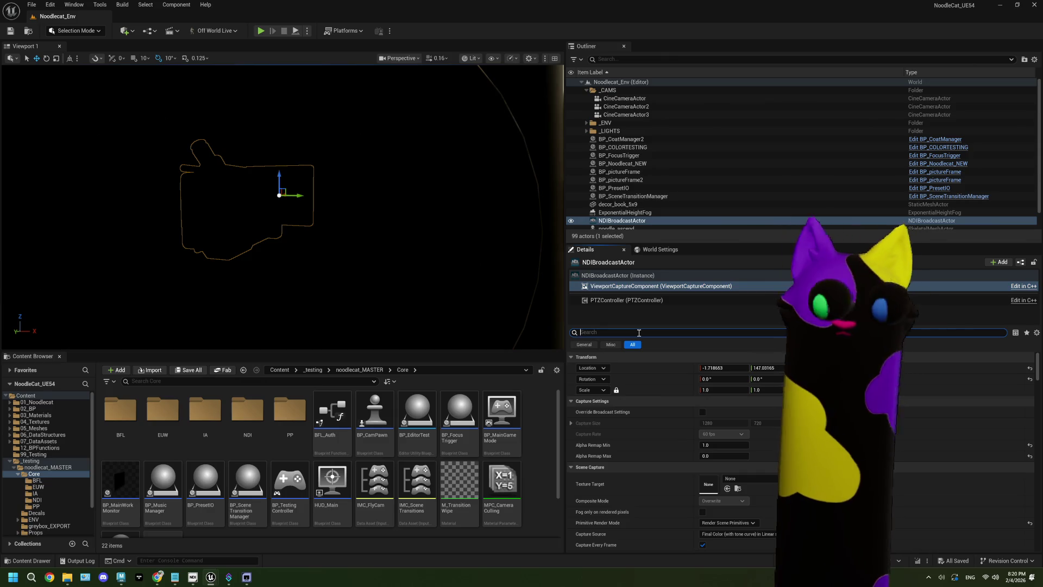
pyautogui.write('aa')
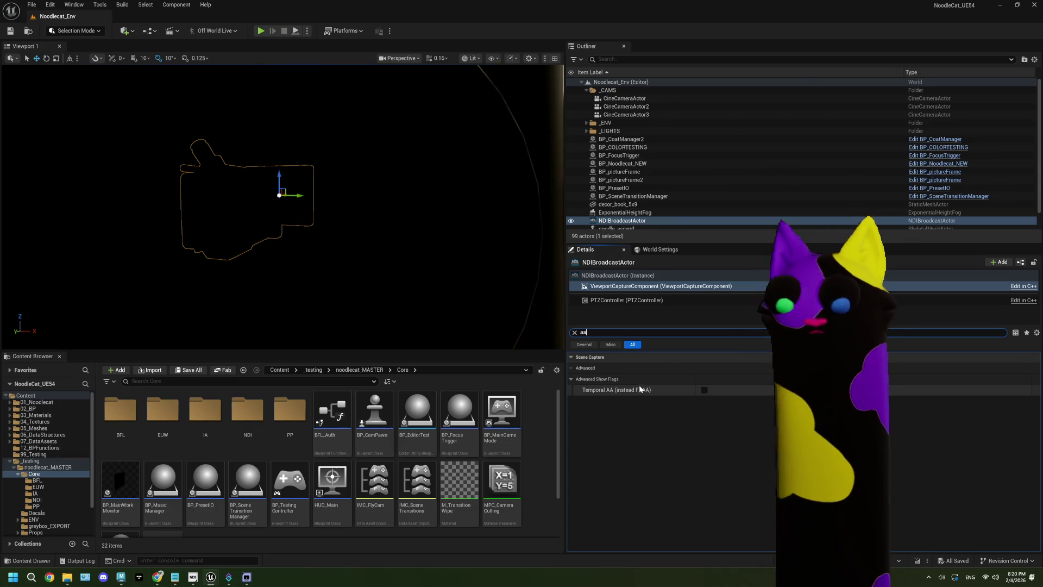
pyautogui.press('BackSpace')
pyautogui.write('nti')
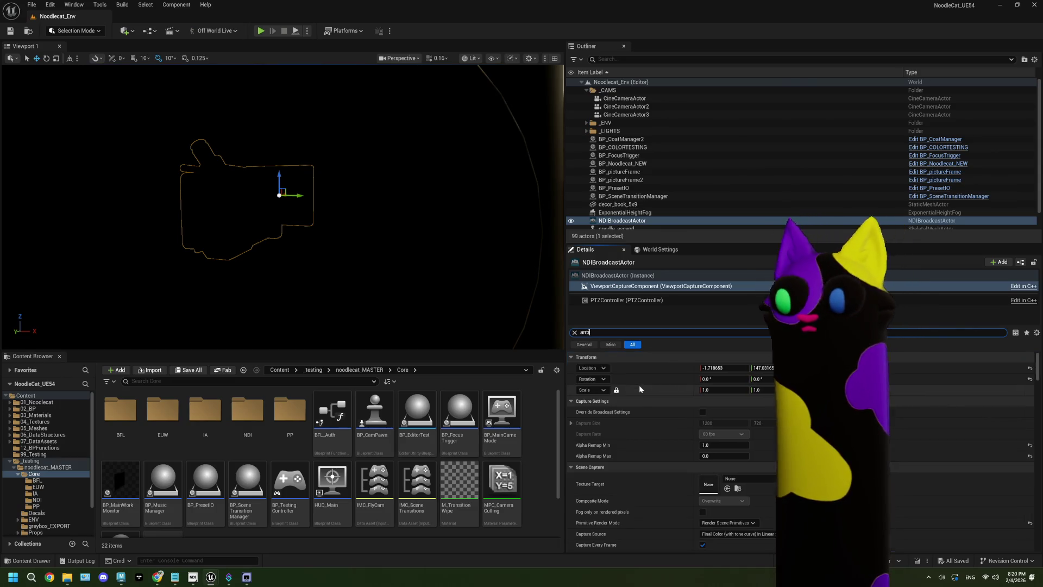
pyautogui.press('BackSpace')
pyautogui.press('BackSpace')
pyautogui.press('BackSpace')
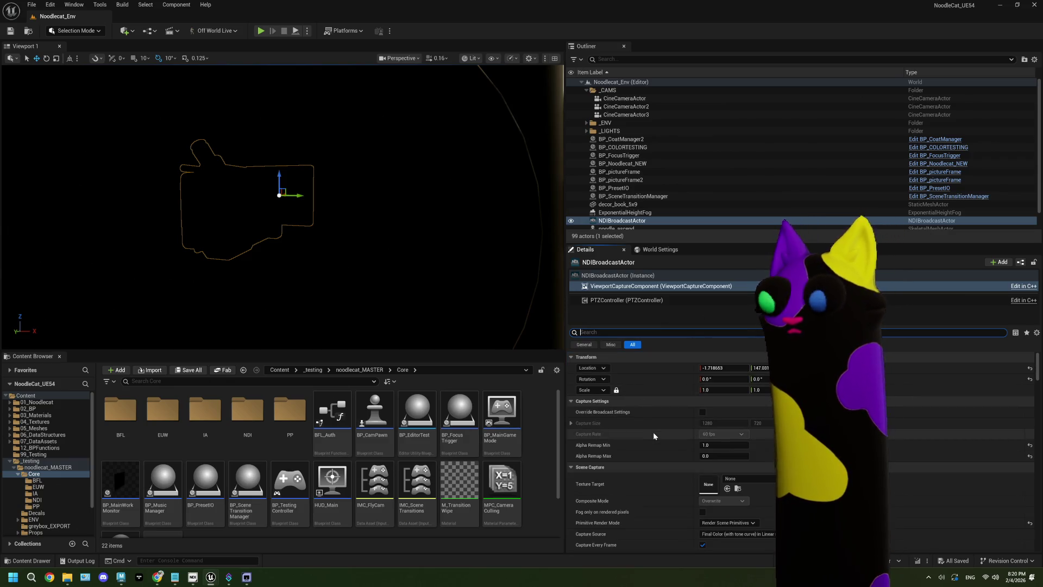
pyautogui.scroll(-5, 653, 432)
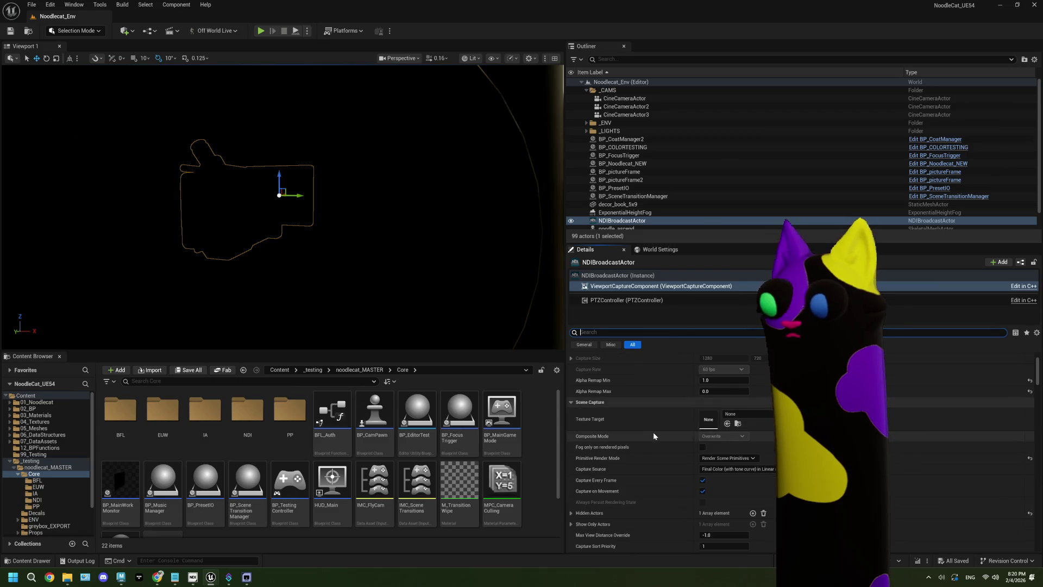
pyautogui.scroll(-5, 653, 432)
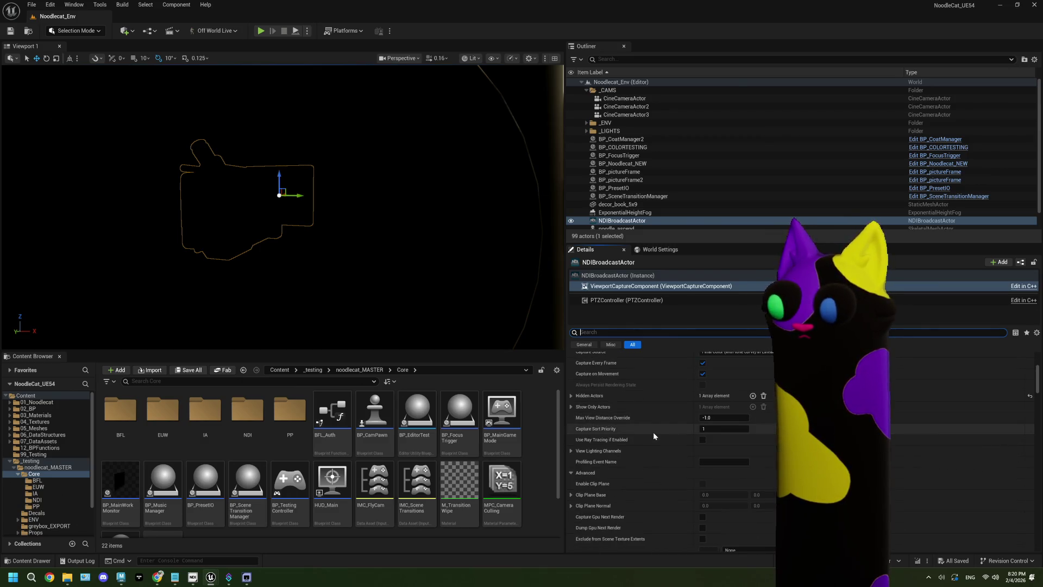
pyautogui.scroll(-10, 1002, 531)
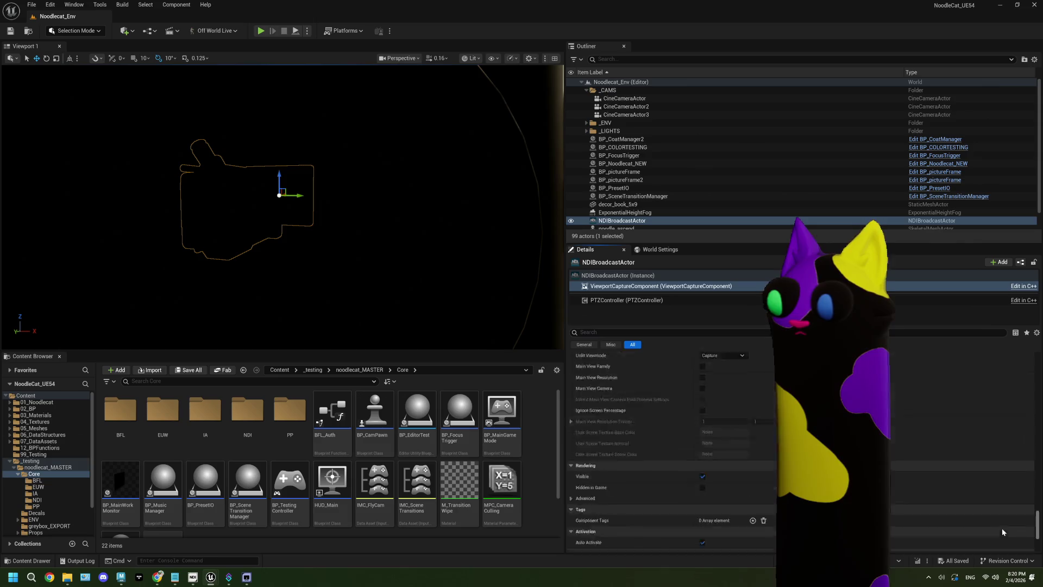
pyautogui.scroll(-5, 1002, 535)
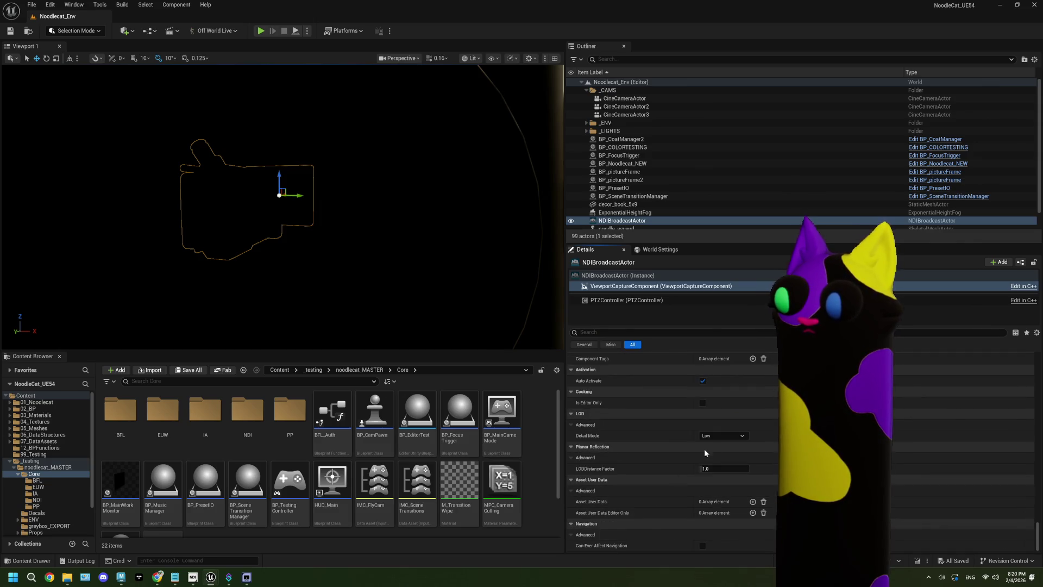
# Step: Set the capture Detail Mode to Epic, play the level, and view the NoodlecatUE_Color window
pyautogui.click(723, 435)
pyautogui.click(715, 468)
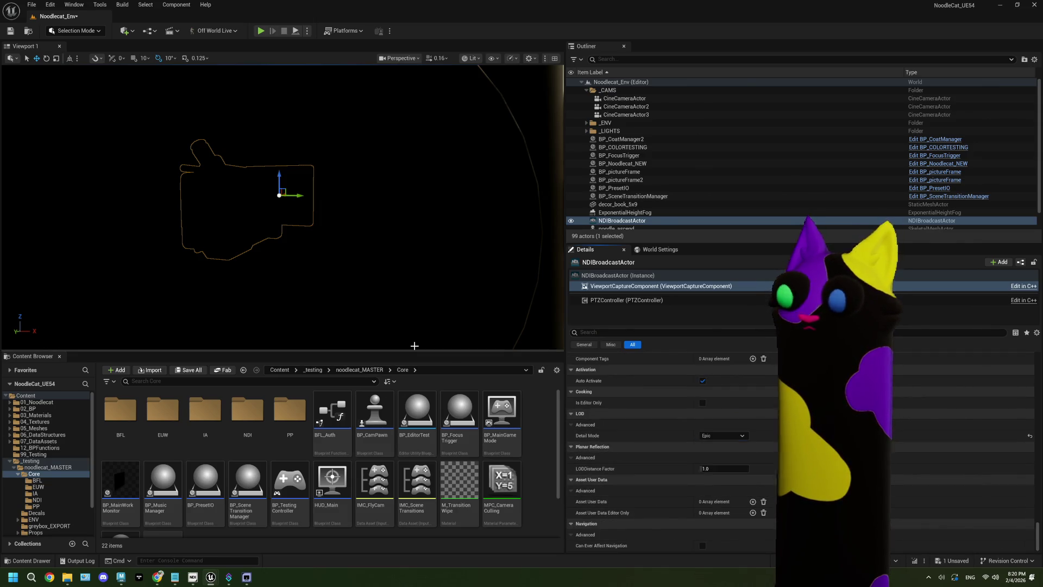
pyautogui.click(261, 31)
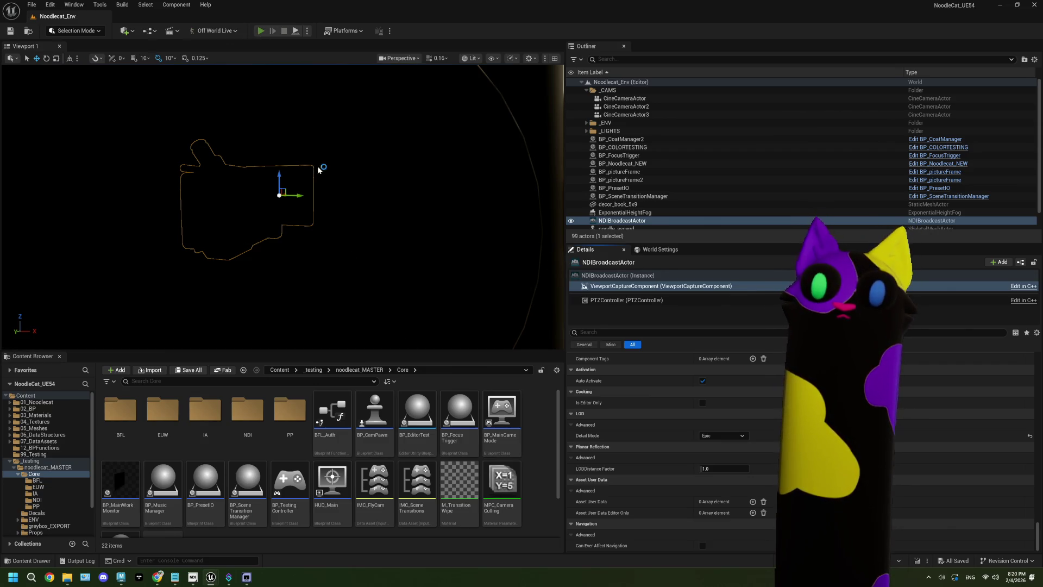
pyautogui.click(247, 578)
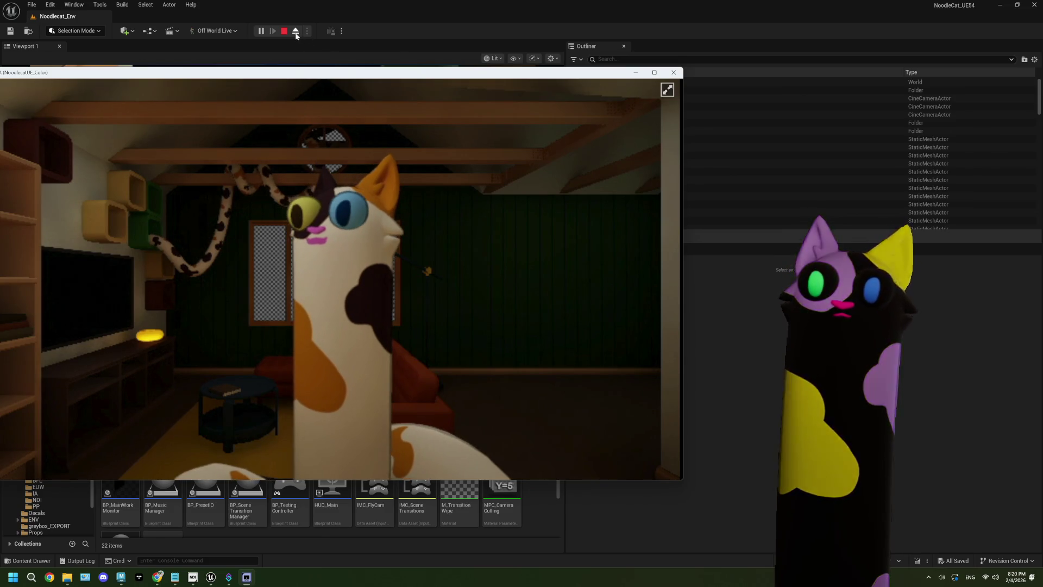
# Step: Stop the Epic-detail play session
pyautogui.click(284, 31)
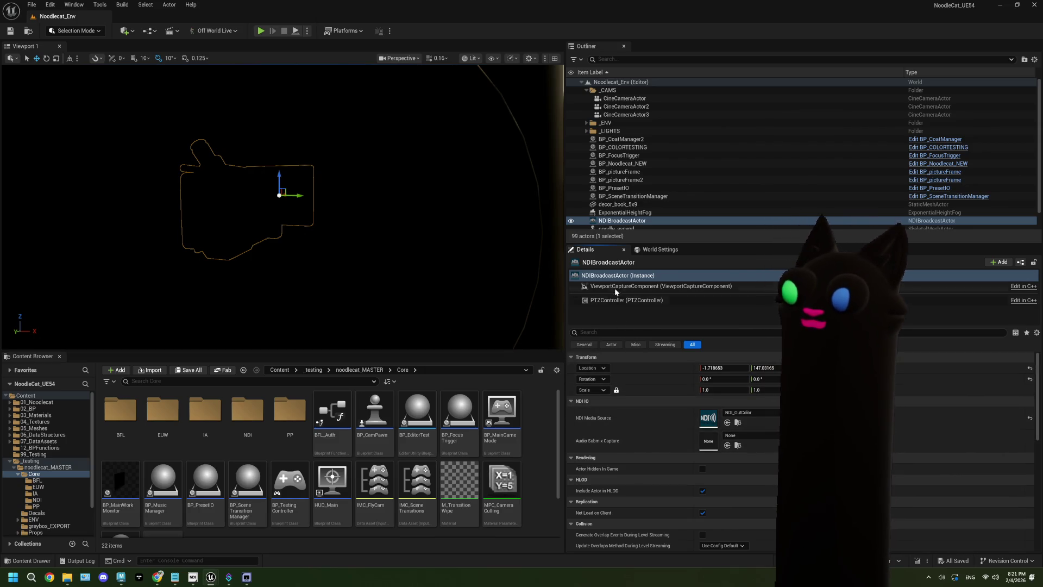
# Step: Show the ViewportCaptureComponent's capture settings and start a Windows search for OBS
pyautogui.scroll(-2, 670, 545)
pyautogui.scroll(3, 669, 540)
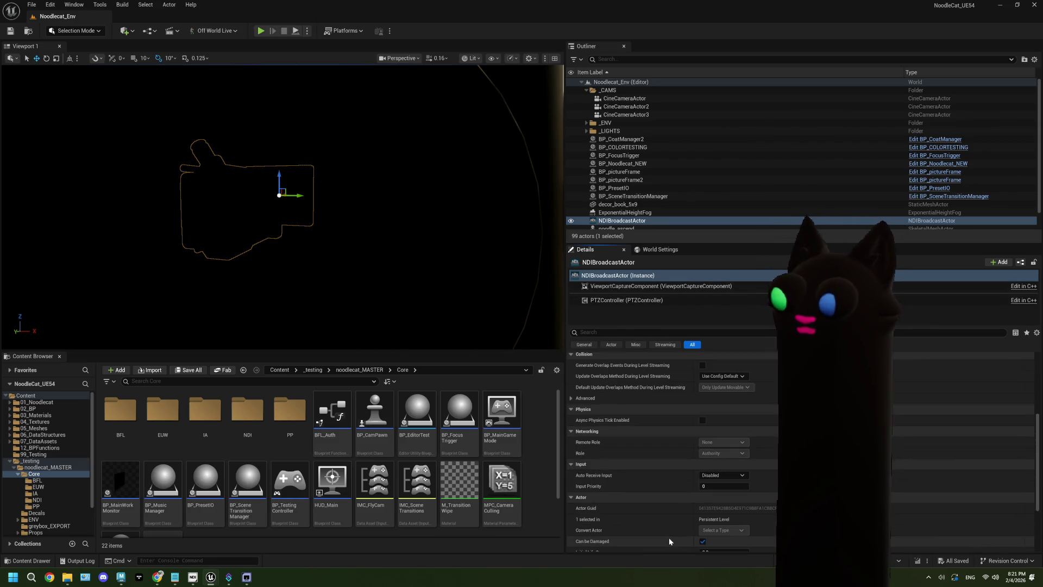
pyautogui.click(647, 286)
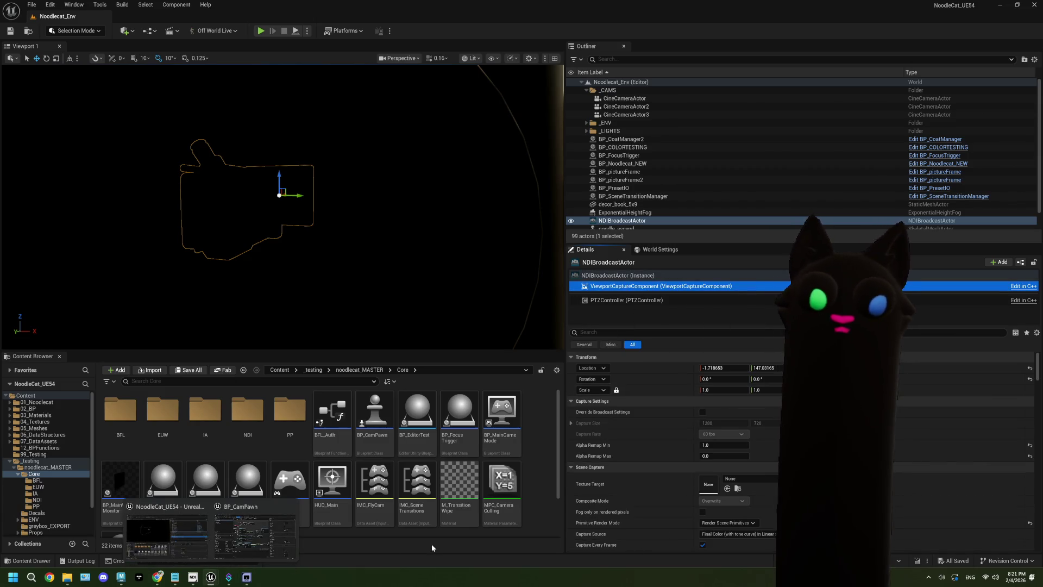
pyautogui.click(38, 580)
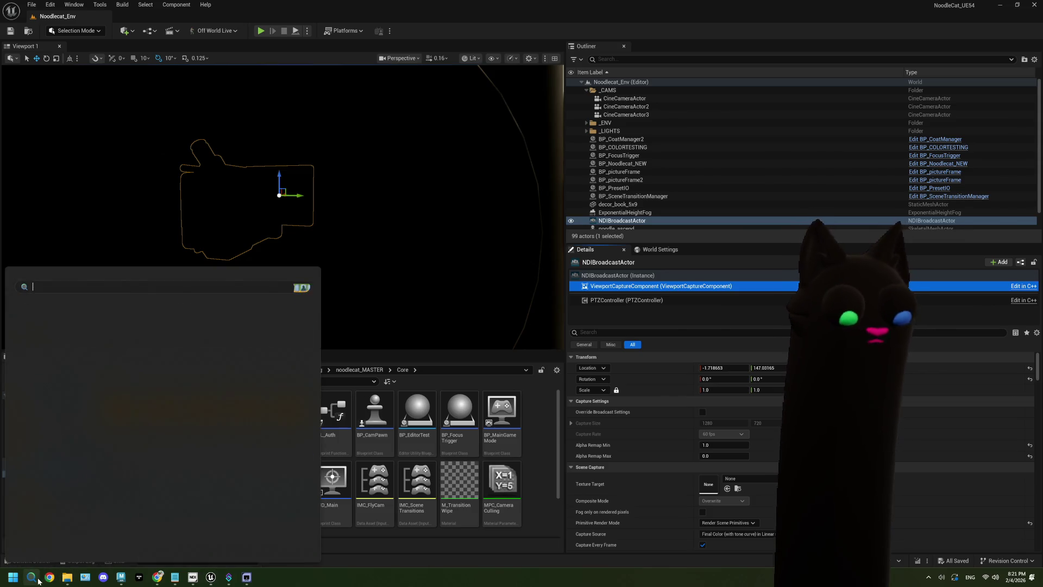
# Step: Launch OBS Studio and add a green #42d100 Color Source to the UE_Main scene
pyautogui.write('obs')
pyautogui.press('Escape')
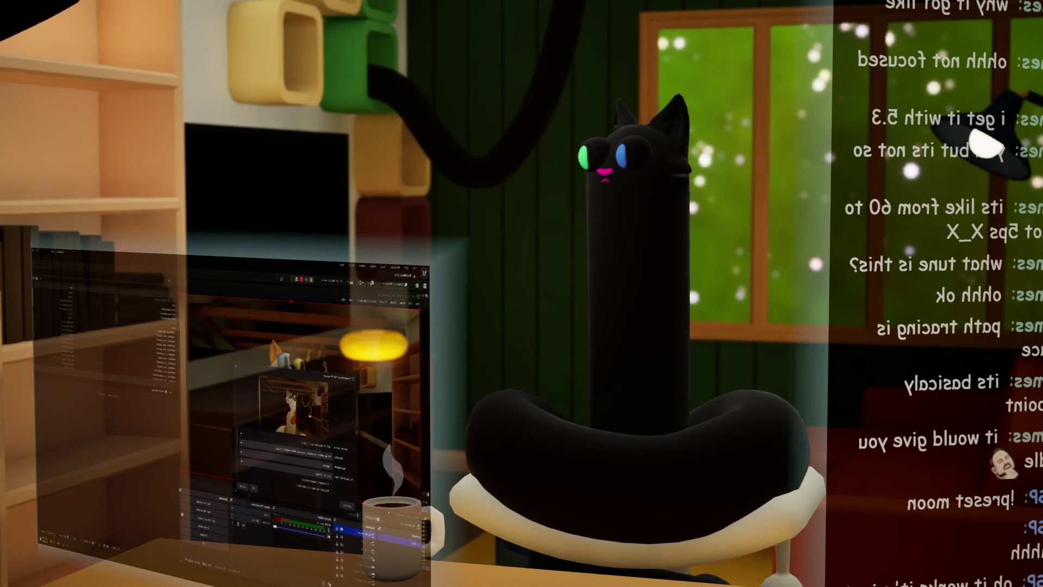
pyautogui.click(253, 487)
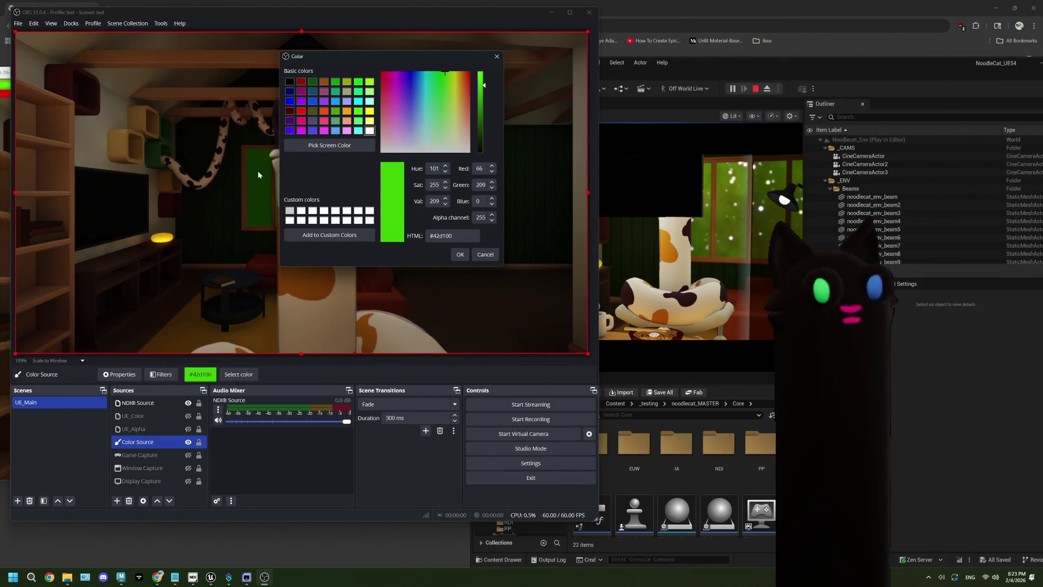
# Step: Accept the #42d100 colour and disable the Color Source's Advanced Mask filter, keeping the NDI® Source visible
pyautogui.press('Escape')
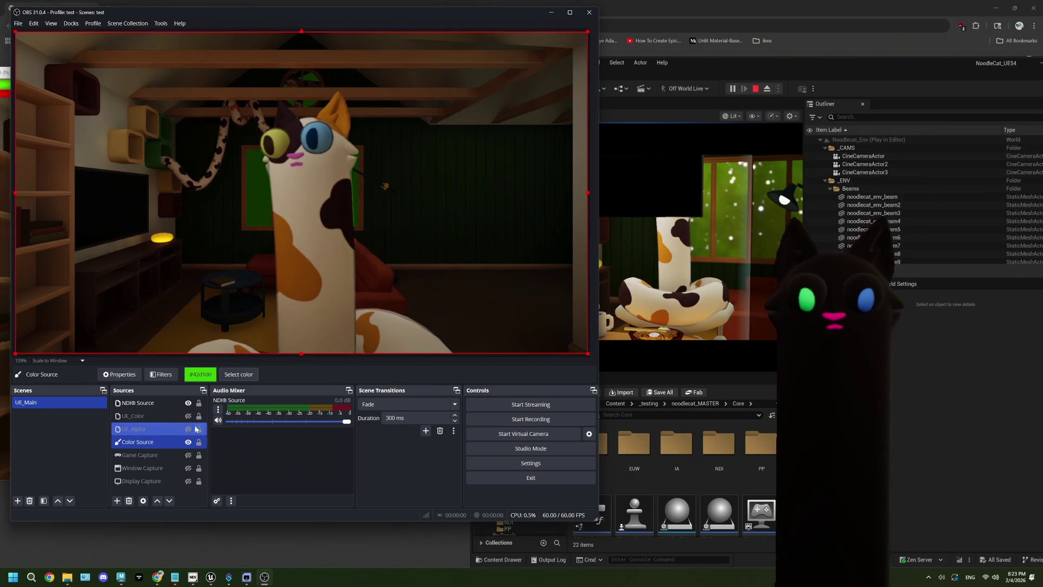
pyautogui.click(189, 403)
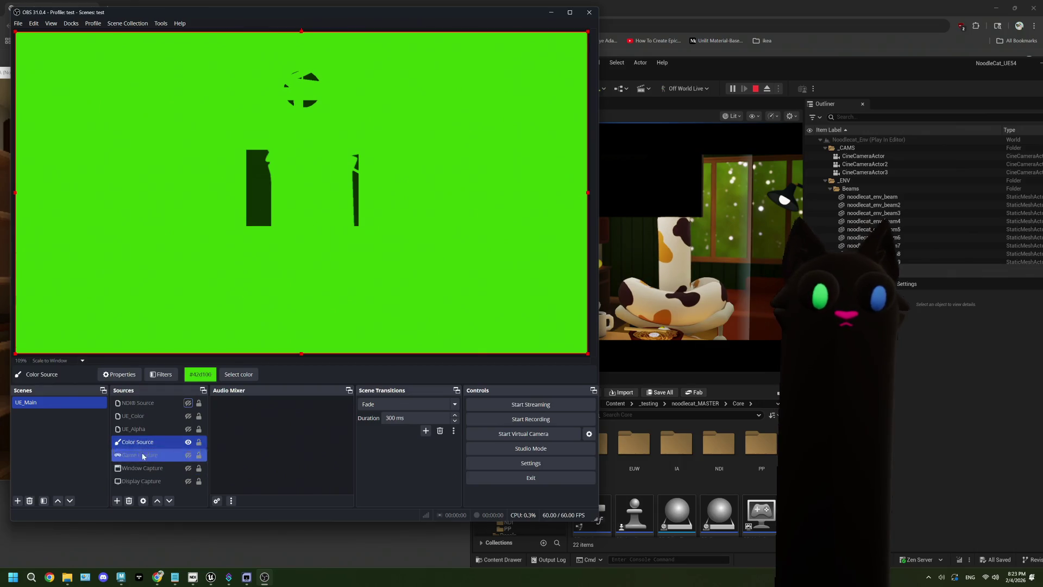
pyautogui.rightClick(145, 442)
pyautogui.click(163, 427)
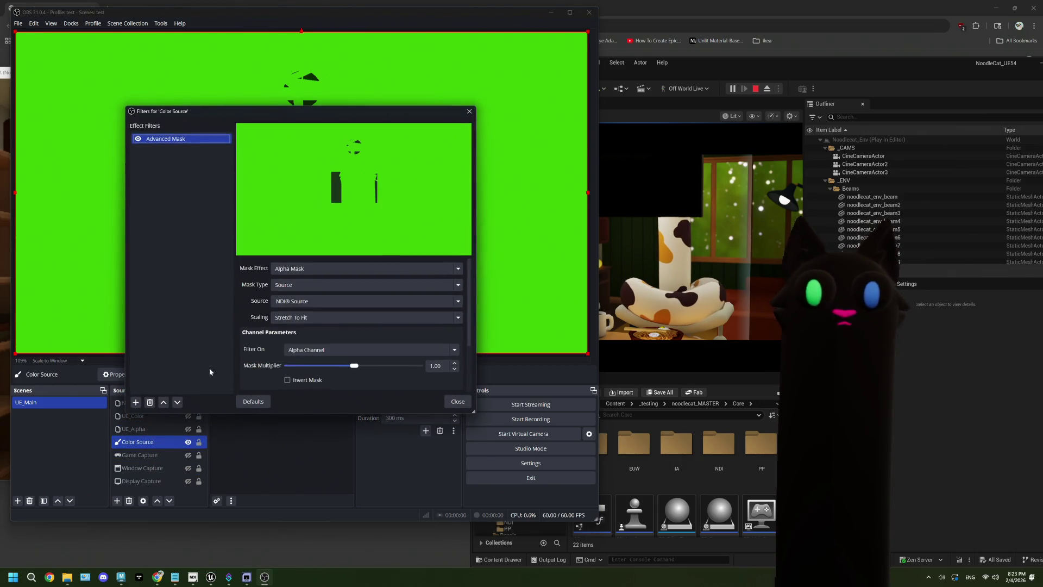
pyautogui.click(138, 139)
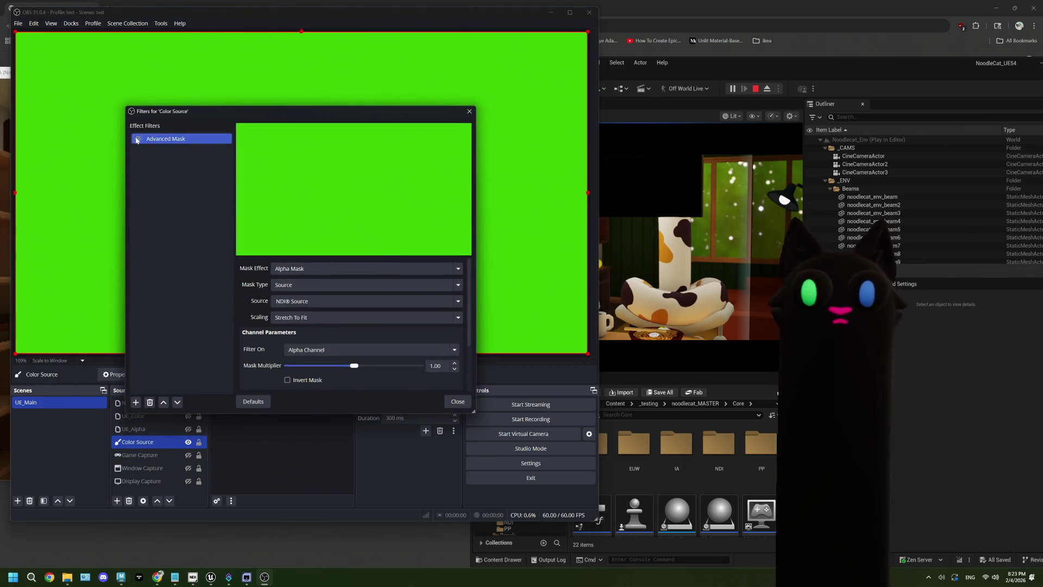
pyautogui.click(457, 402)
pyautogui.click(188, 403)
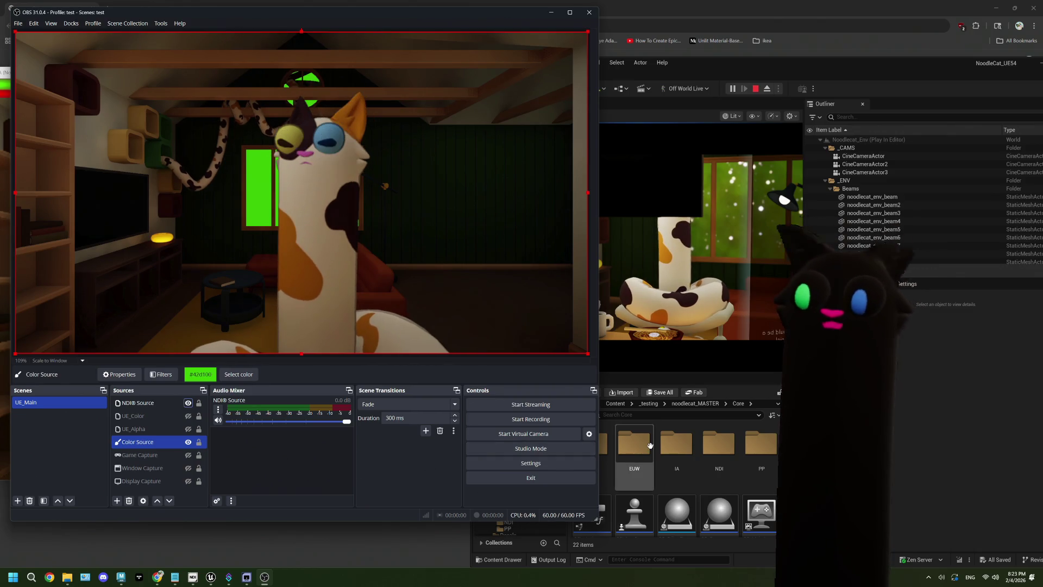
pyautogui.hotkey('alt', 'Tab')
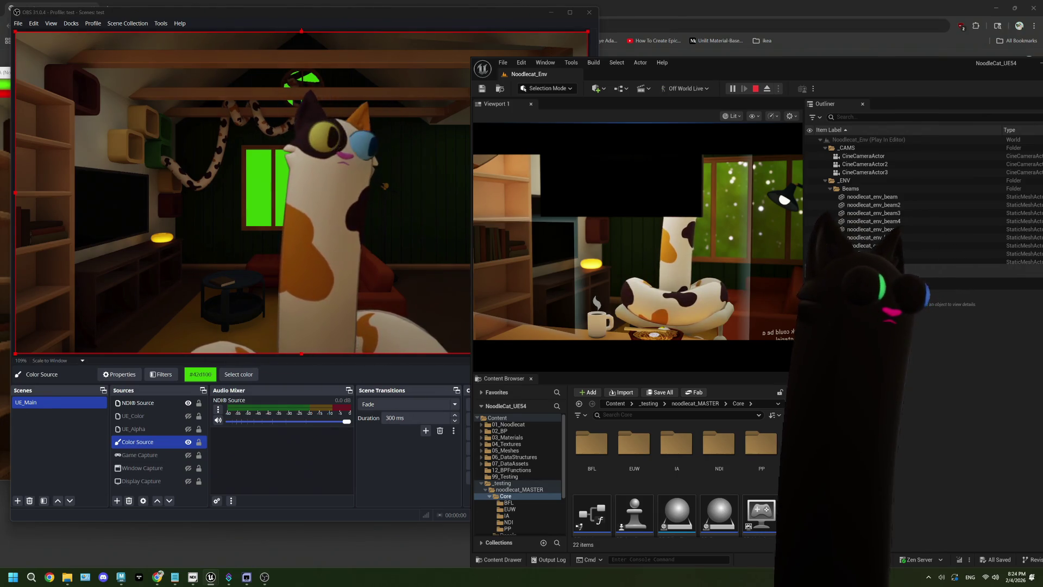
# Step: Switch between OBS and Unreal, close the NoodlecatUE_Color window, and select the NDI® Source in OBS
pyautogui.click(406, 464)
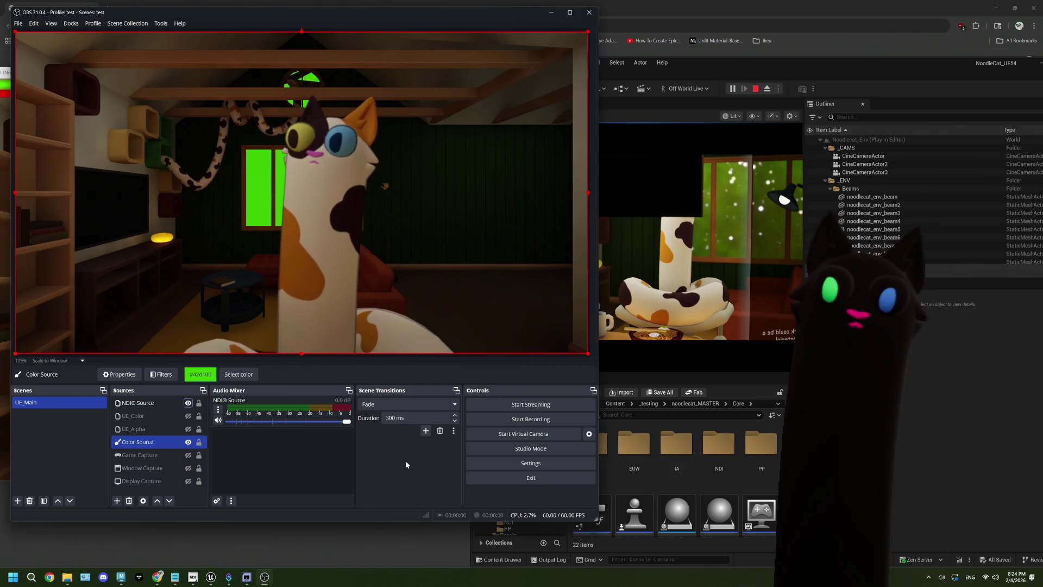
pyautogui.click(900, 419)
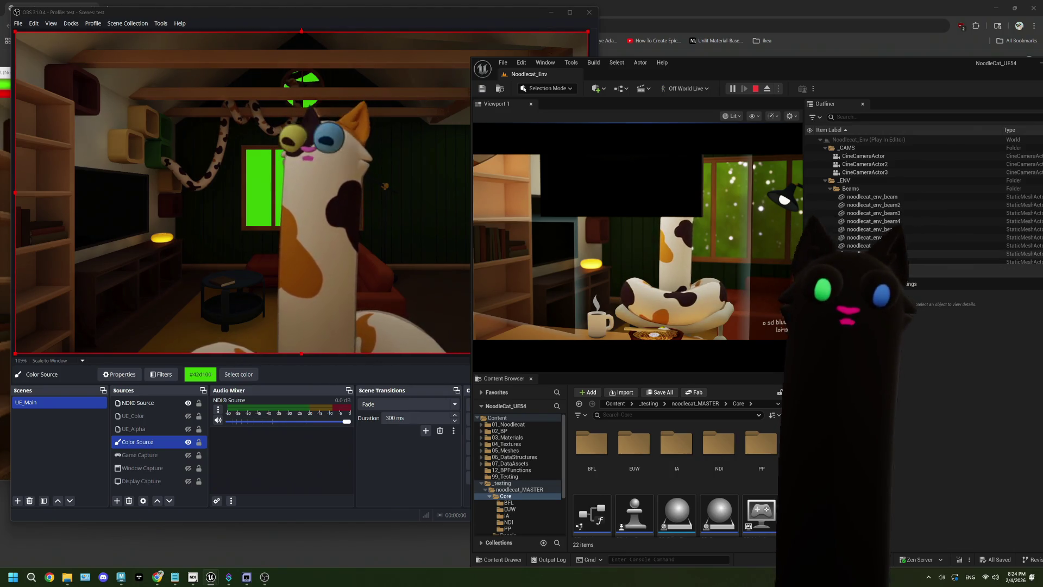
pyautogui.click(246, 578)
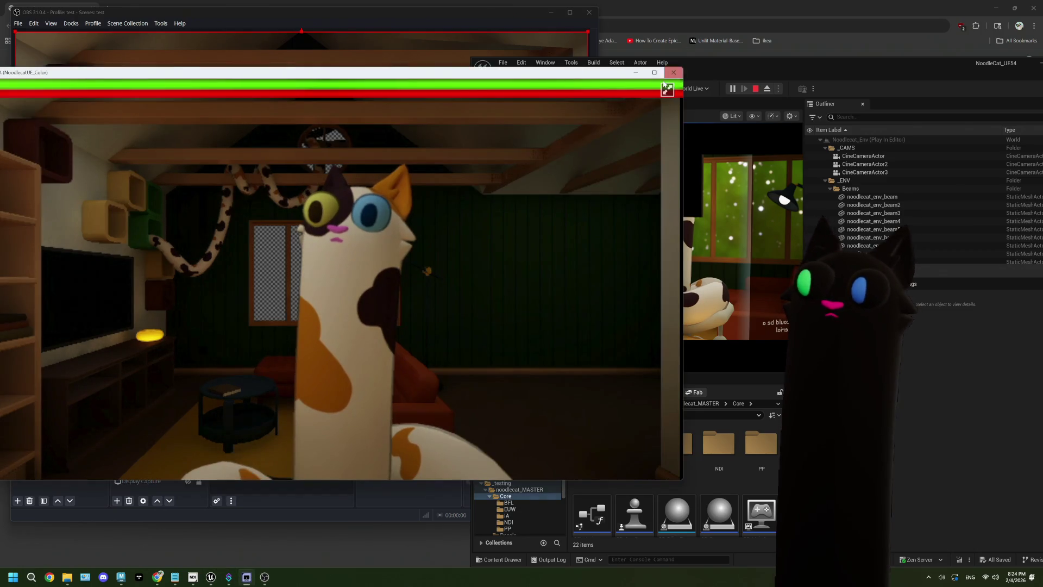
pyautogui.click(667, 76)
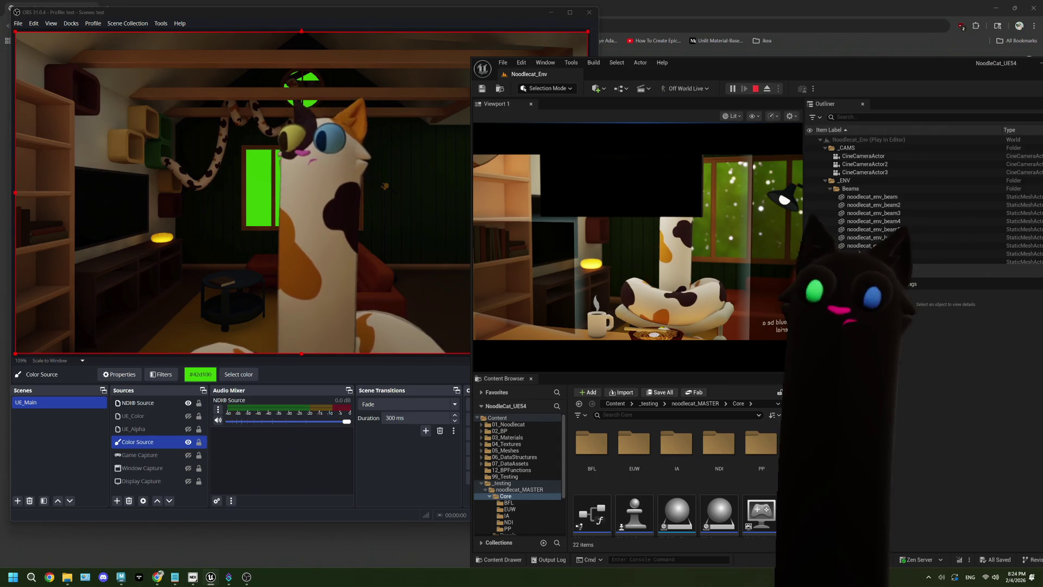
pyautogui.click(138, 402)
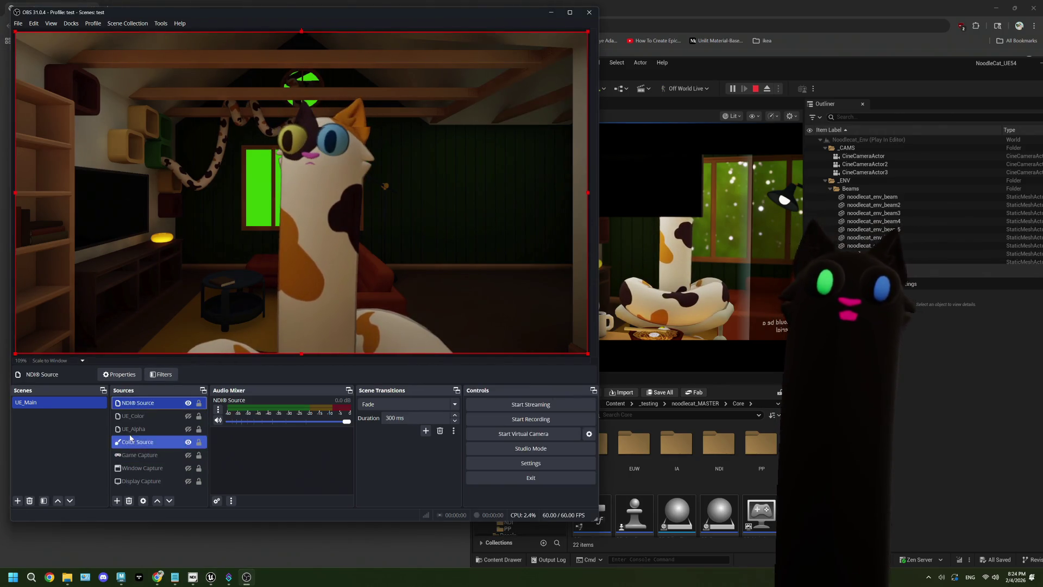
# Step: In the NDI® Source properties, keep bandwidth Highest and Framesync off, and disable hardware acceleration
pyautogui.click(119, 374)
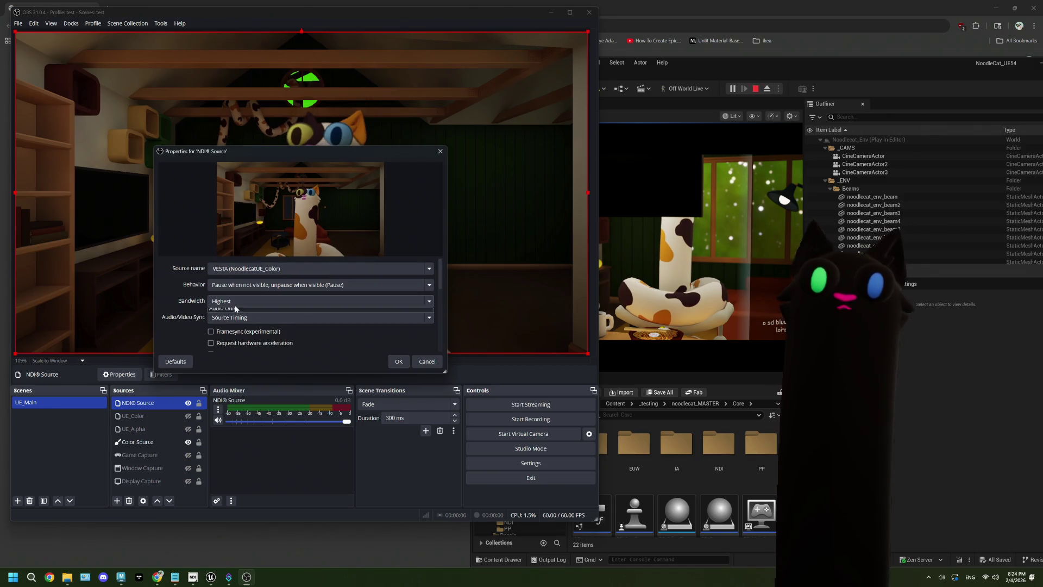
pyautogui.click(236, 322)
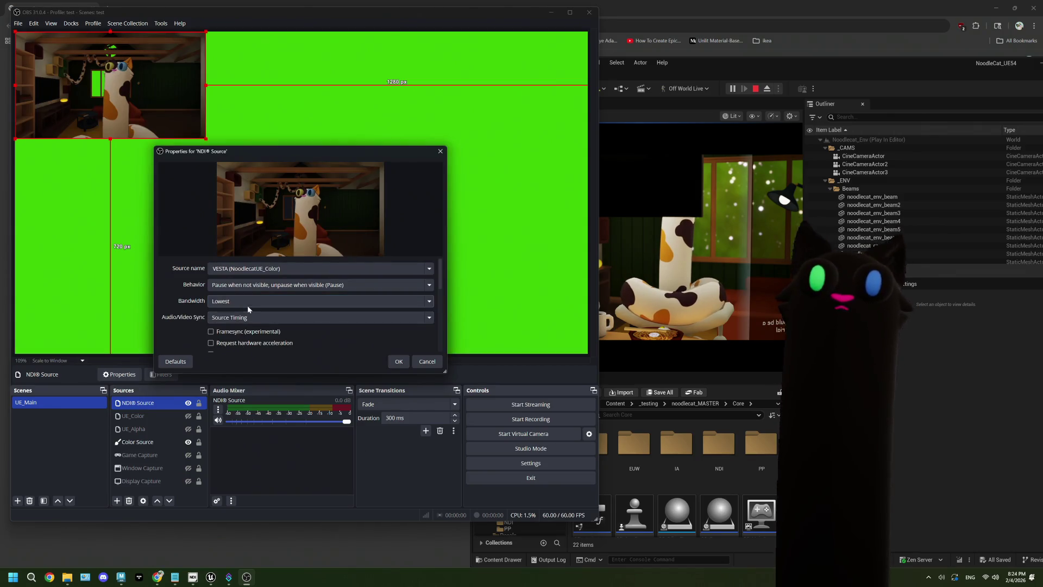
pyautogui.click(247, 305)
pyautogui.click(248, 313)
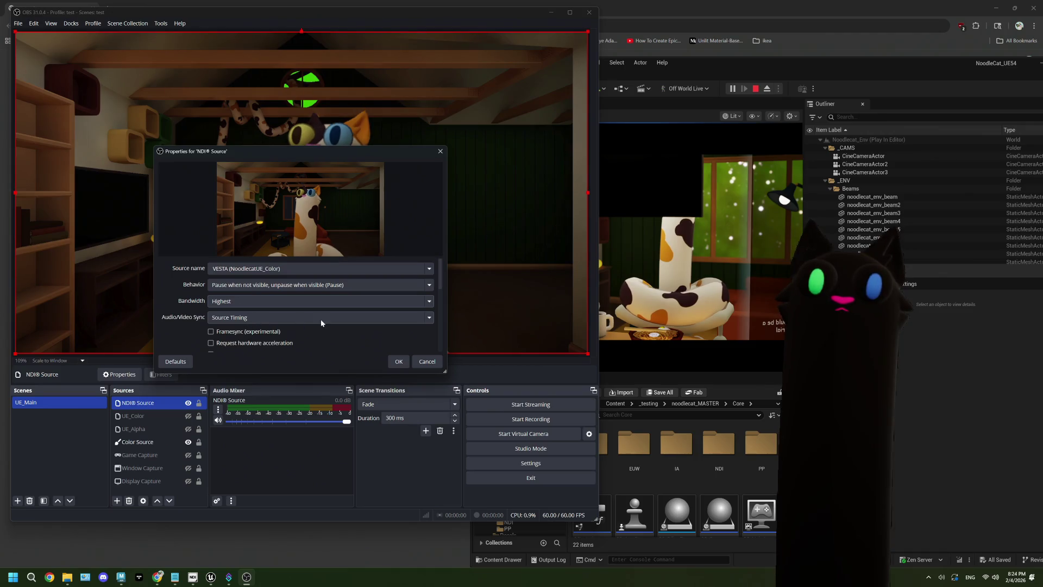
pyautogui.click(257, 332)
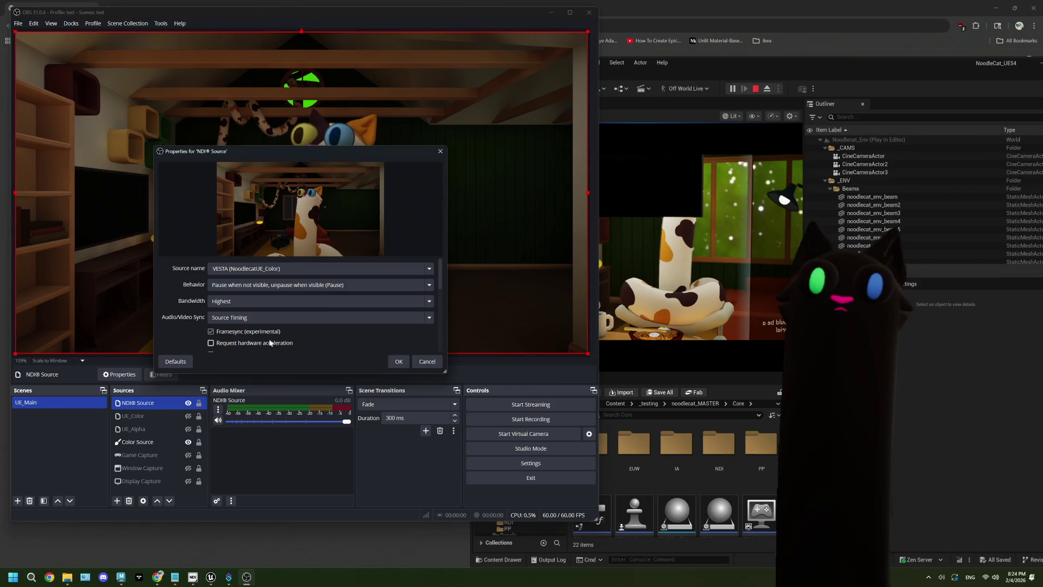
pyautogui.click(256, 332)
pyautogui.moveTo(308, 153)
pyautogui.mouseDown()
pyautogui.moveTo(397, 276)
pyautogui.moveTo(381, 275)
pyautogui.moveTo(373, 180)
pyautogui.moveTo(358, 362)
pyautogui.moveTo(327, 192)
pyautogui.mouseUp()
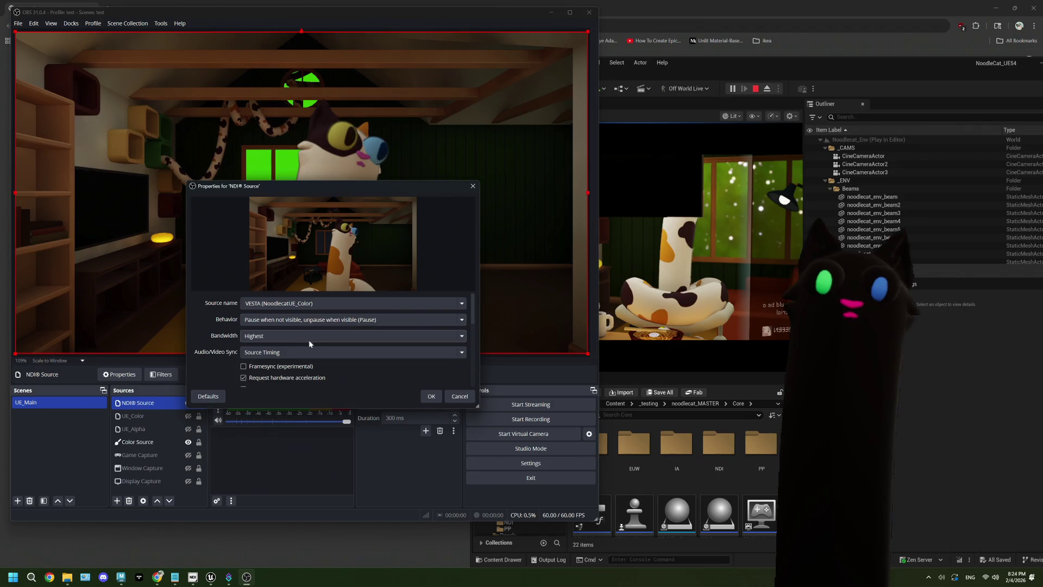
pyautogui.click(273, 376)
# Step: Set the NDI® Source latency mode to Low and close its properties
pyautogui.scroll(-1, 282, 381)
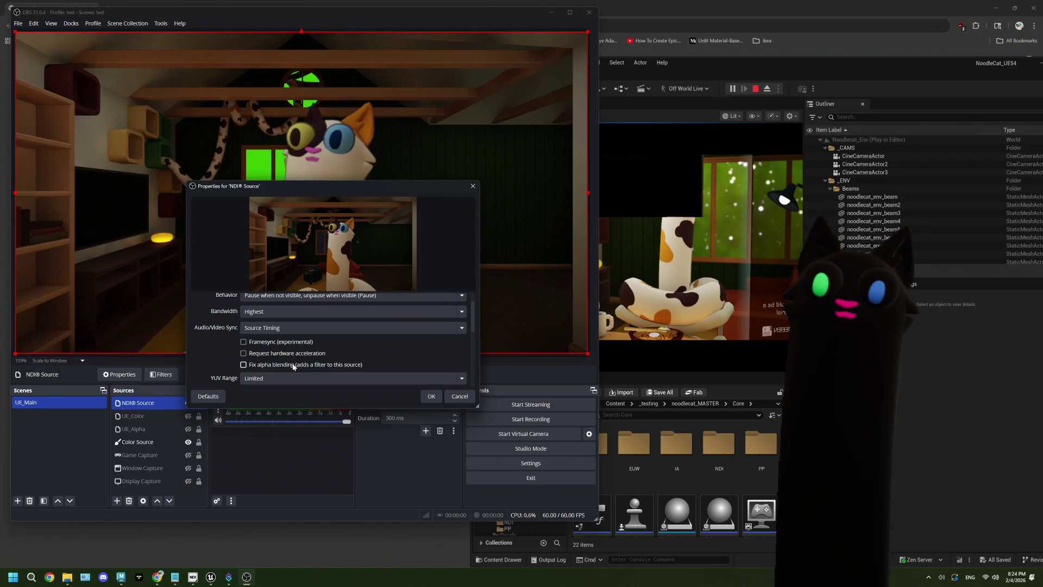
pyautogui.scroll(-1, 293, 367)
pyautogui.scroll(-2, 231, 354)
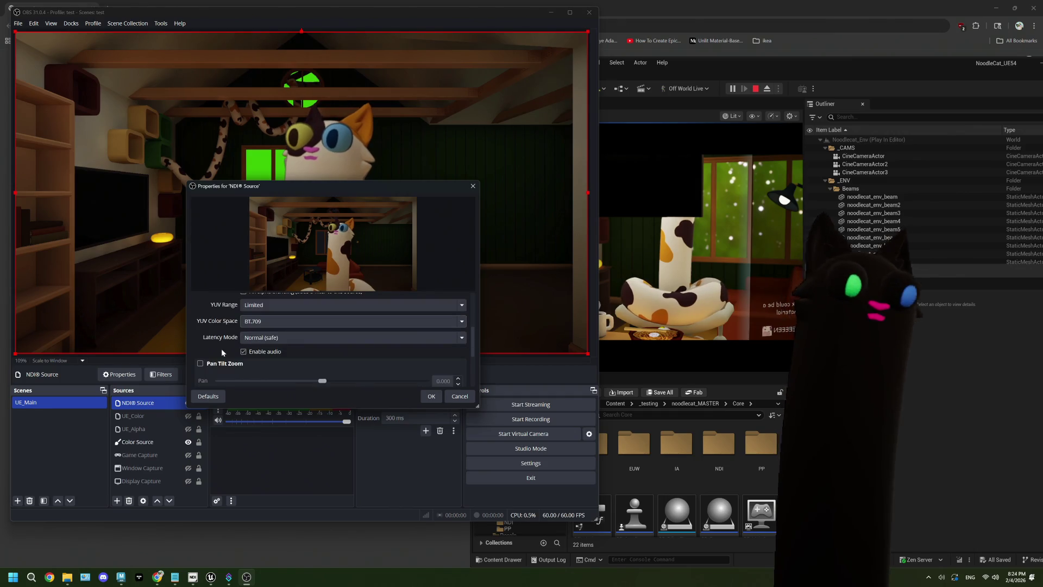
pyautogui.scroll(-2, 222, 353)
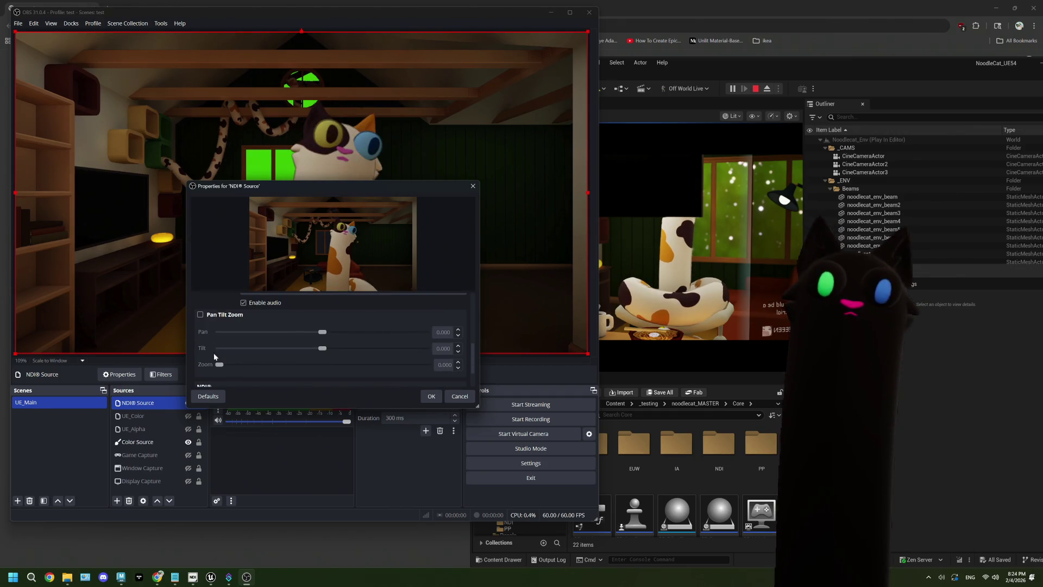
pyautogui.scroll(2, 210, 359)
pyautogui.scroll(1, 206, 361)
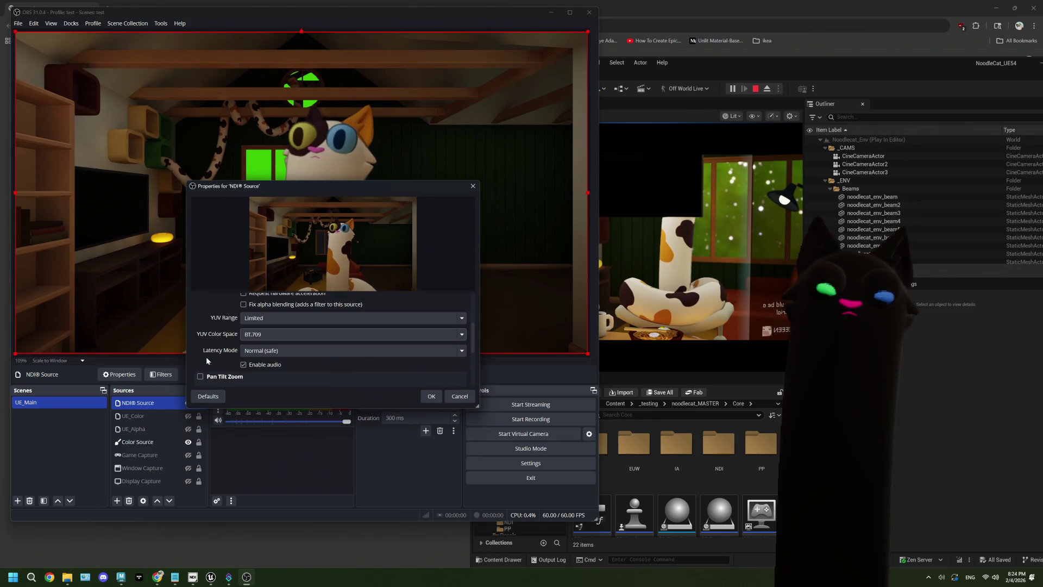
pyautogui.scroll(3, 206, 360)
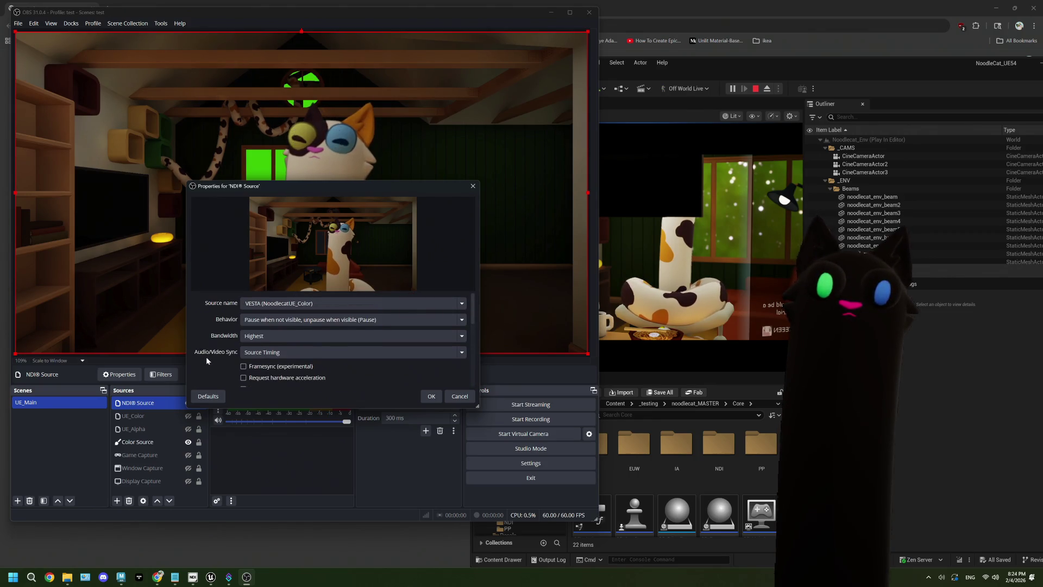
pyautogui.scroll(-4, 207, 360)
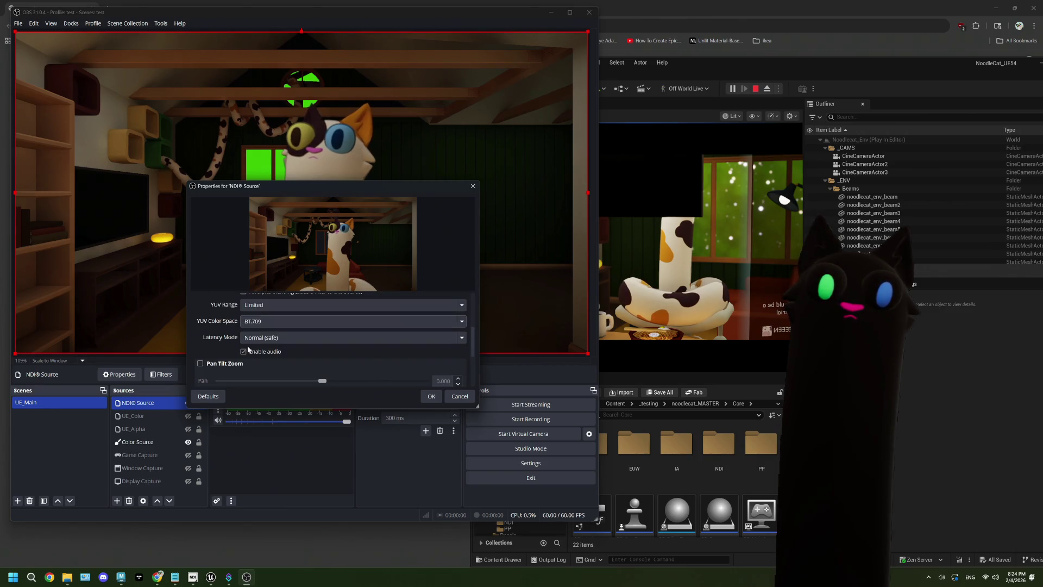
pyautogui.click(264, 340)
pyautogui.click(265, 355)
pyautogui.press('Return')
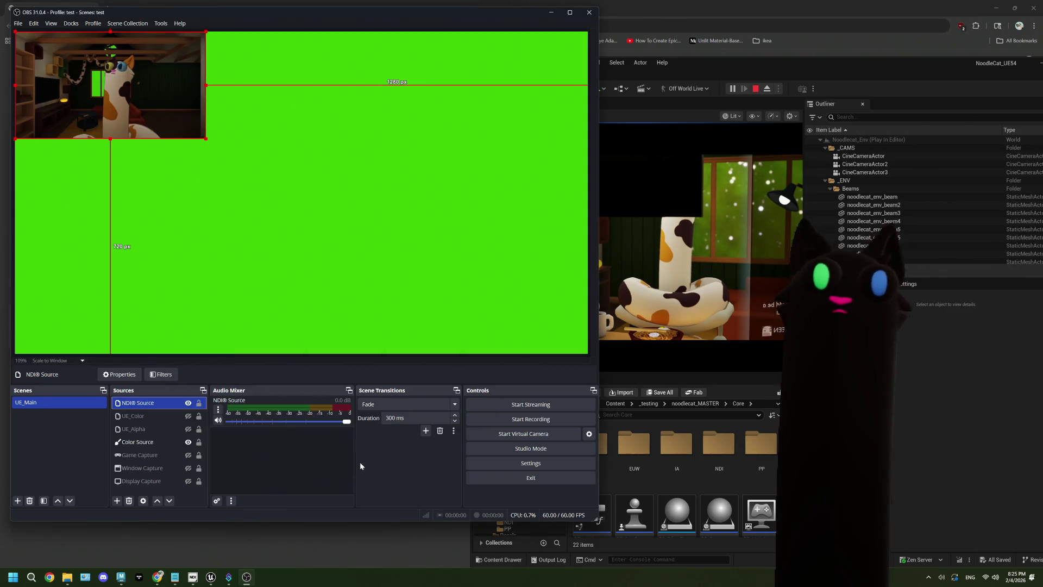
# Step: Inspect the NDI® Source's filters, opening and closing the filters window twice
pyautogui.hotkey('alt', 'Tab')
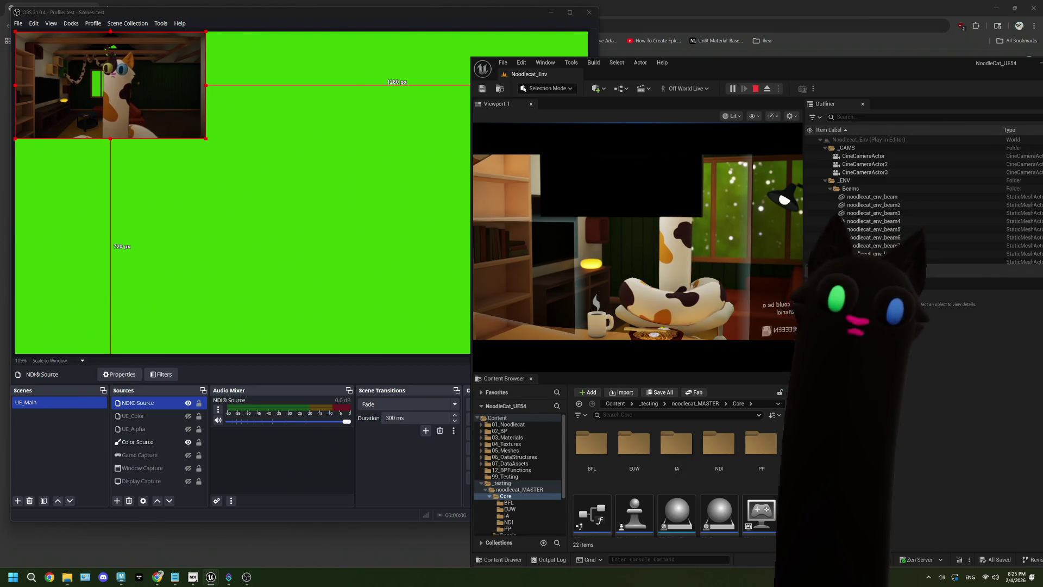
pyautogui.rightClick(139, 408)
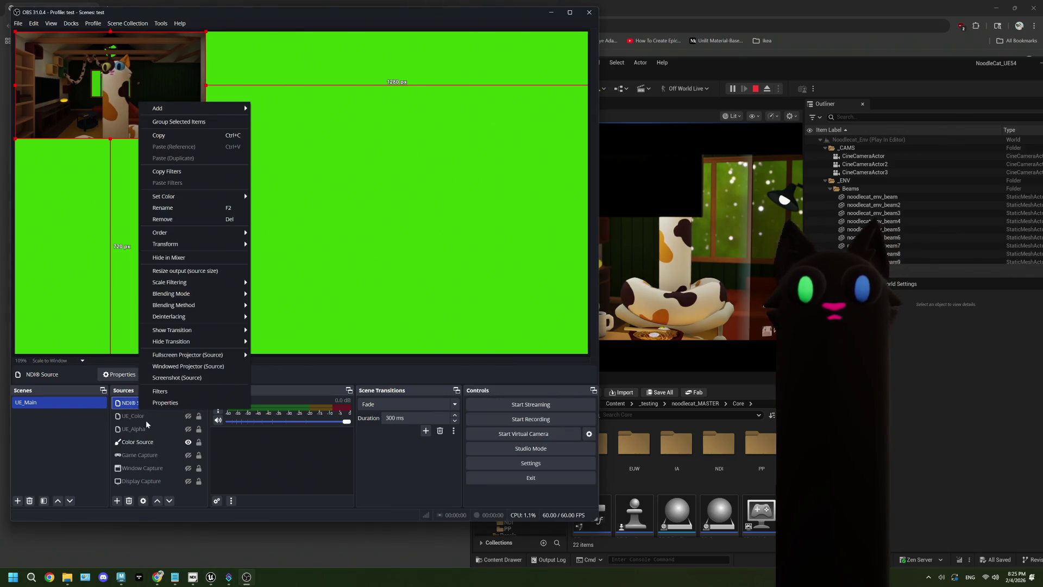
pyautogui.click(159, 391)
pyautogui.click(459, 403)
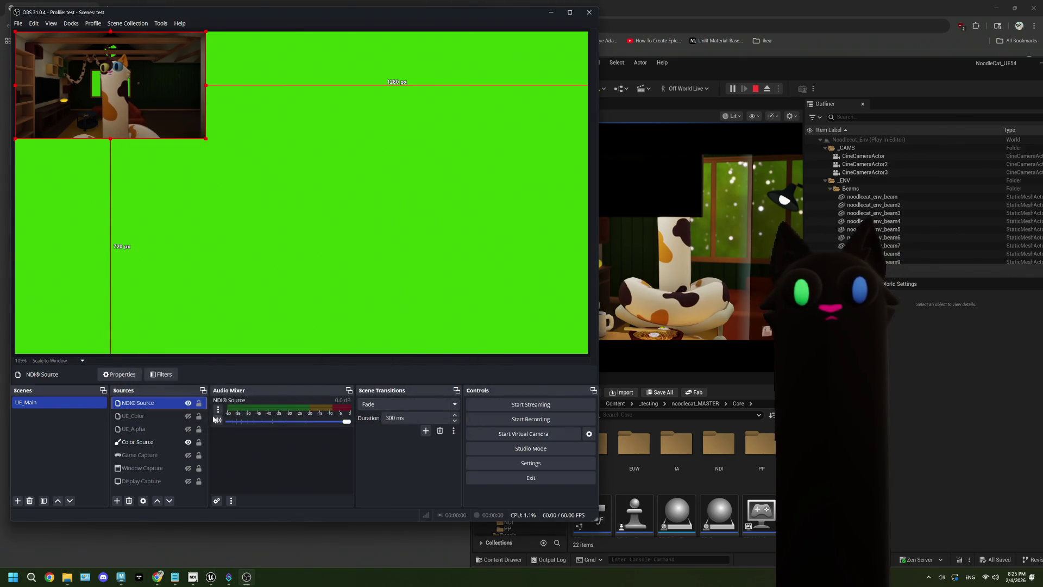
pyautogui.rightClick(142, 404)
pyautogui.click(160, 392)
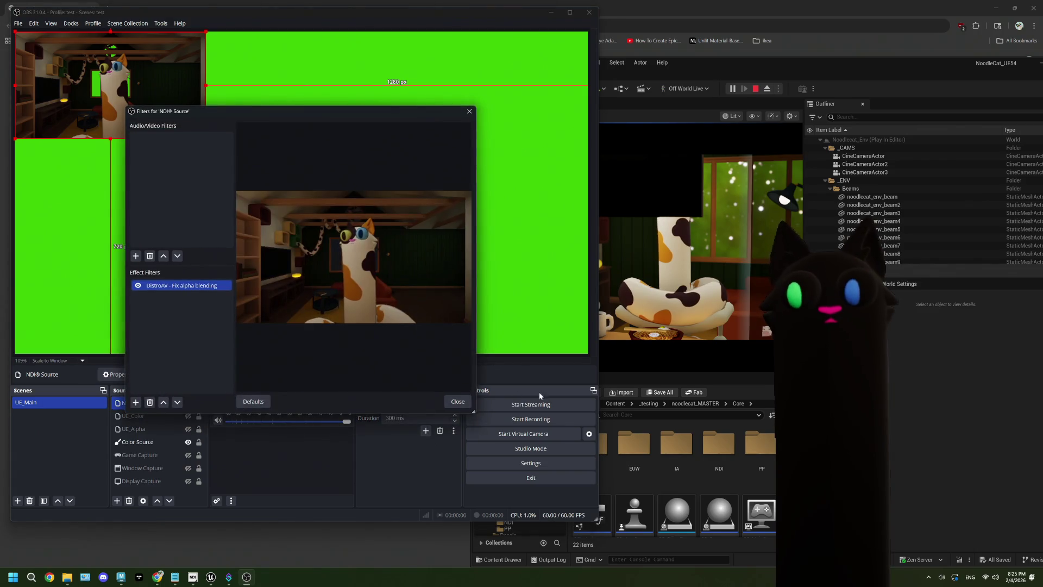
pyautogui.click(457, 402)
# Step: Set the NDI® Source bandwidth to Highest and apply it
pyautogui.rightClick(182, 404)
pyautogui.click(184, 400)
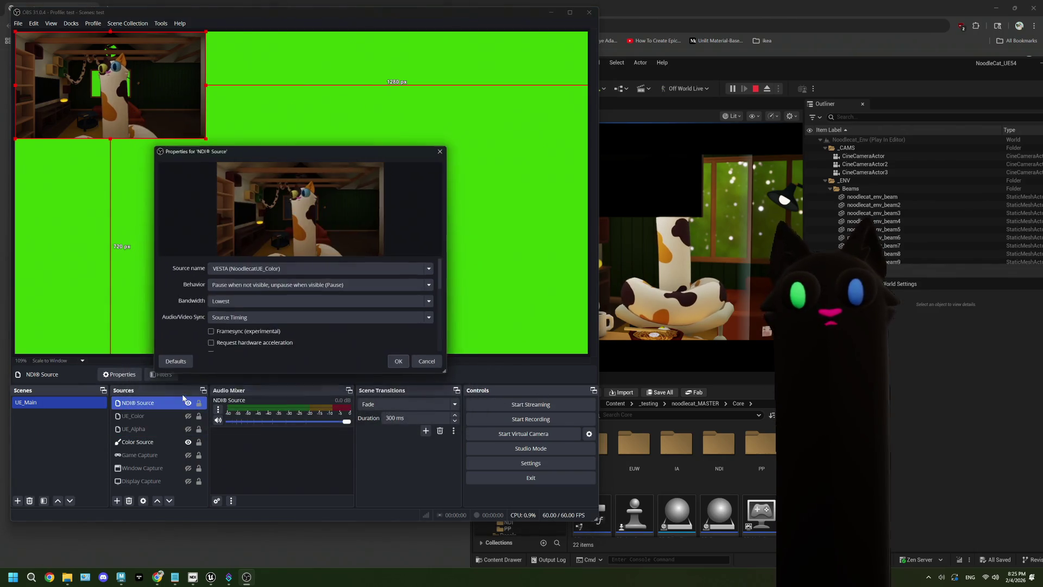
pyautogui.click(234, 301)
pyautogui.click(234, 302)
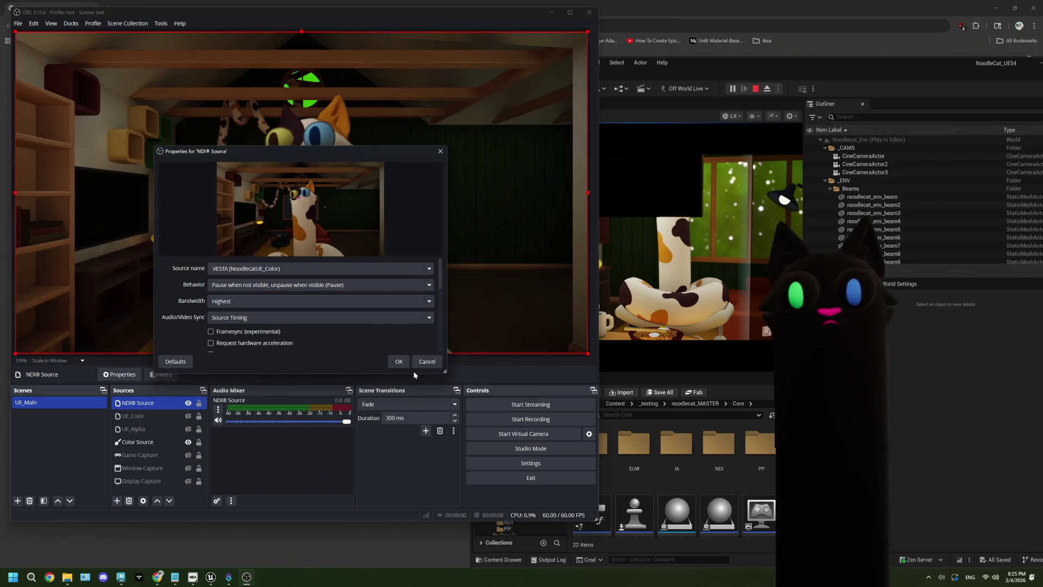
pyautogui.click(399, 361)
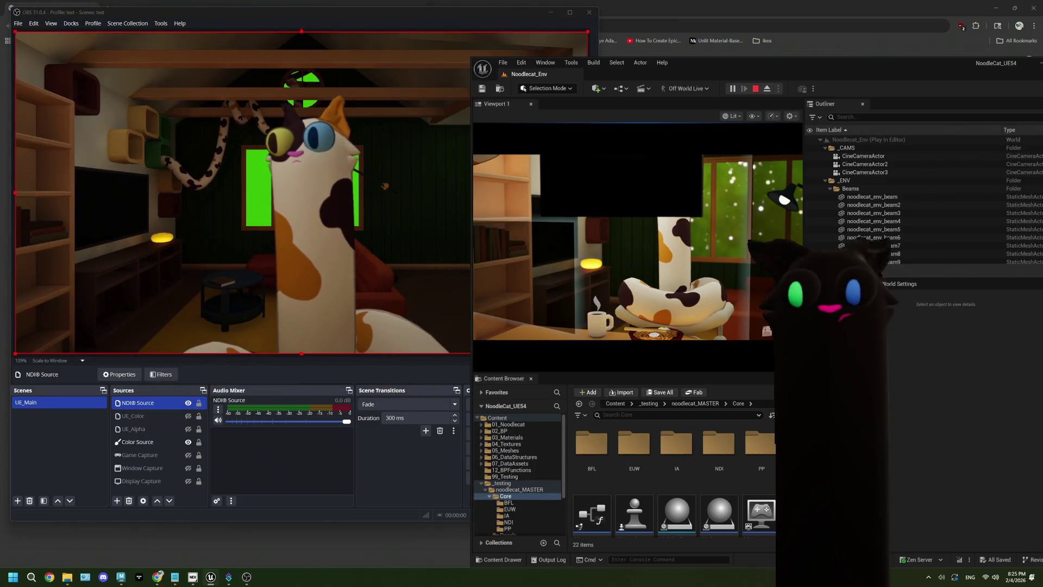
# Step: Change the NDI® Source bandwidth back to Lowest and apply it
pyautogui.rightClick(148, 403)
pyautogui.click(167, 397)
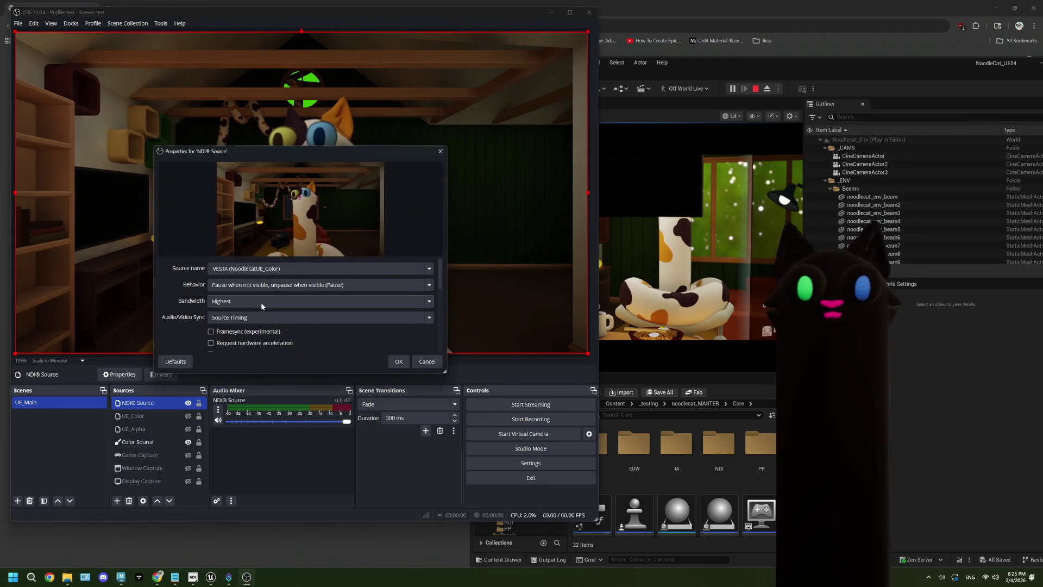
pyautogui.click(236, 308)
pyautogui.click(233, 313)
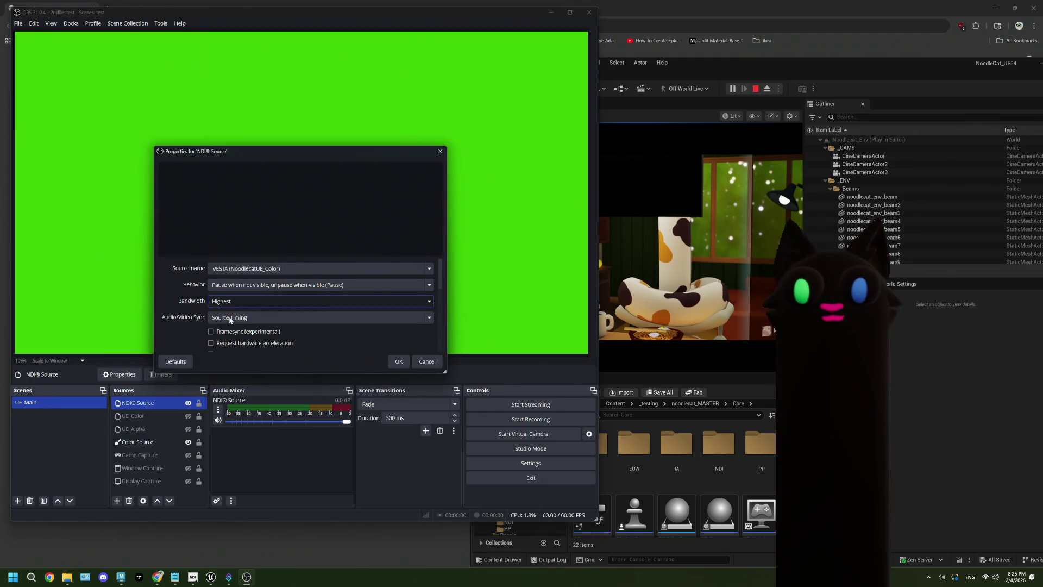
pyautogui.click(398, 362)
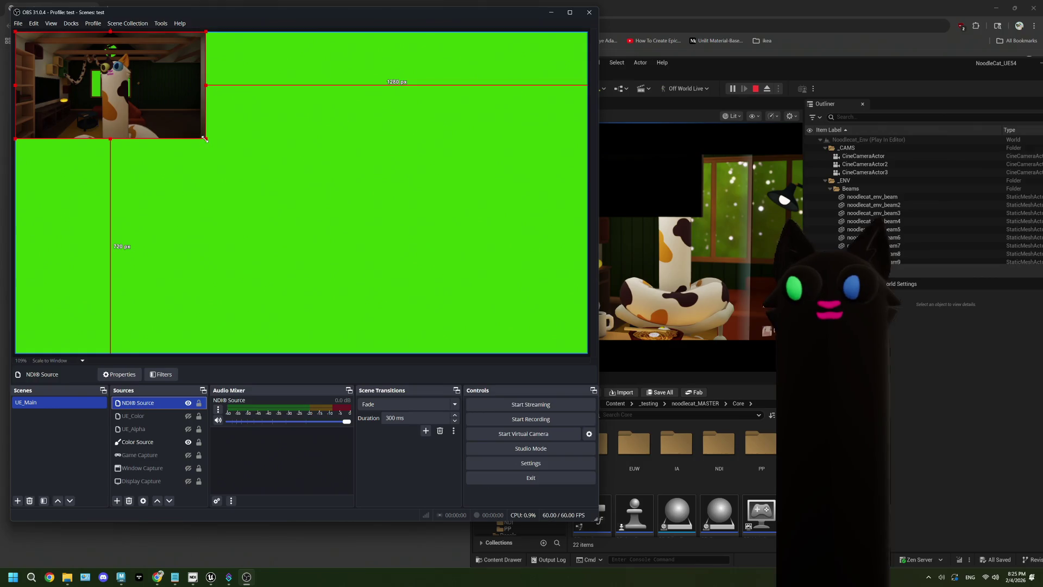
# Step: Stretch the NDI source to fill the canvas, undo it, then stop Unreal's play session
pyautogui.moveTo(205, 139)
pyautogui.mouseDown()
pyautogui.moveTo(524, 349)
pyautogui.moveTo(585, 326)
pyautogui.moveTo(583, 344)
pyautogui.moveTo(592, 319)
pyautogui.mouseUp()
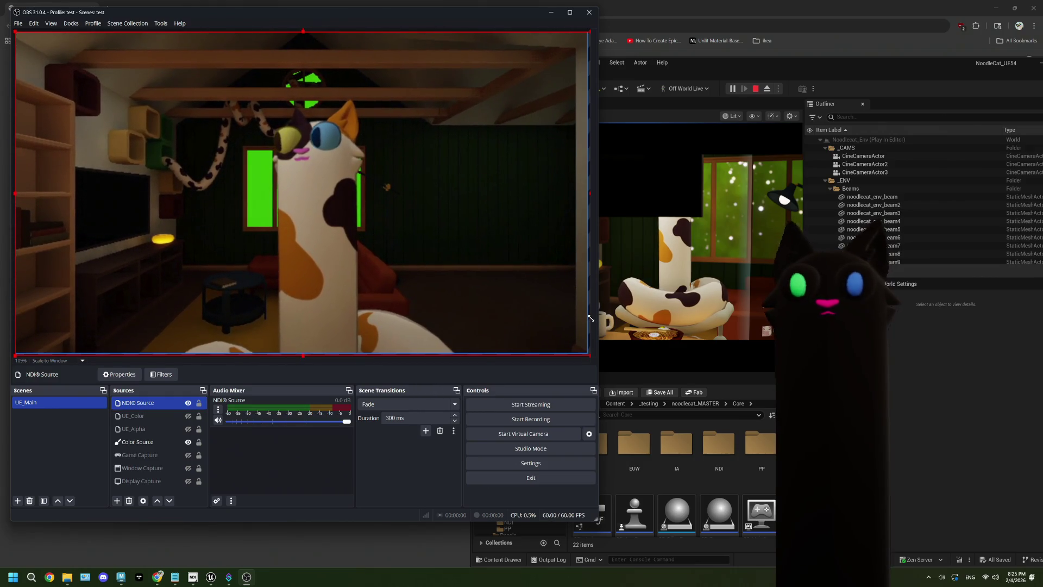
pyautogui.click(716, 363)
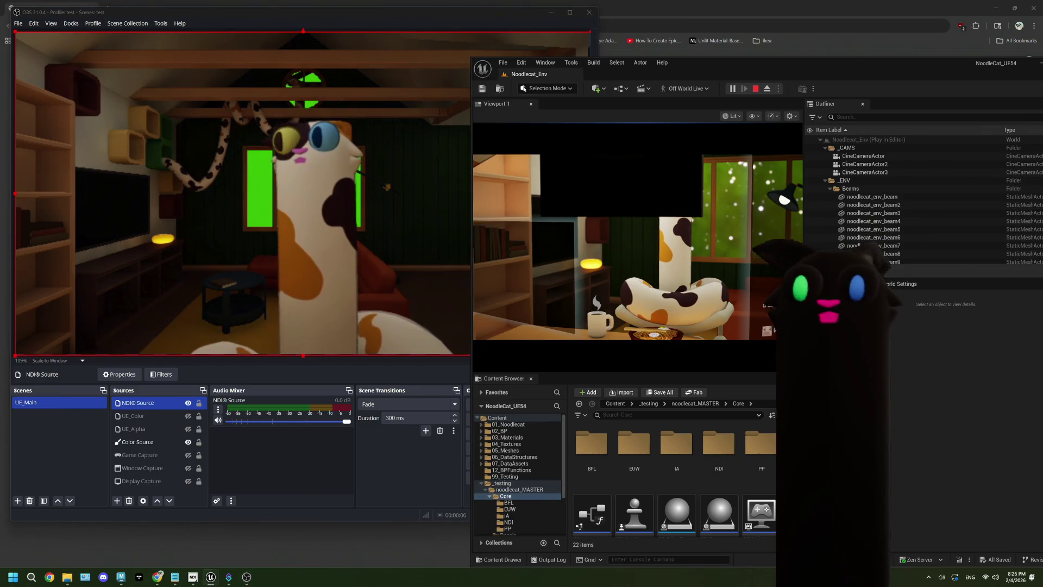
pyautogui.click(251, 369)
pyautogui.hotkey('ctrl', 'r')
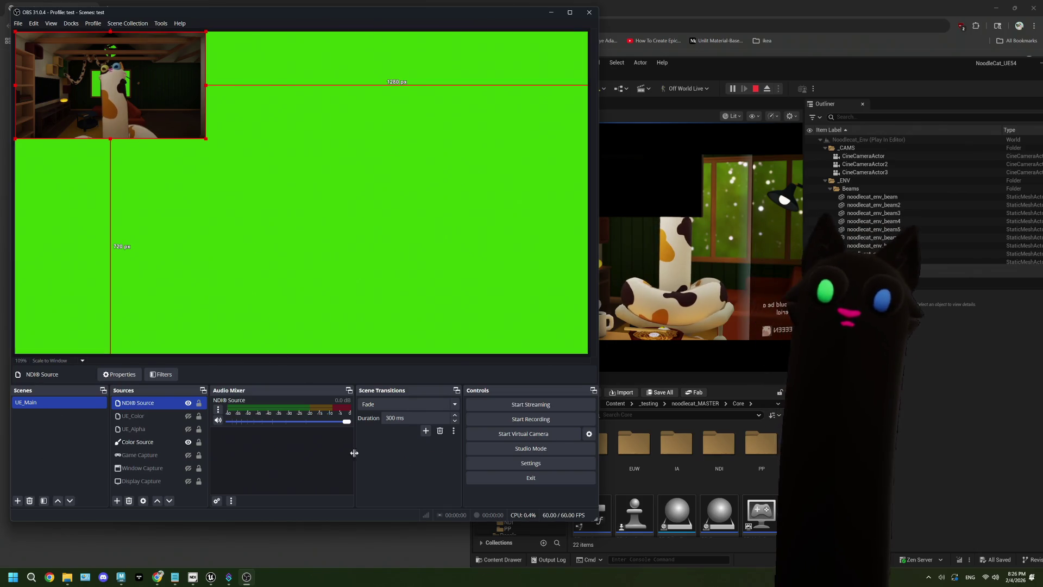
pyautogui.click(679, 245)
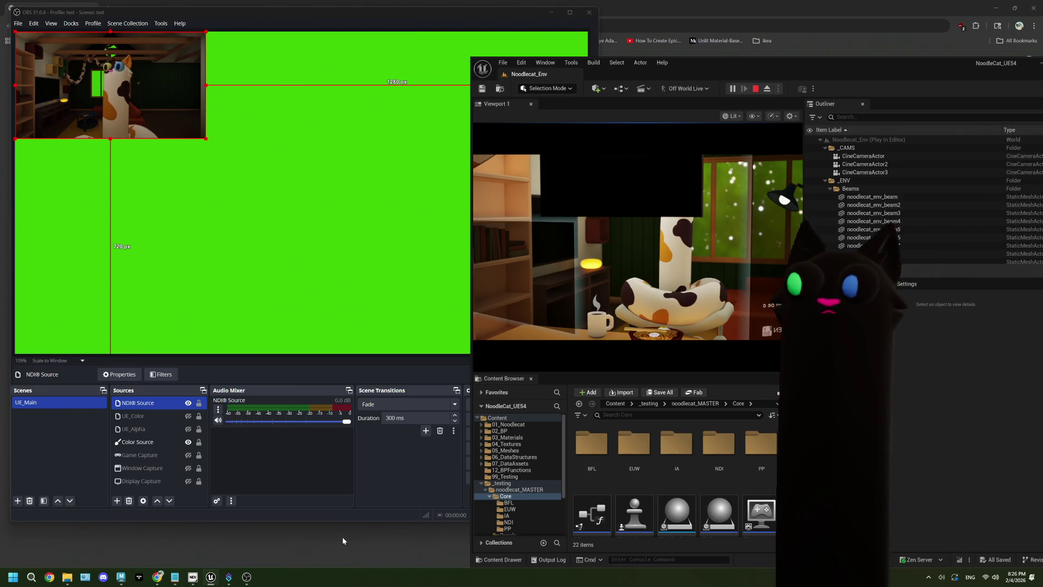
pyautogui.click(755, 89)
# Step: In the maximized Unreal editor, turn on Output Alpha for the NDI_OutColor media output, then close its editor
pyautogui.doubleClick(787, 64)
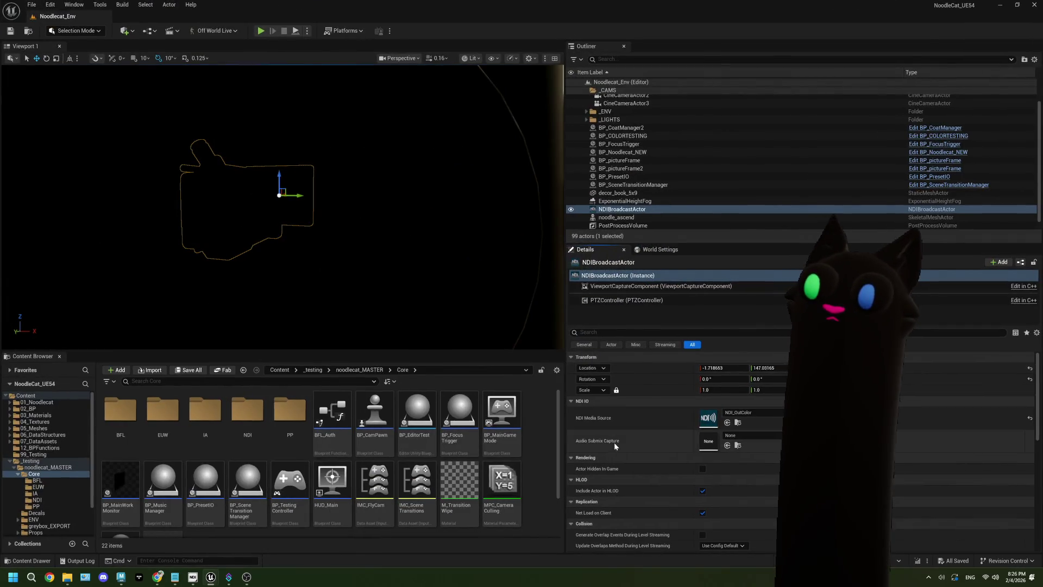
pyautogui.doubleClick(708, 418)
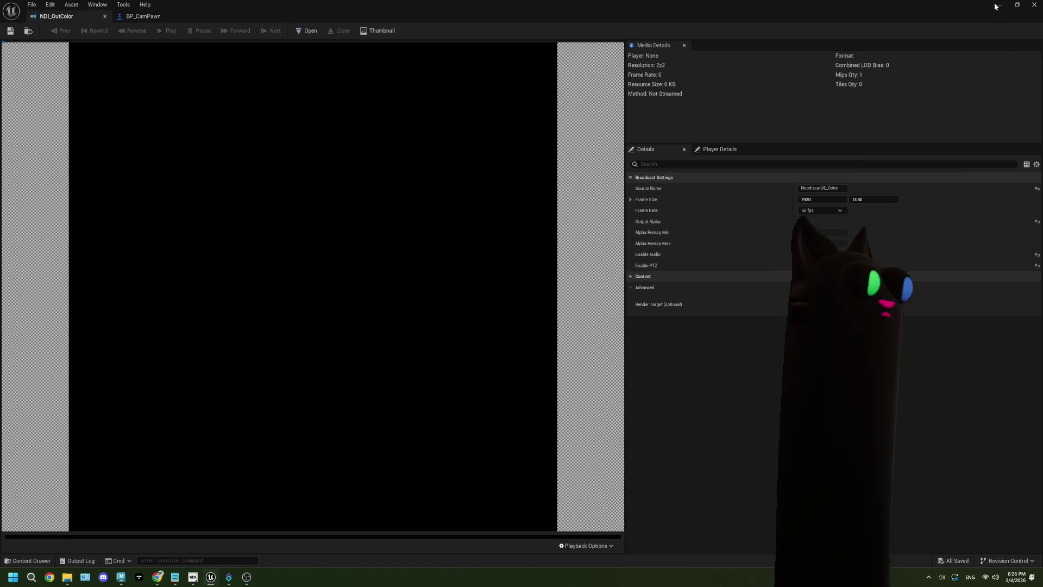
pyautogui.hotkey('alt', 'Tab')
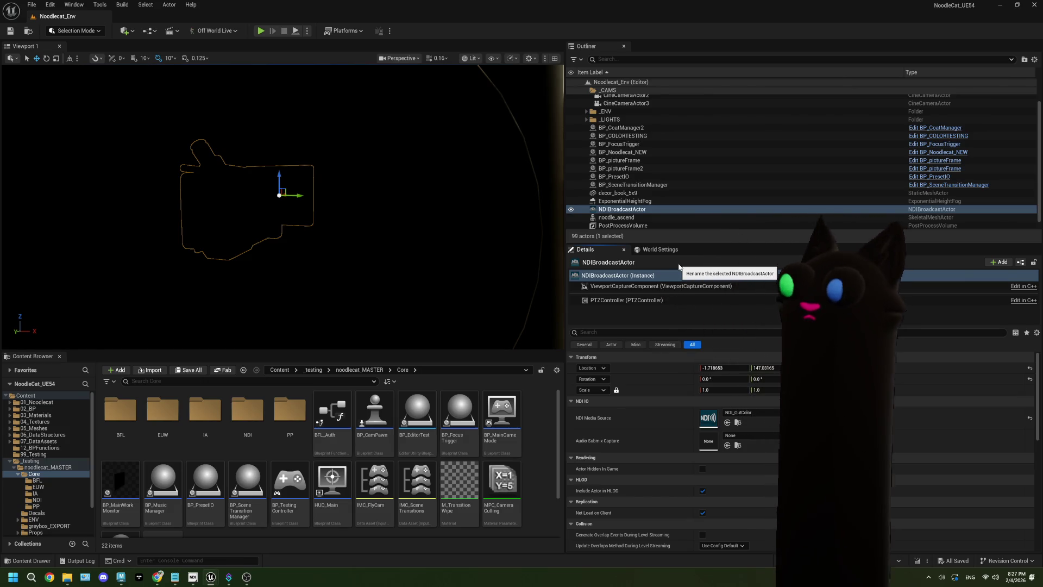
pyautogui.doubleClick(707, 418)
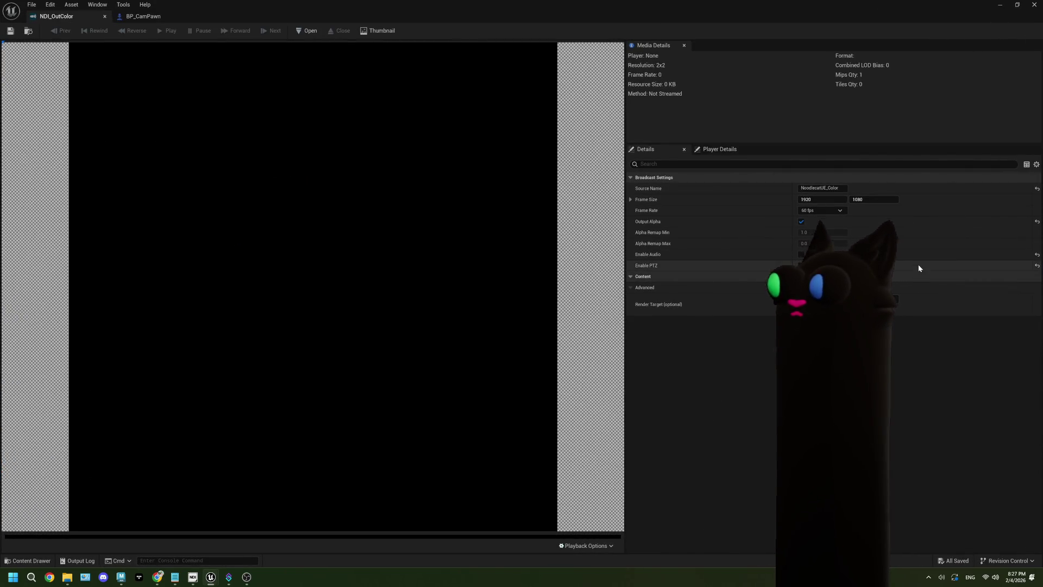
pyautogui.click(1034, 4)
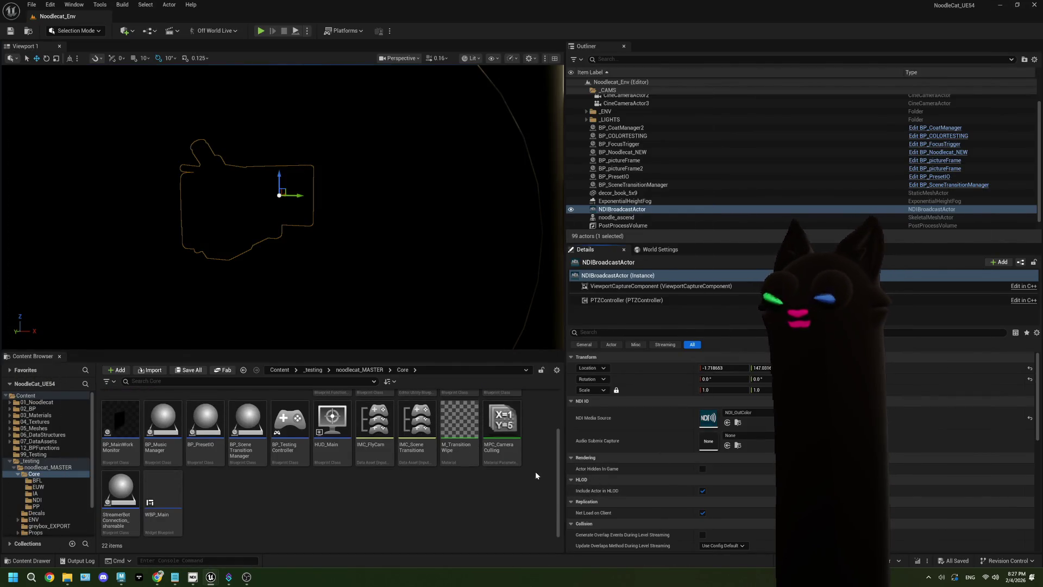
pyautogui.scroll(-1, 535, 471)
pyautogui.moveTo(246, 578)
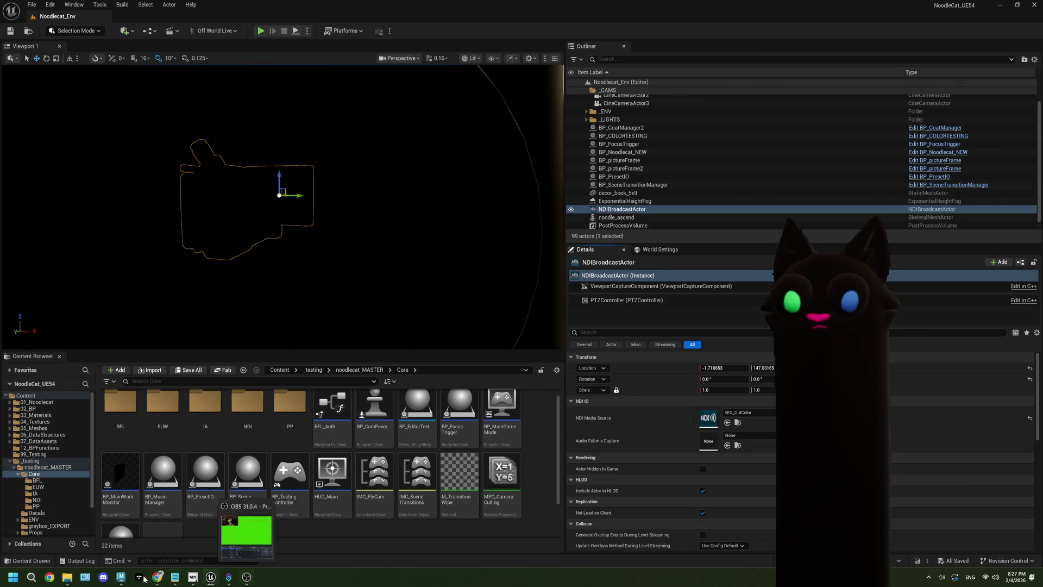
pyautogui.scroll(1, 413, 530)
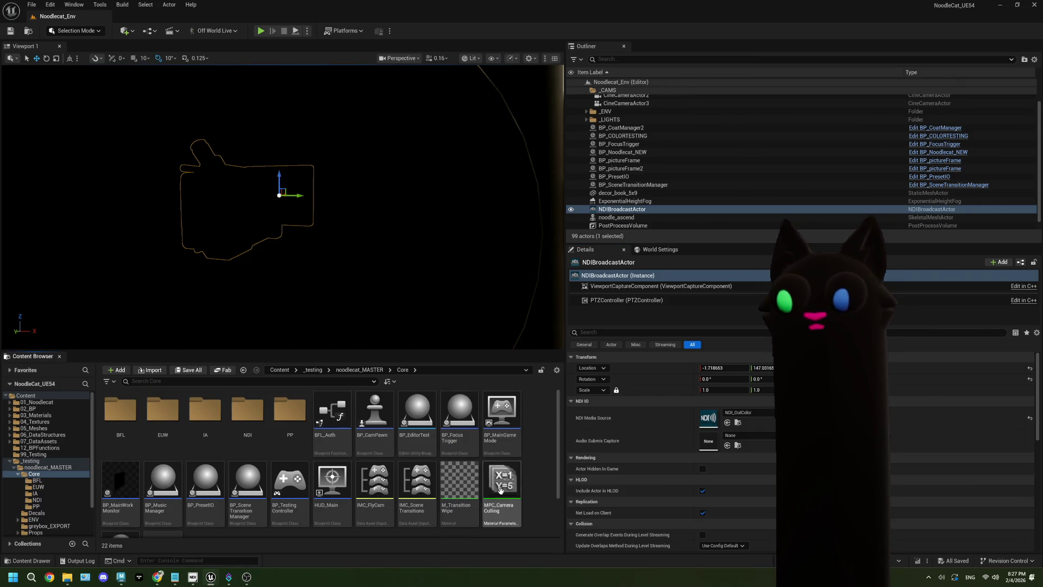
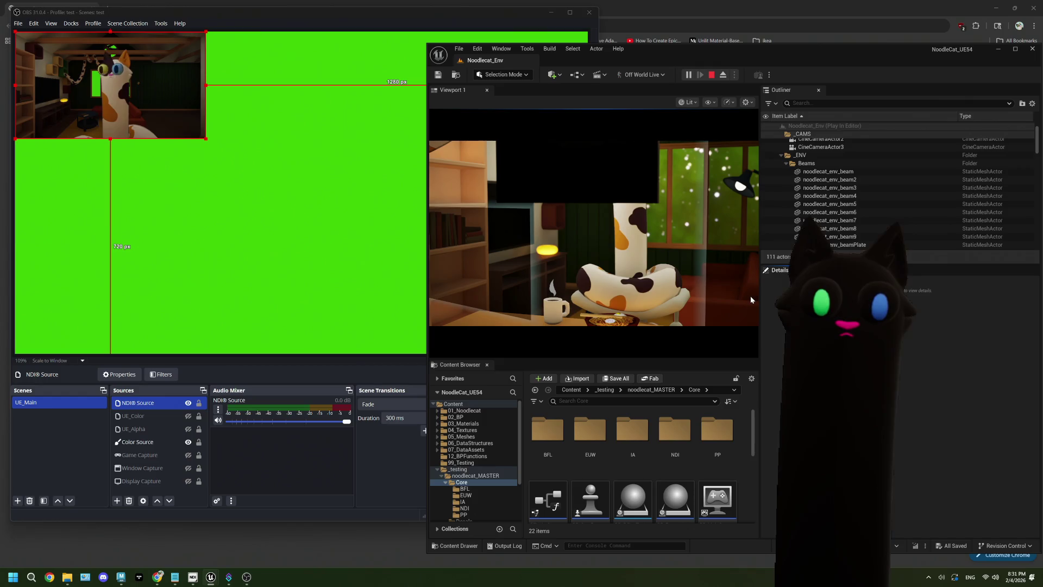
# Step: Set the NDI® Source bandwidth to Highest, then return to the Unreal Editor
pyautogui.doubleClick(153, 404)
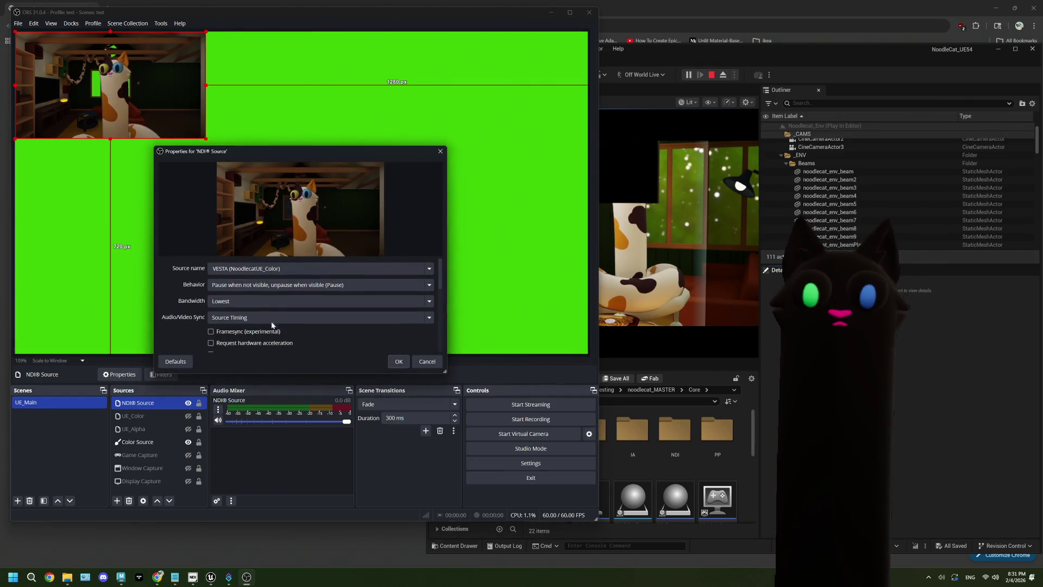
pyautogui.click(240, 303)
pyautogui.click(242, 315)
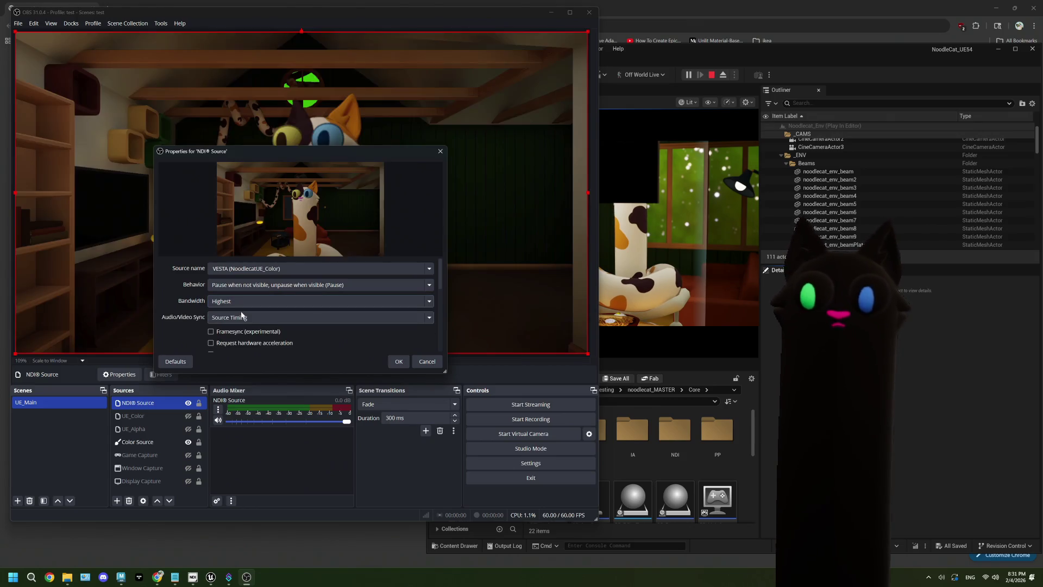
pyautogui.click(398, 361)
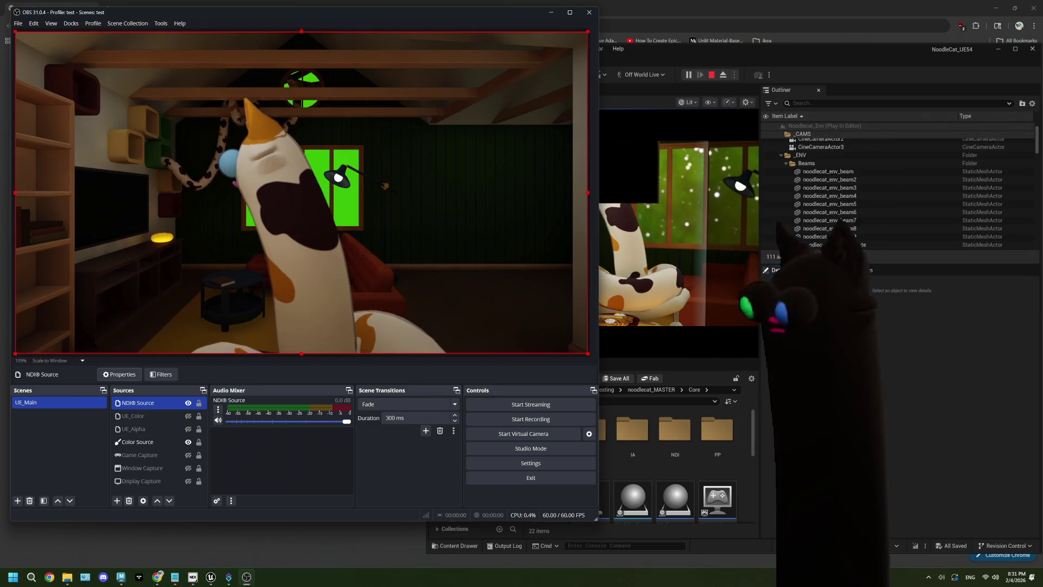
pyautogui.hotkey('alt', 'Tab')
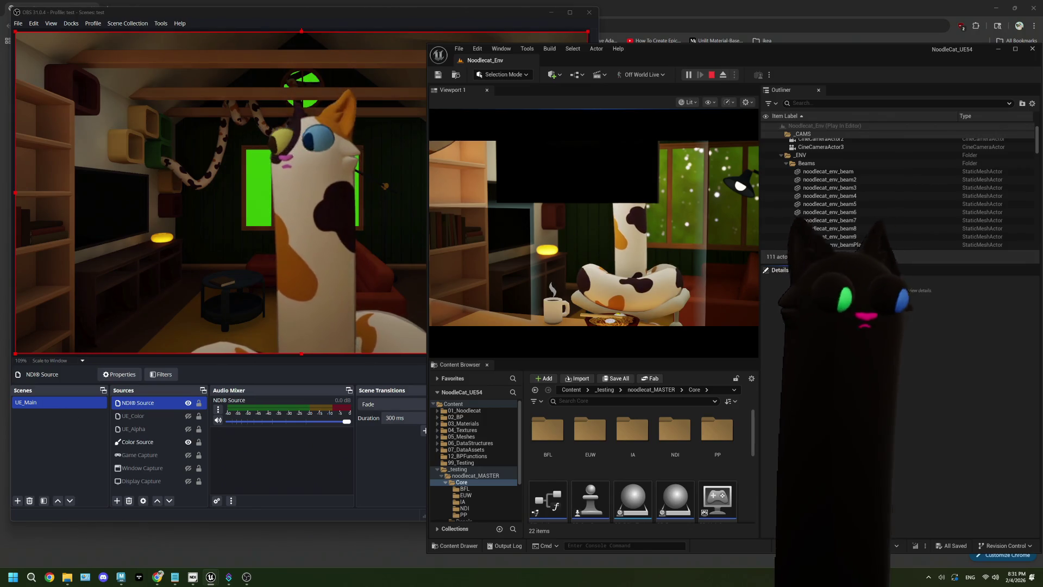
# Step: Set the NDI® Source bandwidth back to Lowest
pyautogui.rightClick(153, 403)
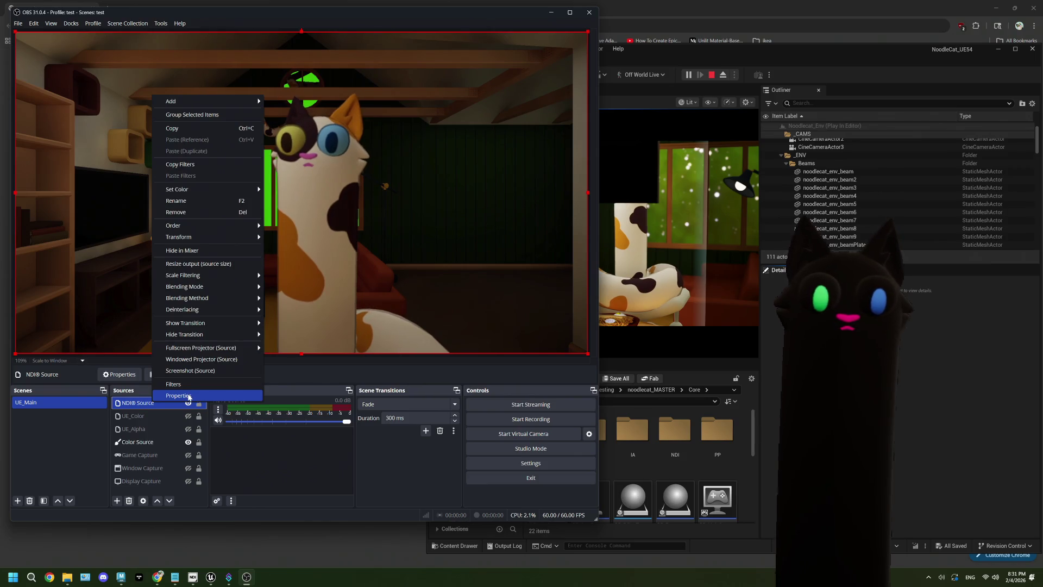
pyautogui.click(189, 397)
pyautogui.click(279, 298)
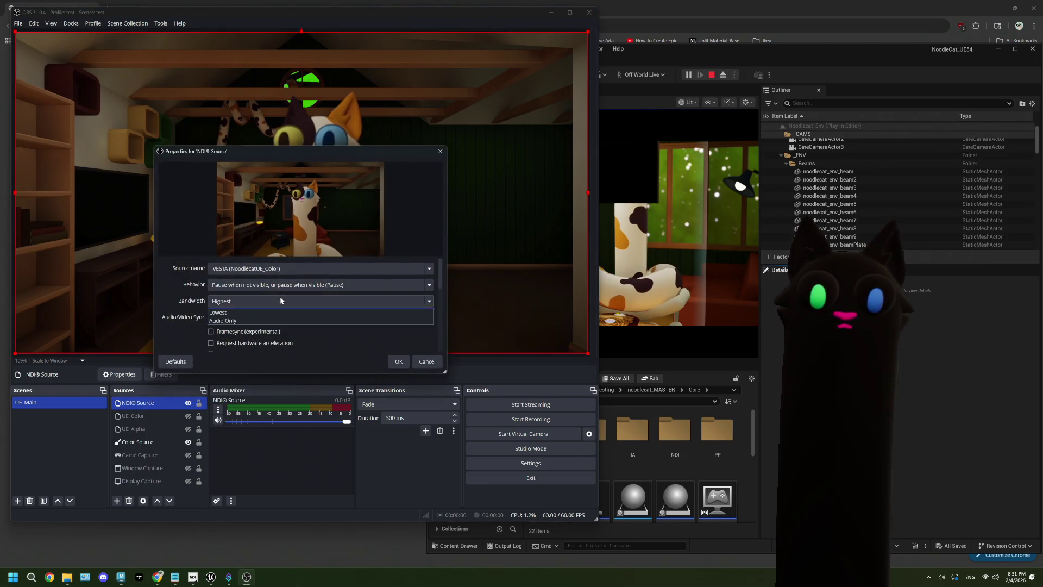
pyautogui.click(272, 319)
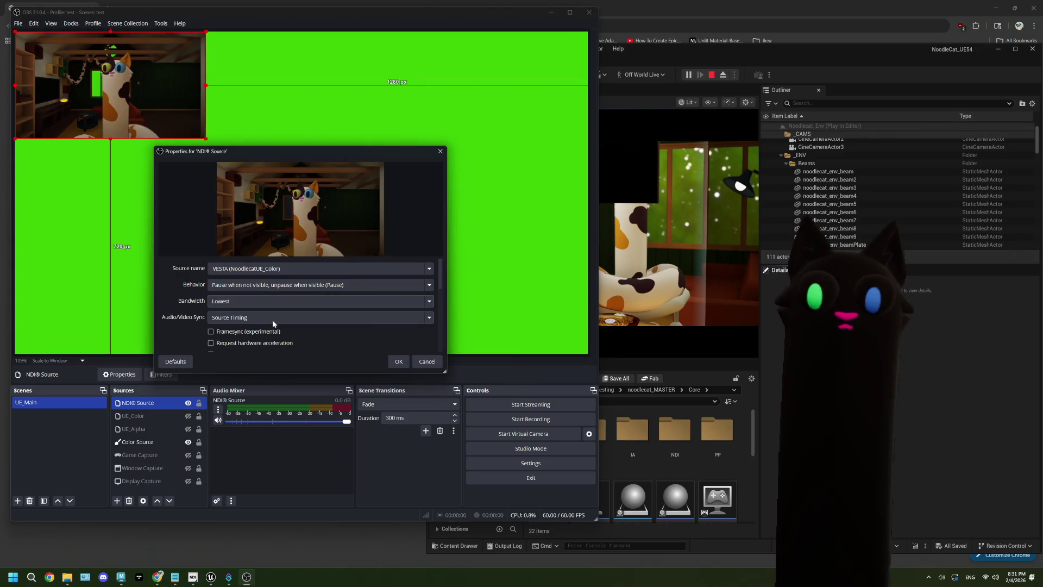
pyautogui.click(397, 363)
# Step: Resize the NDI source in the preview so it sits small in the top-left corner
pyautogui.hotkey('alt', 'Tab')
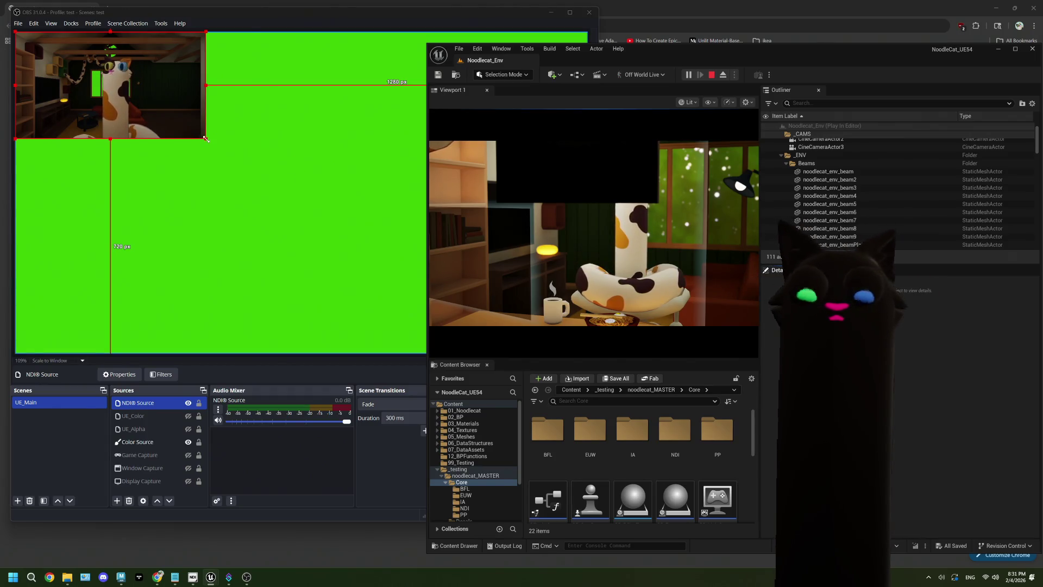
pyautogui.moveTo(206, 139); pyautogui.dragTo(587, 353)
pyautogui.click(676, 368)
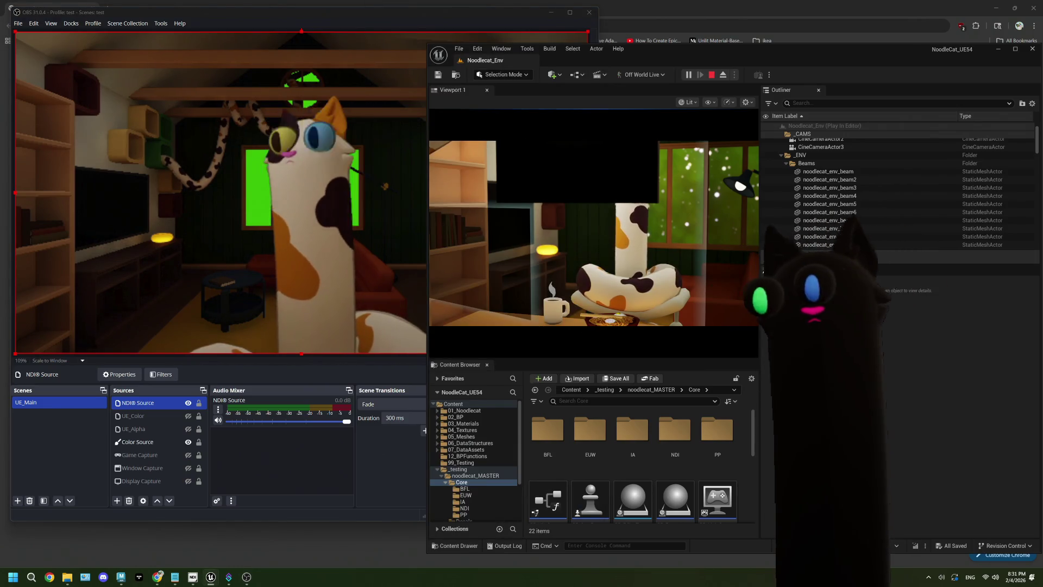
pyautogui.hotkey('alt', 'Tab')
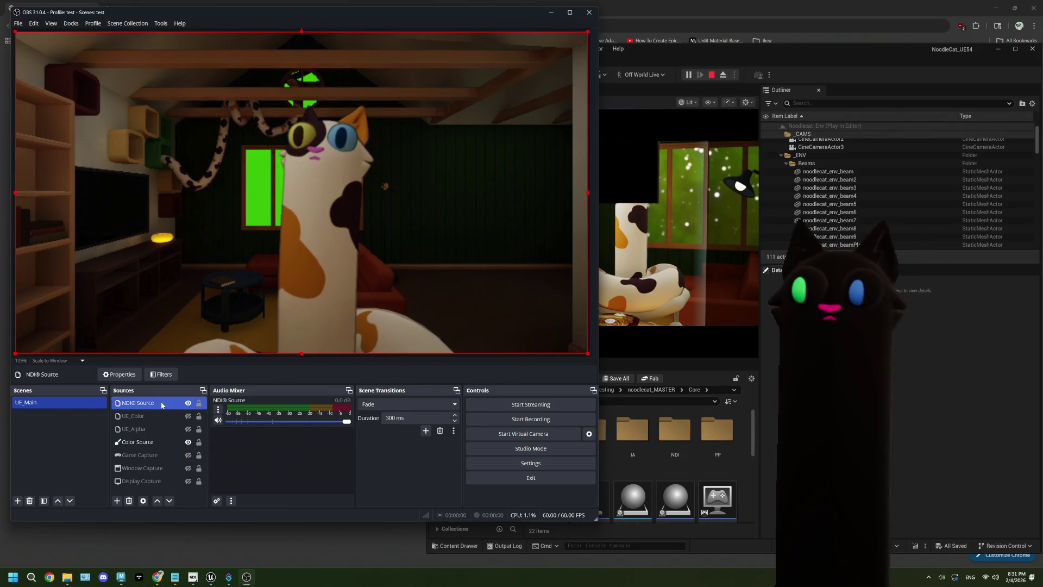
pyautogui.moveTo(588, 354)
pyautogui.mouseDown()
pyautogui.moveTo(501, 302)
pyautogui.moveTo(348, 273)
pyautogui.mouseUp()
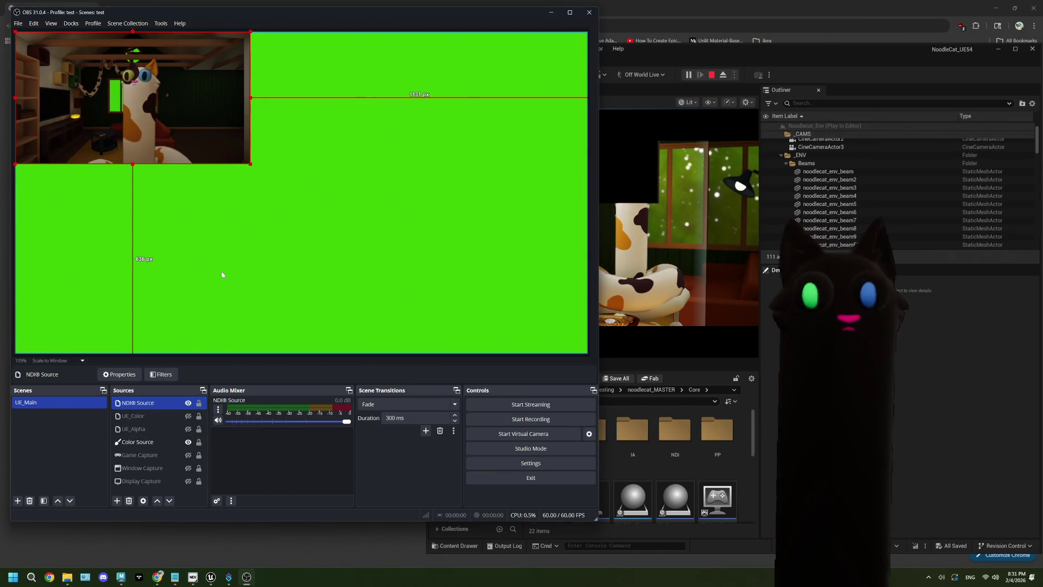
# Step: Change the NDI® Source latency mode to Lowest (unbuffered) and return to Unreal
pyautogui.rightClick(167, 403)
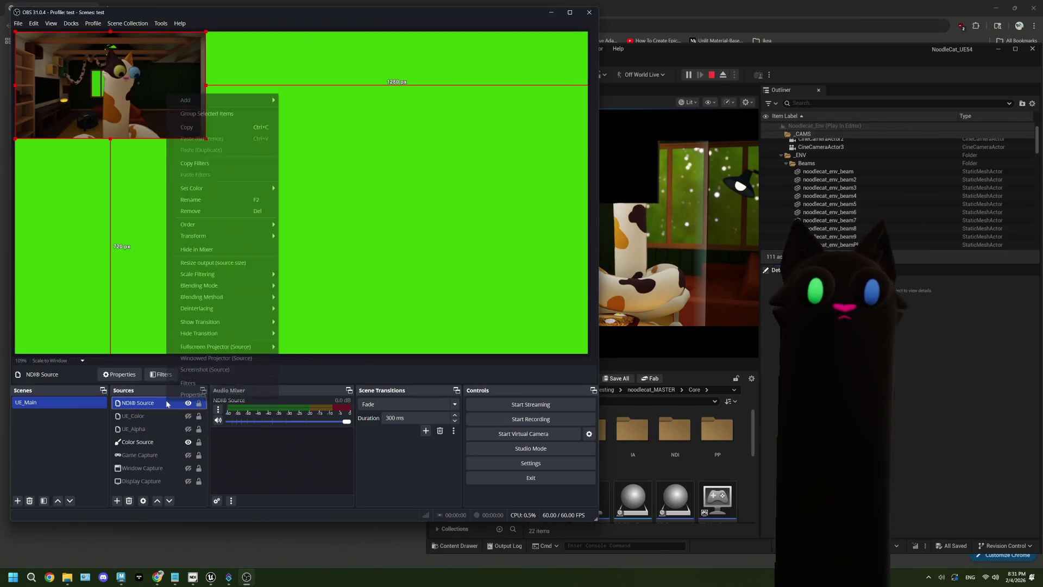
pyautogui.click(192, 394)
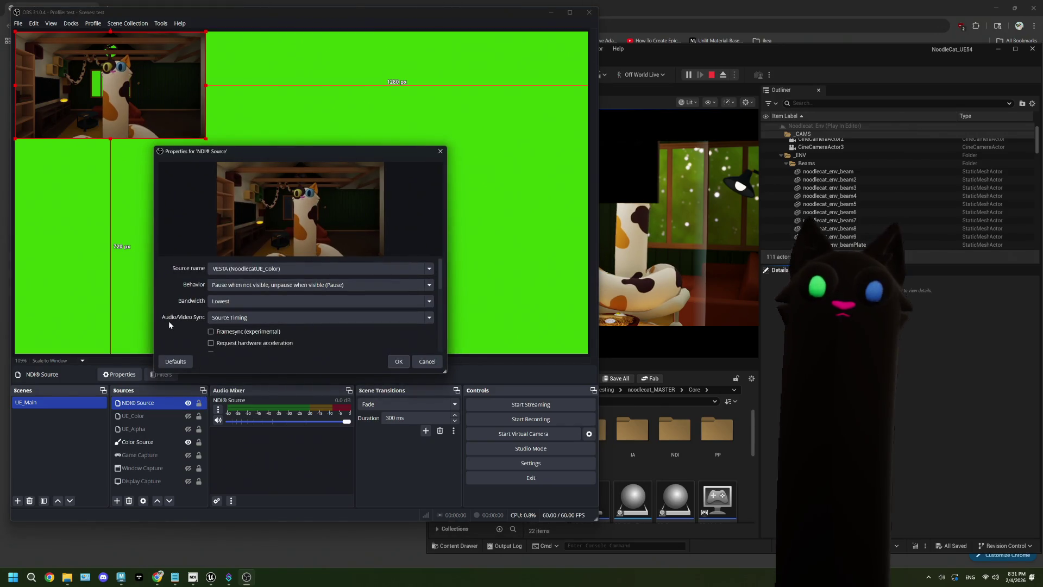
pyautogui.scroll(-5, 169, 322)
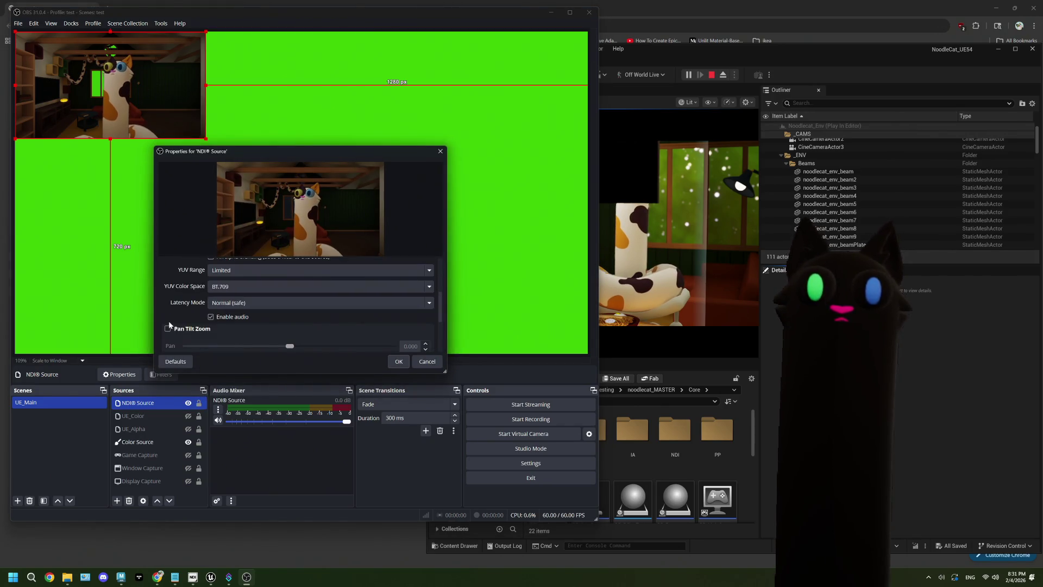
pyautogui.scroll(1, 169, 325)
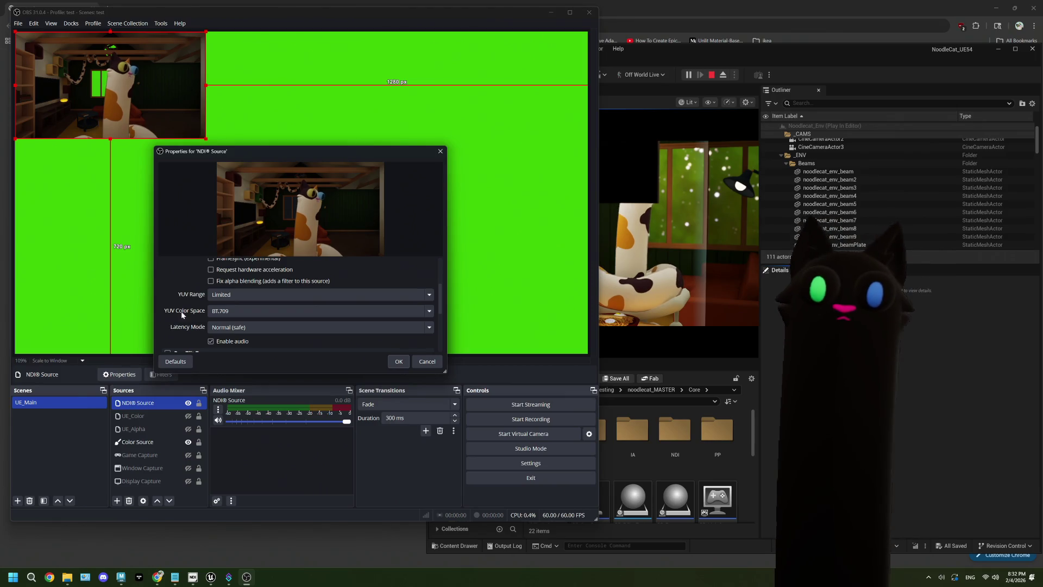
pyautogui.scroll(-1, 179, 313)
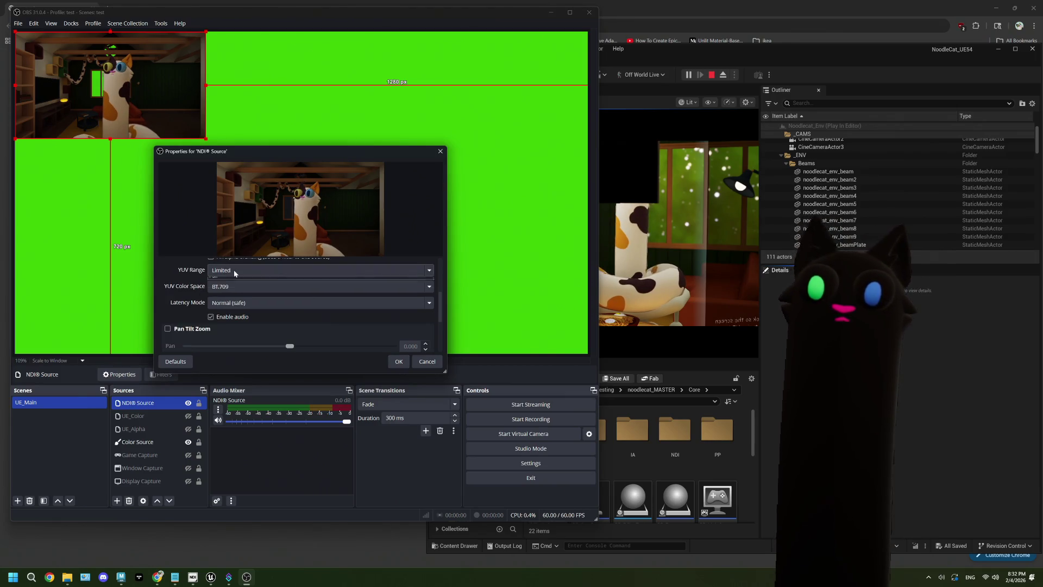
pyautogui.click(240, 302)
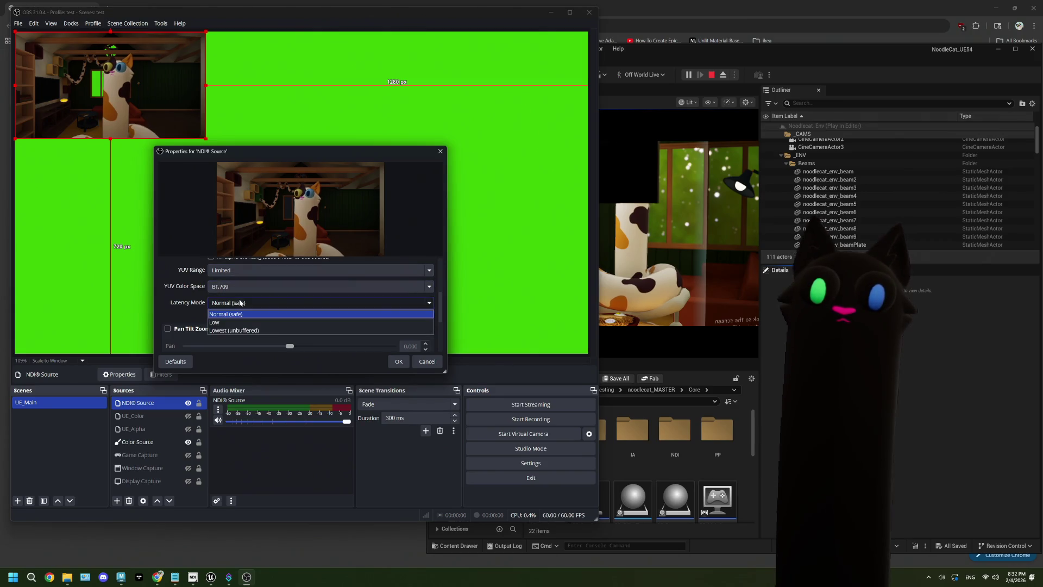
pyautogui.click(239, 329)
pyautogui.click(399, 362)
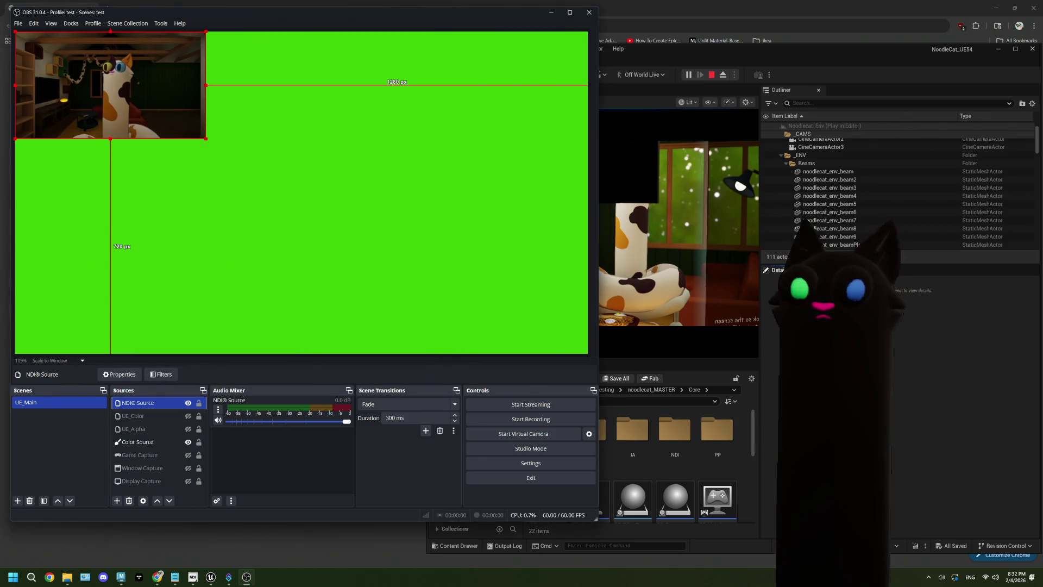
pyautogui.click(630, 348)
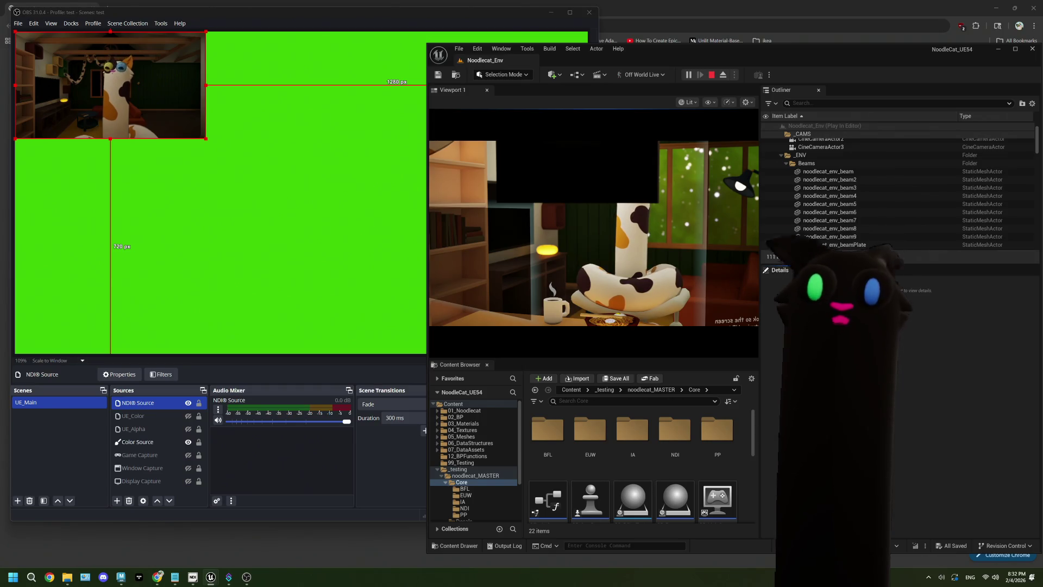
# Step: Reopen the NDI® Source properties and check the bandwidth is still Lowest
pyautogui.rightClick(157, 407)
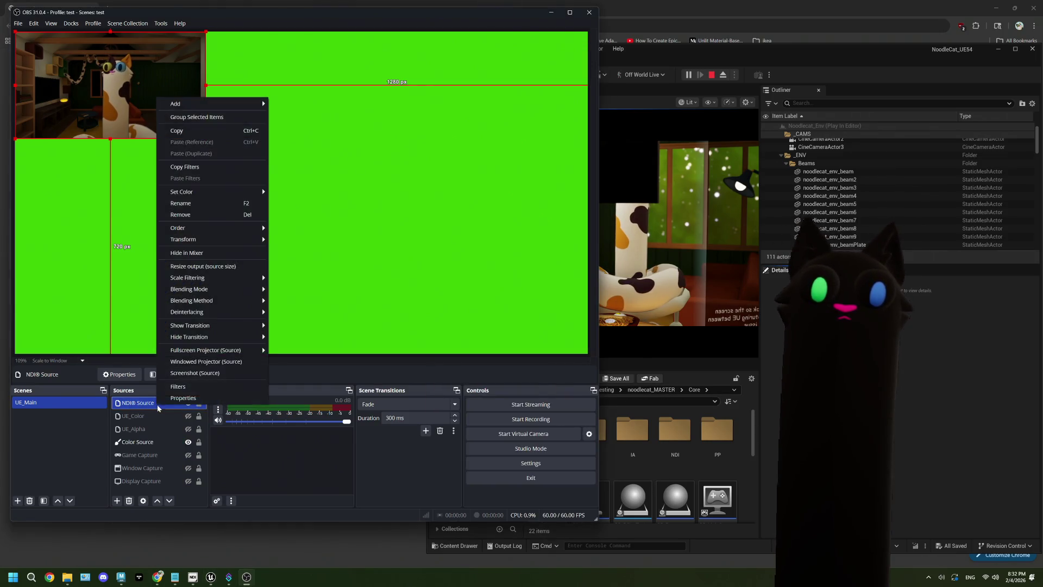
pyautogui.click(179, 400)
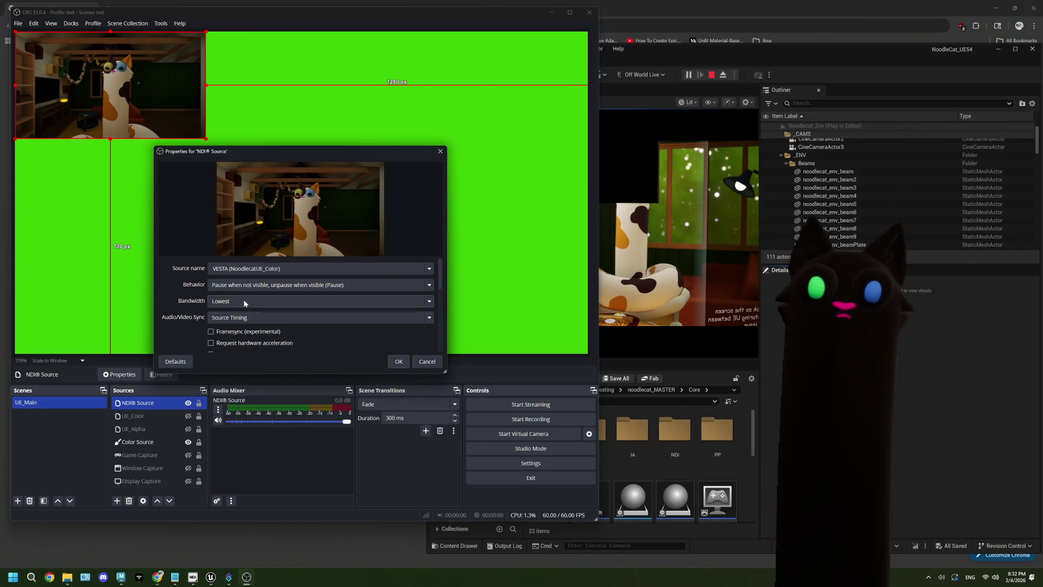
pyautogui.click(245, 302)
pyautogui.click(246, 312)
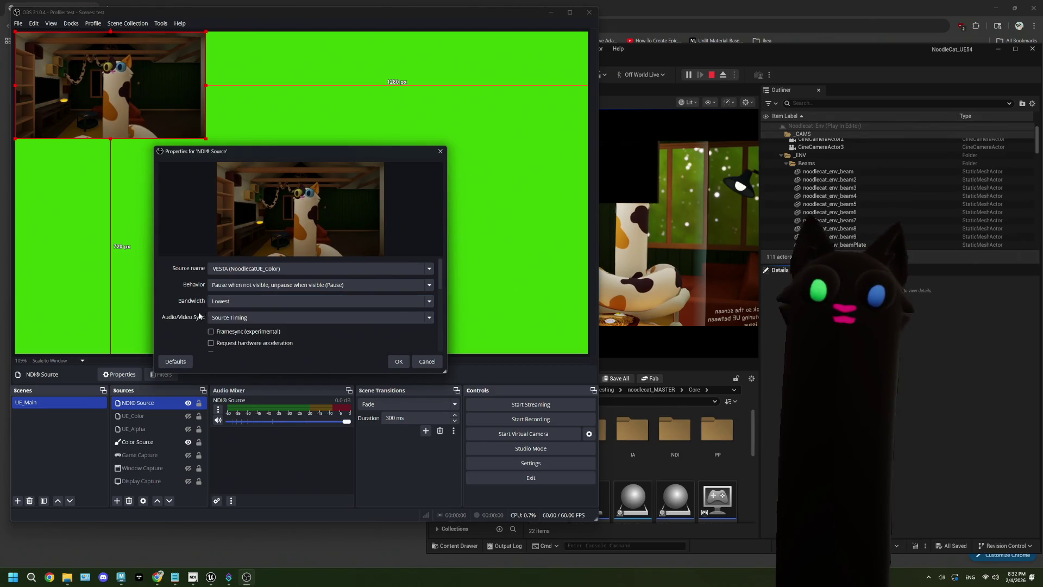
pyautogui.scroll(-5, 181, 347)
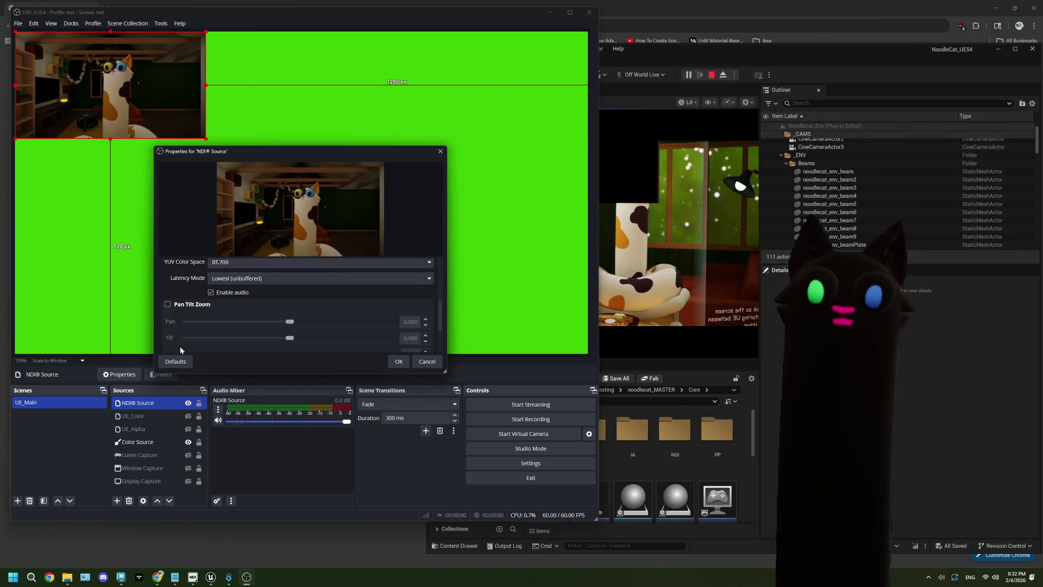
# Step: Set the latency mode to Normal (safe) and confirm the source settings
pyautogui.click(234, 278)
pyautogui.click(235, 307)
pyautogui.click(234, 278)
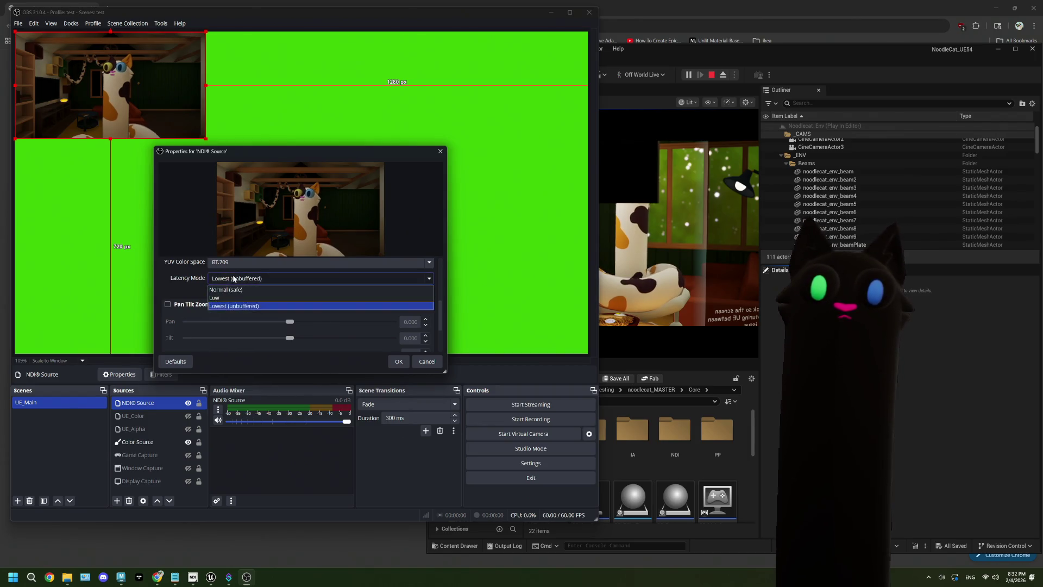
pyautogui.click(239, 298)
pyautogui.click(256, 278)
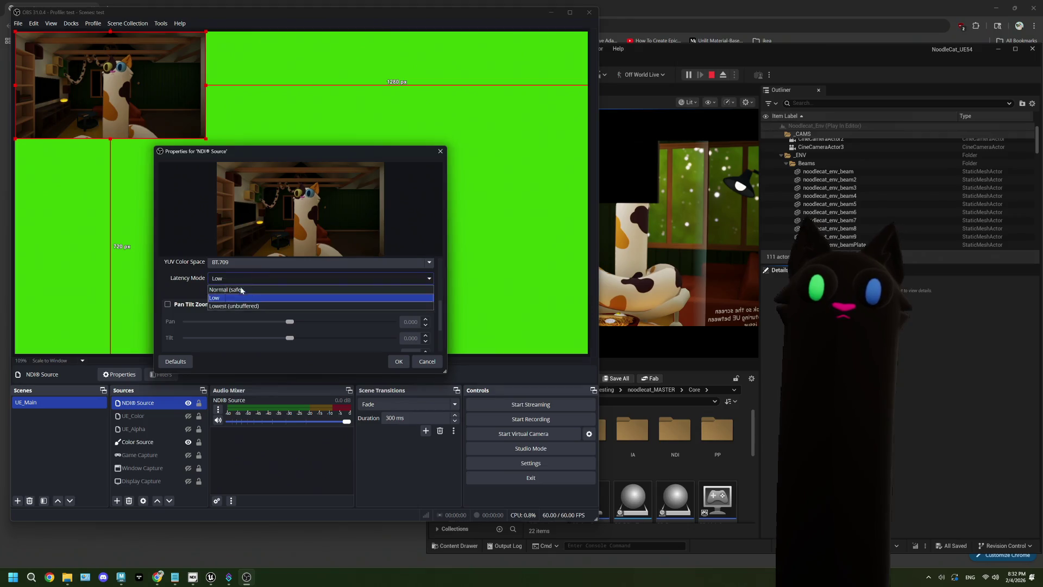
pyautogui.click(238, 289)
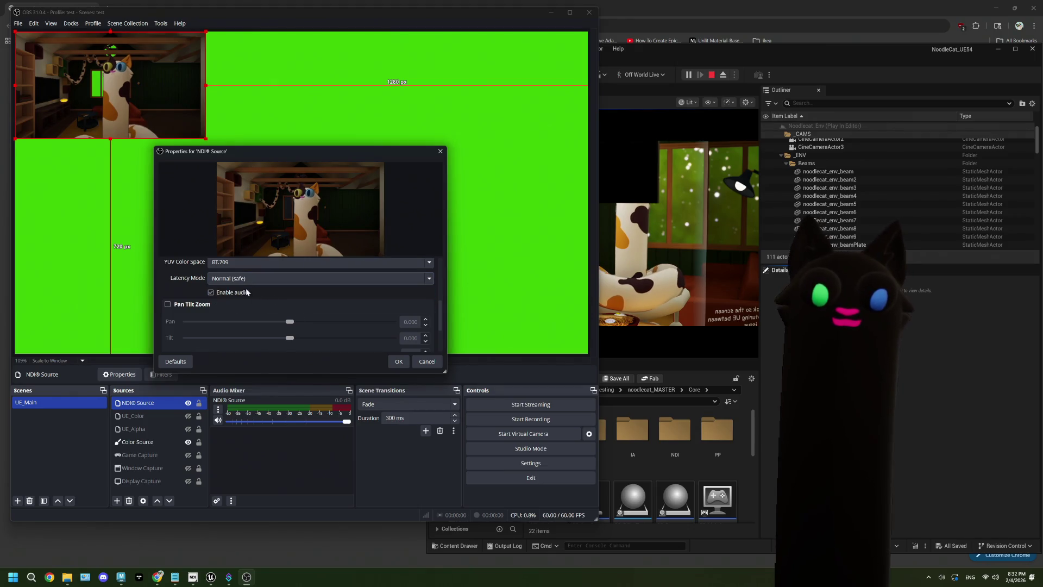
pyautogui.scroll(-2, 187, 299)
pyautogui.click(401, 362)
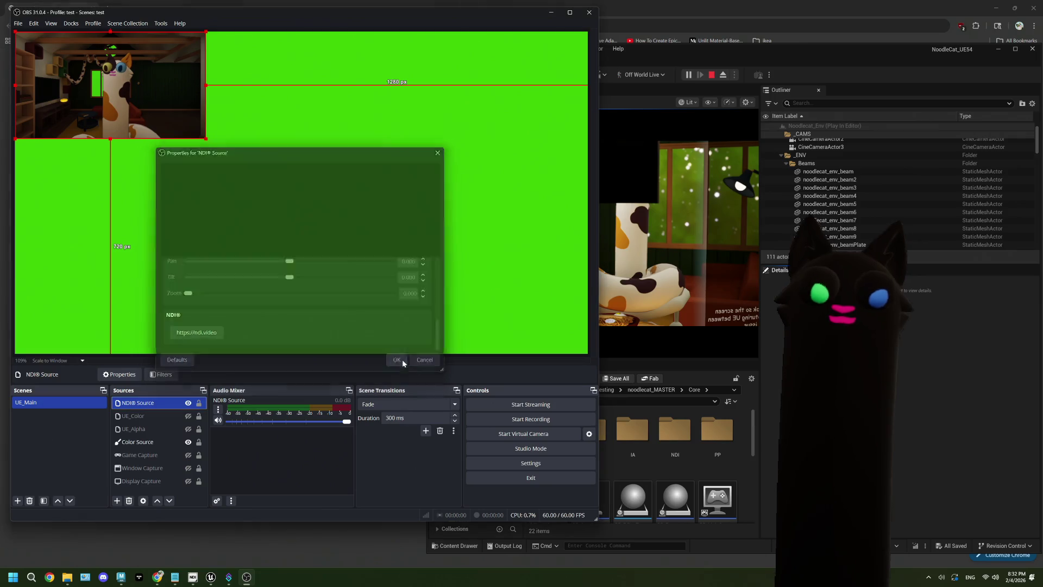
pyautogui.click(890, 397)
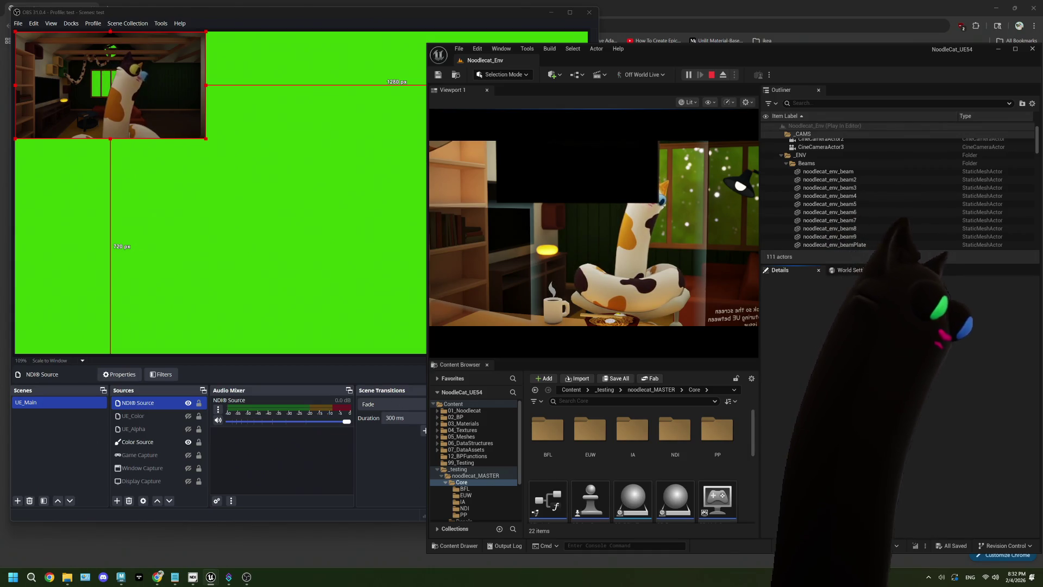
# Step: Stop play, maximize the editor, and turn off Capture Every Frame on ViewportCaptureComponent
pyautogui.click(711, 75)
pyautogui.doubleClick(710, 48)
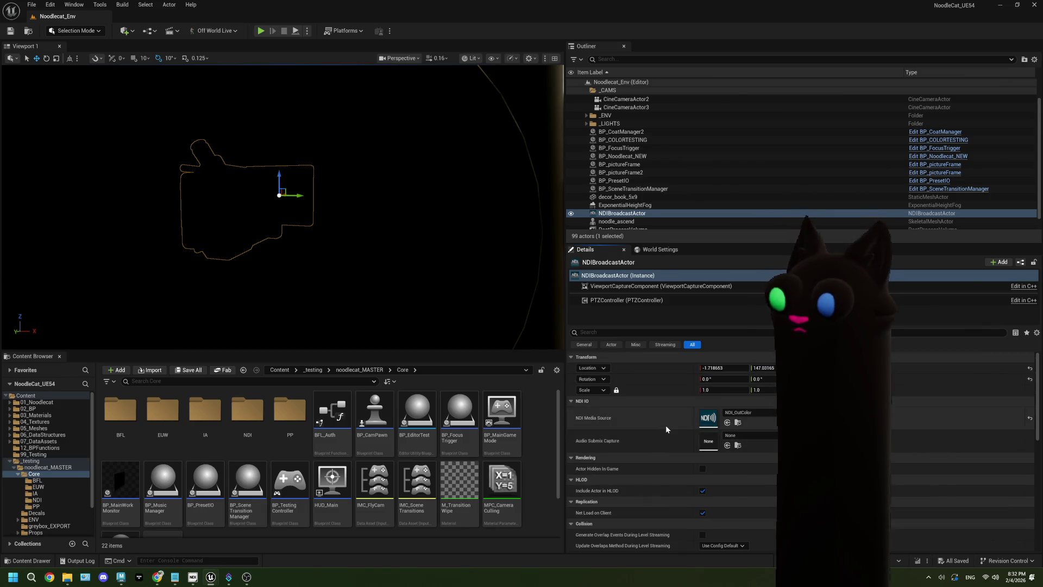
pyautogui.click(630, 287)
pyautogui.scroll(-3, 656, 470)
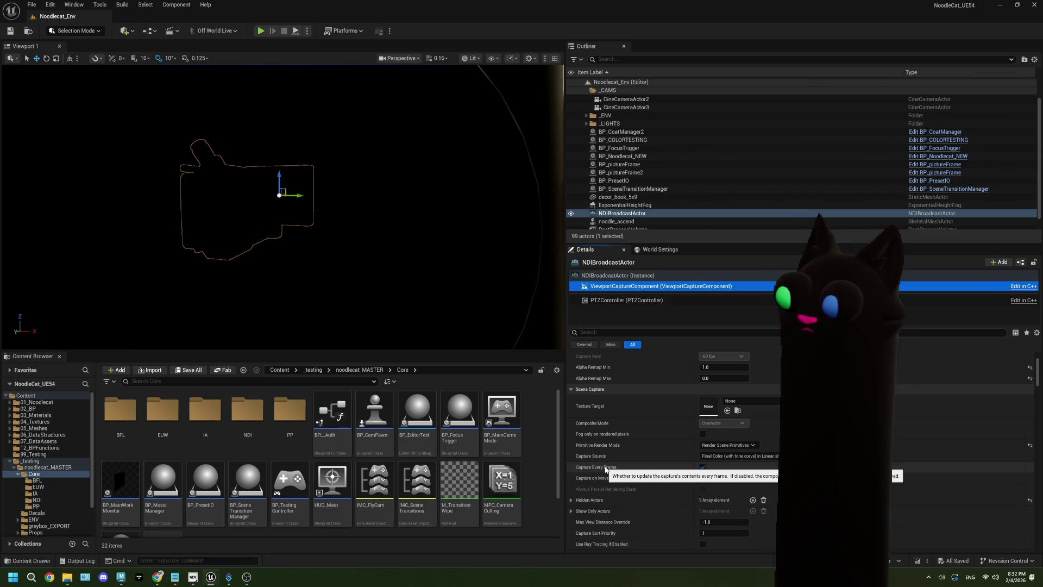
pyautogui.click(702, 467)
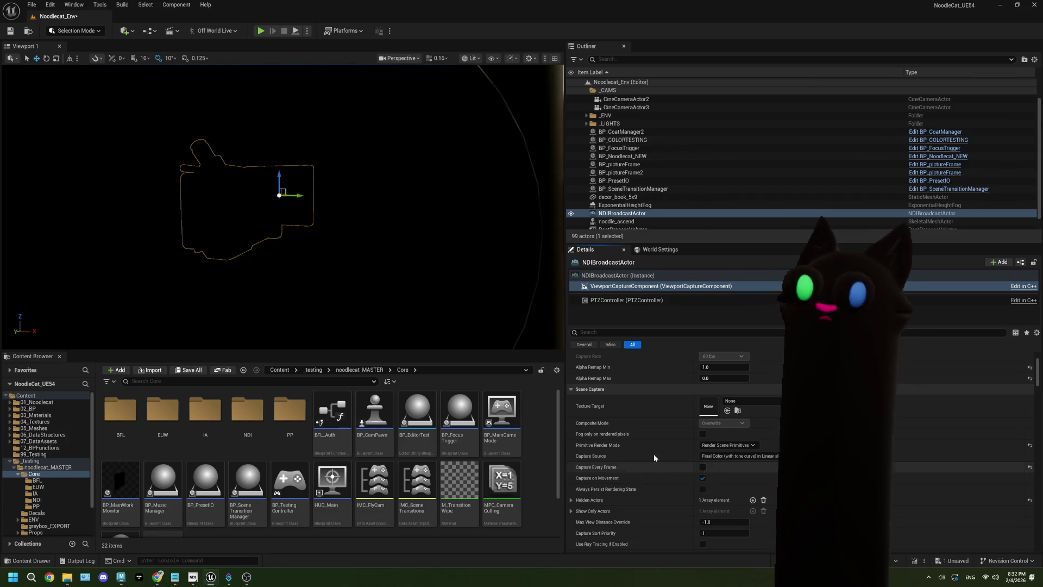
# Step: Save the level and start a play session, viewing the output in OBS
pyautogui.click(11, 31)
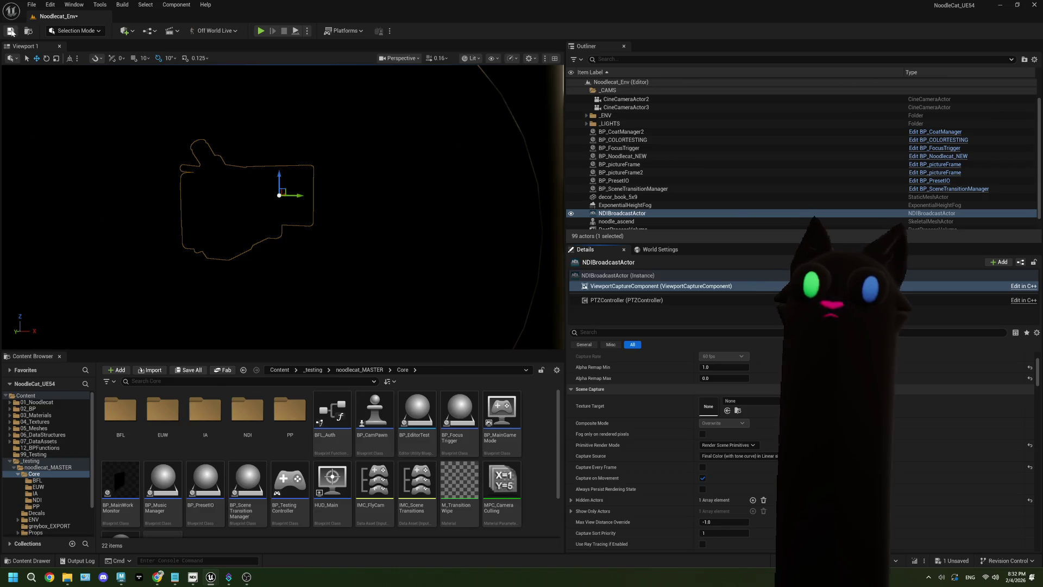
pyautogui.hotkey('alt', 'p')
pyautogui.hotkey('alt', 'Tab')
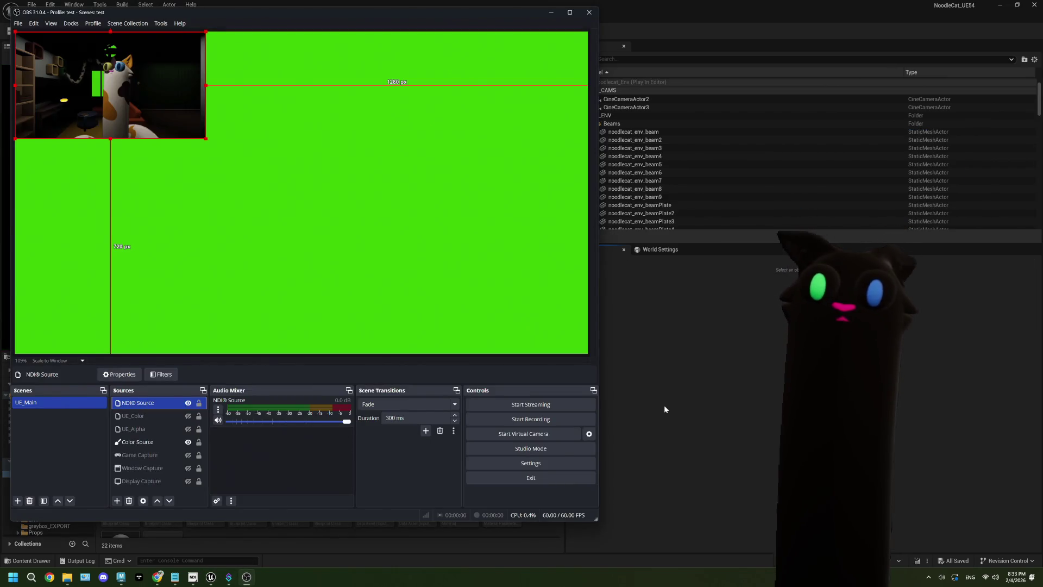
# Step: Shrink the Unreal Editor into a window beside OBS and stop the play session
pyautogui.hotkey('alt', 'Tab')
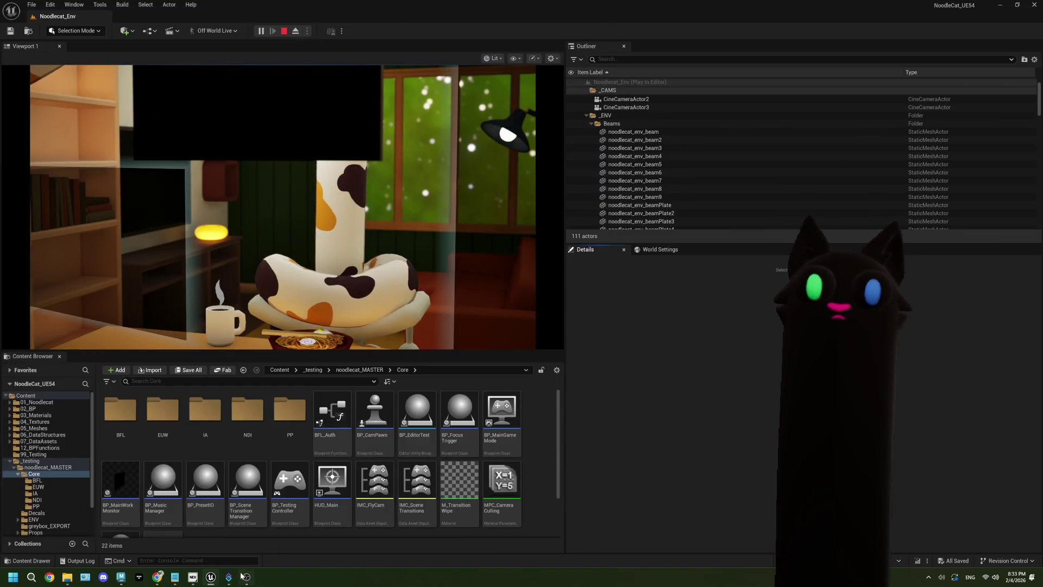
pyautogui.click(244, 576)
pyautogui.moveTo(627, 16); pyautogui.dragTo(731, 41)
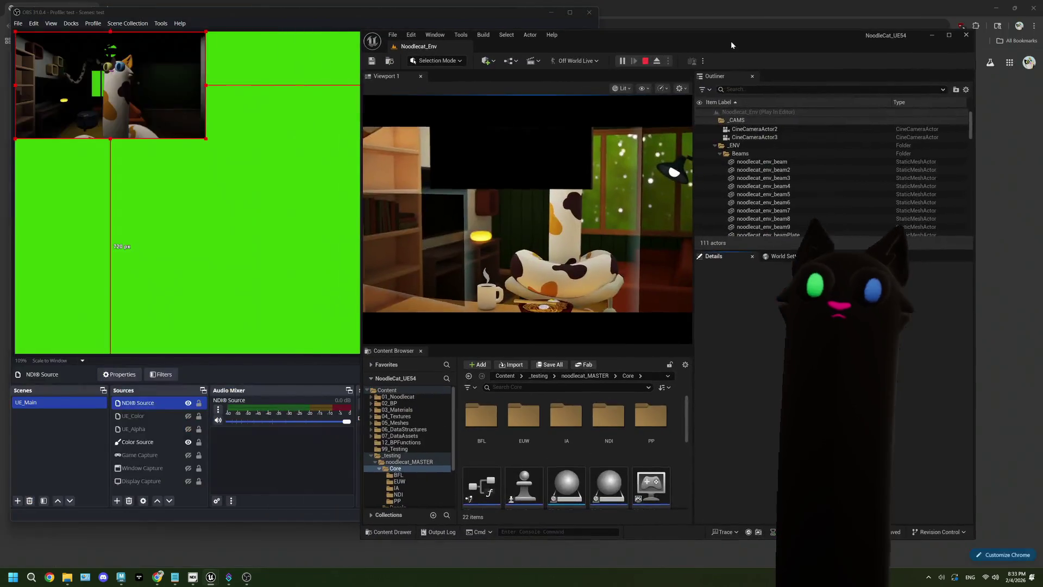
pyautogui.click(645, 60)
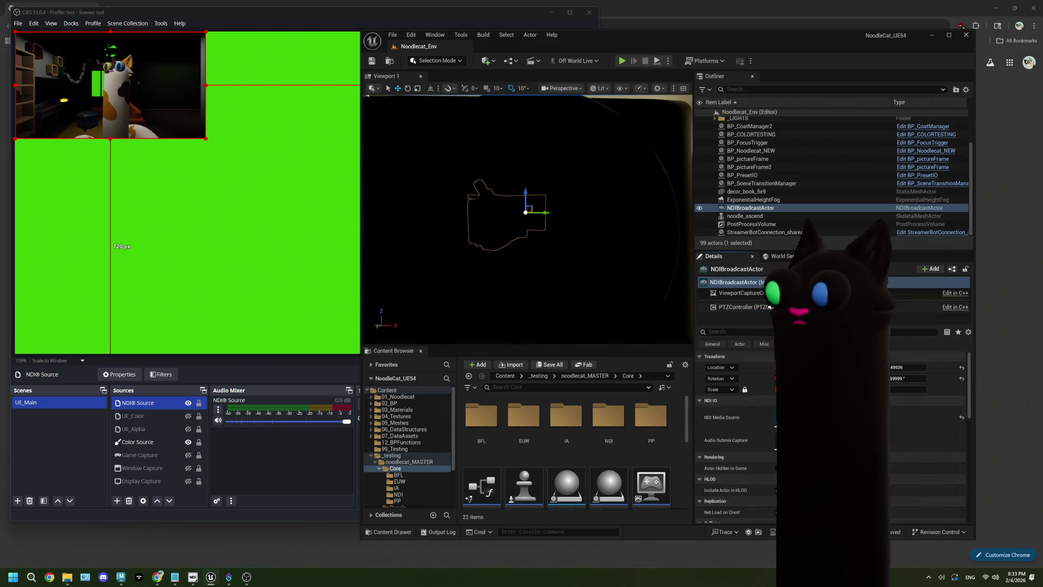
# Step: Switch the viewport capture from Capture on Movement to Capture Every Frame, then play
pyautogui.click(739, 293)
pyautogui.click(778, 451)
pyautogui.click(777, 439)
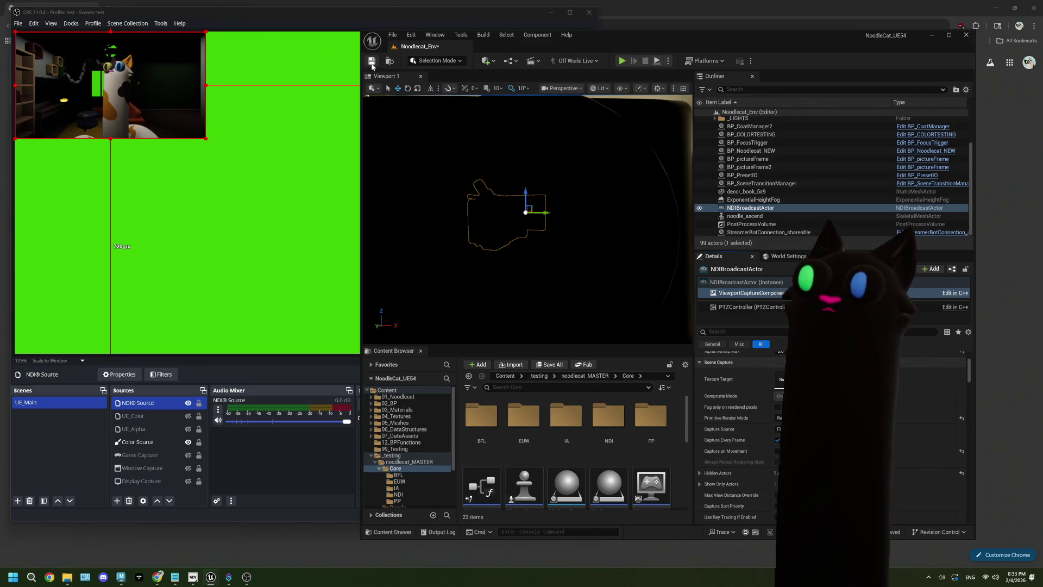
pyautogui.click(623, 61)
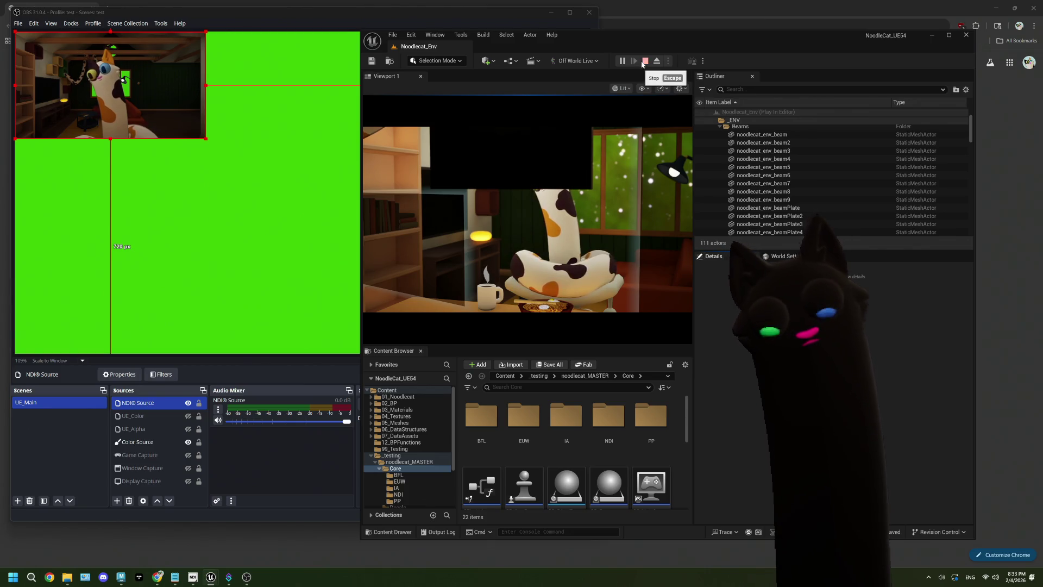
# Step: Stop the play session, maximize the Unreal Editor, and bring OBS back in front
pyautogui.click(642, 63)
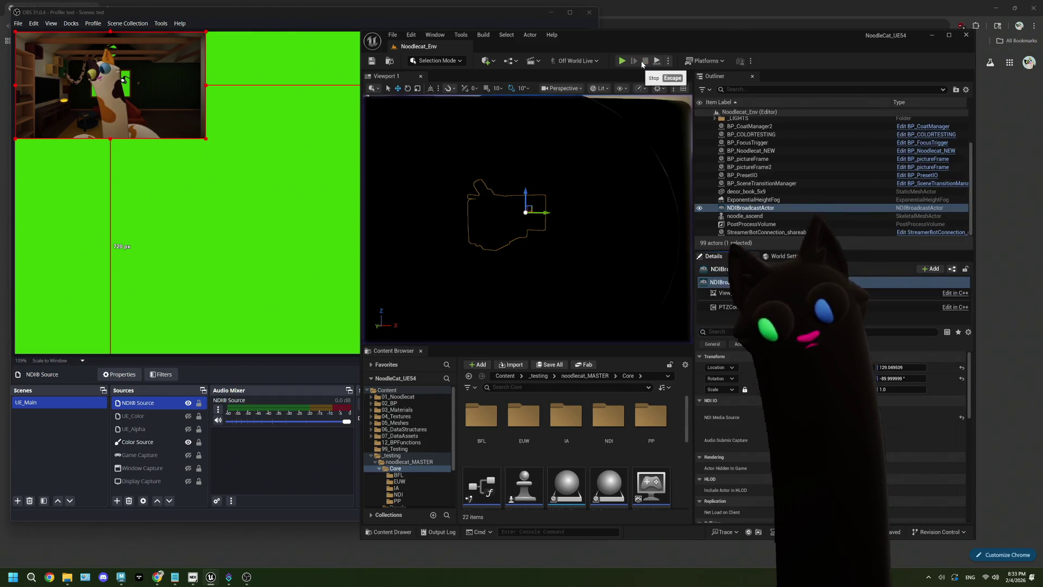
pyautogui.press('super+Up')
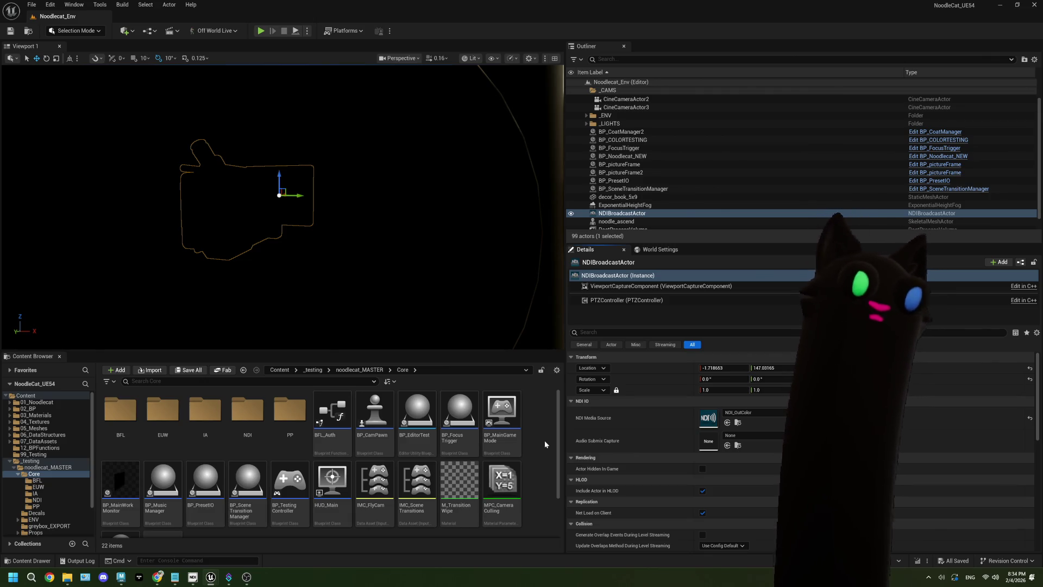
pyautogui.click(247, 577)
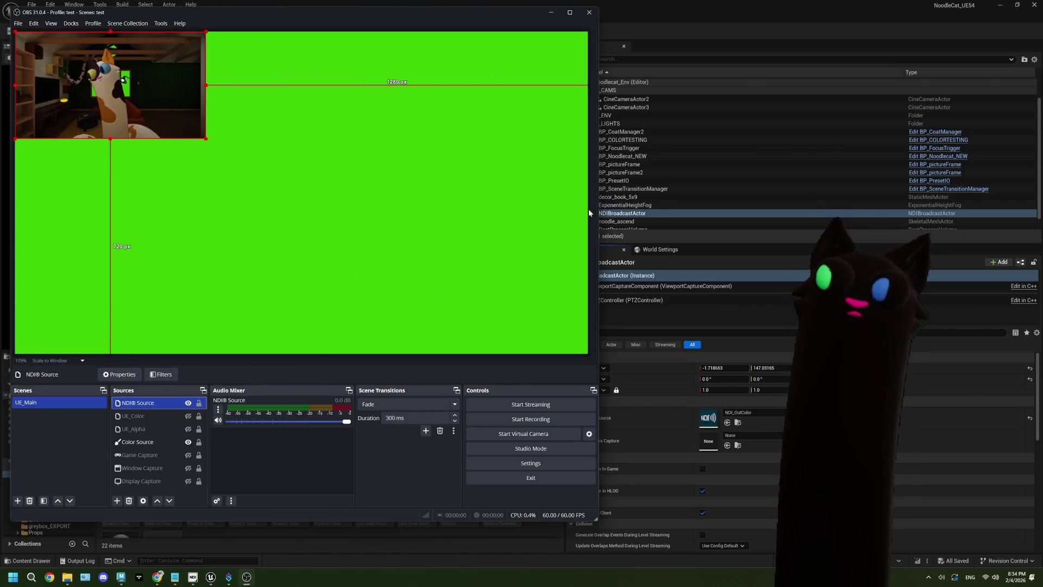
# Step: Narrow the OBS window and bring the Unreal Editor back in front
pyautogui.moveTo(598, 135); pyautogui.dragTo(421, 134)
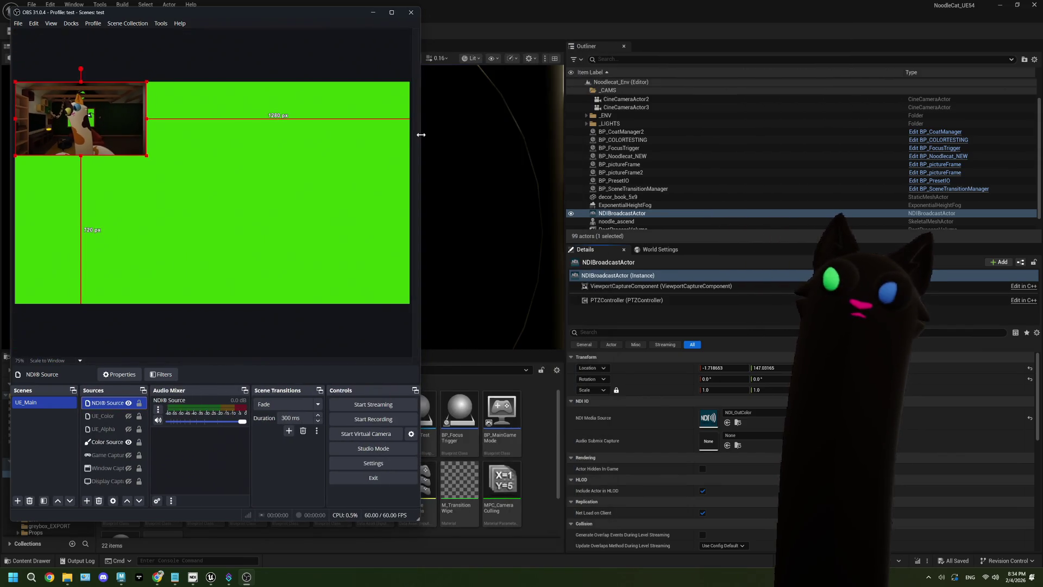
pyautogui.click(555, 20)
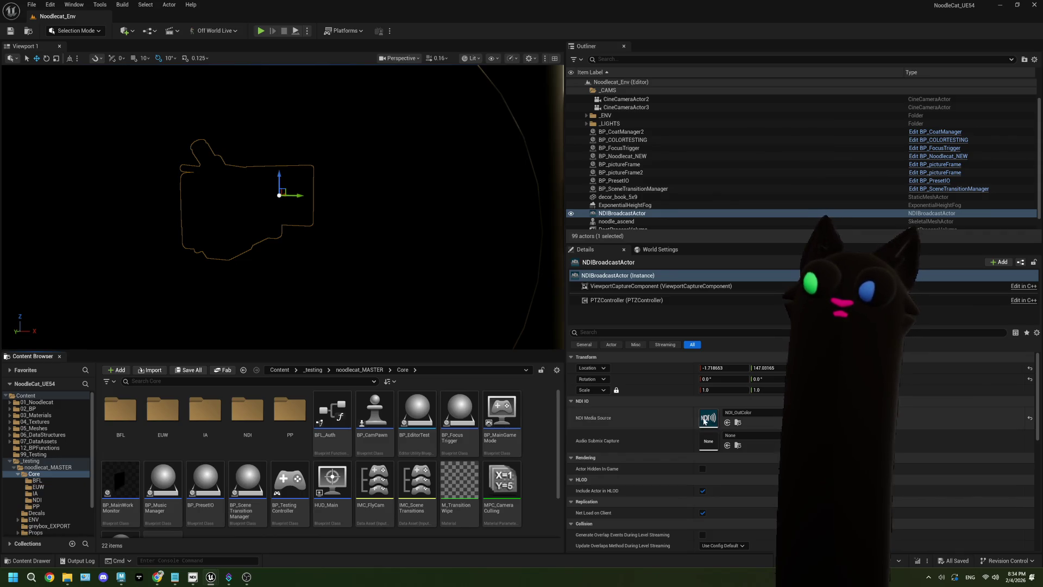
pyautogui.doubleClick(708, 418)
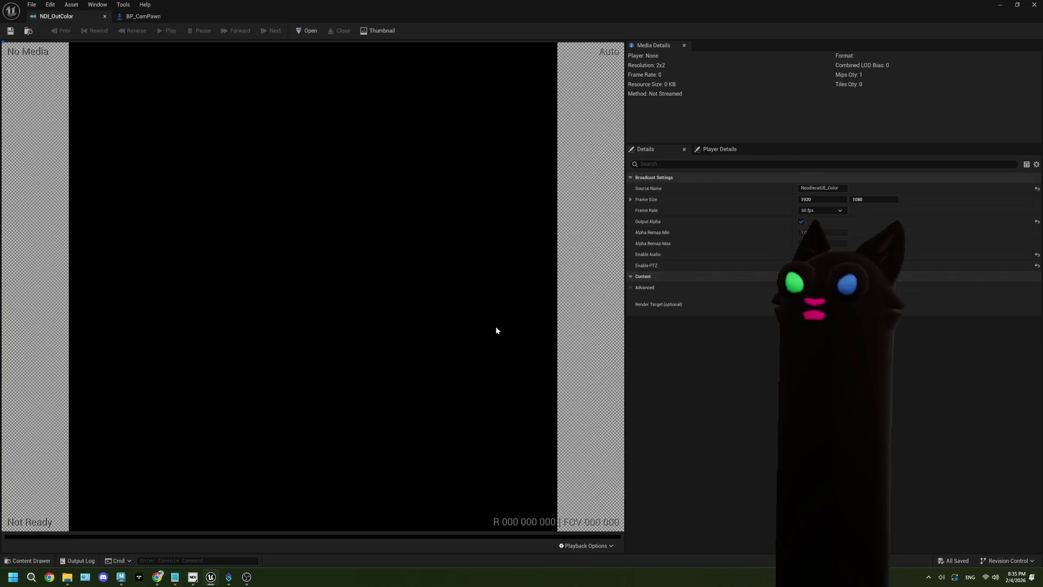
pyautogui.click(1033, 5)
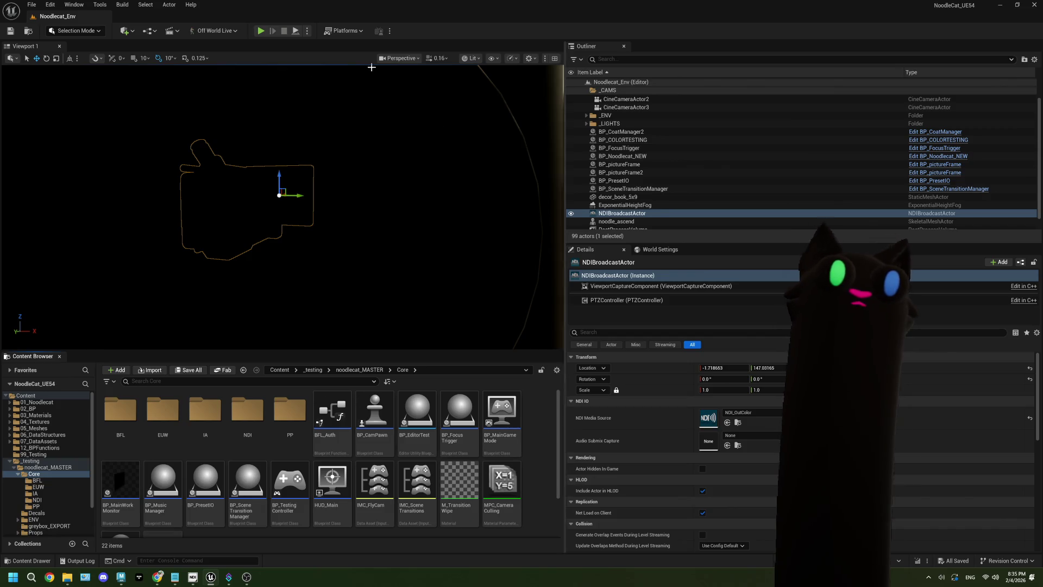
pyautogui.click(50, 4)
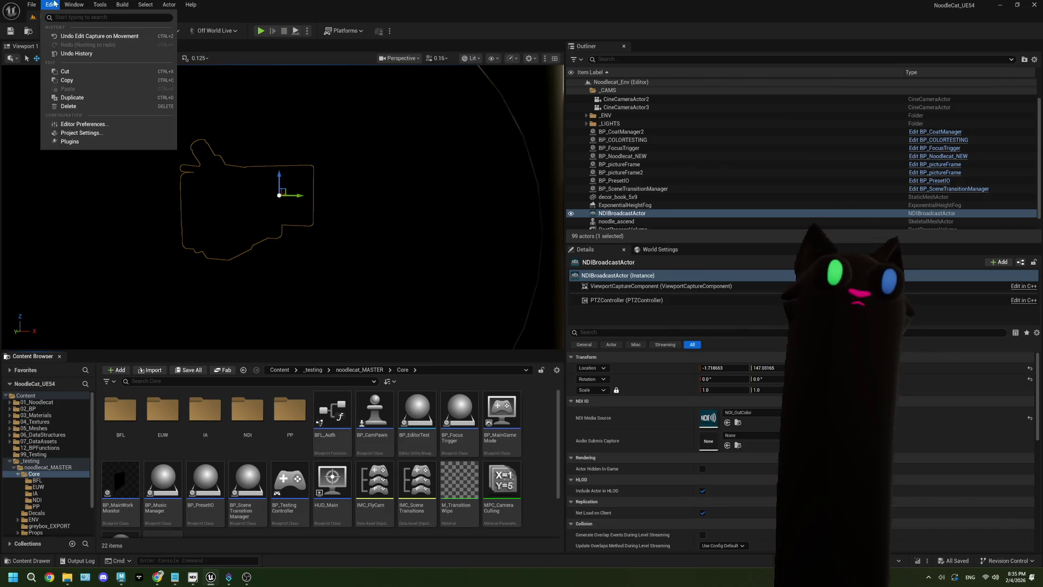
pyautogui.click(100, 133)
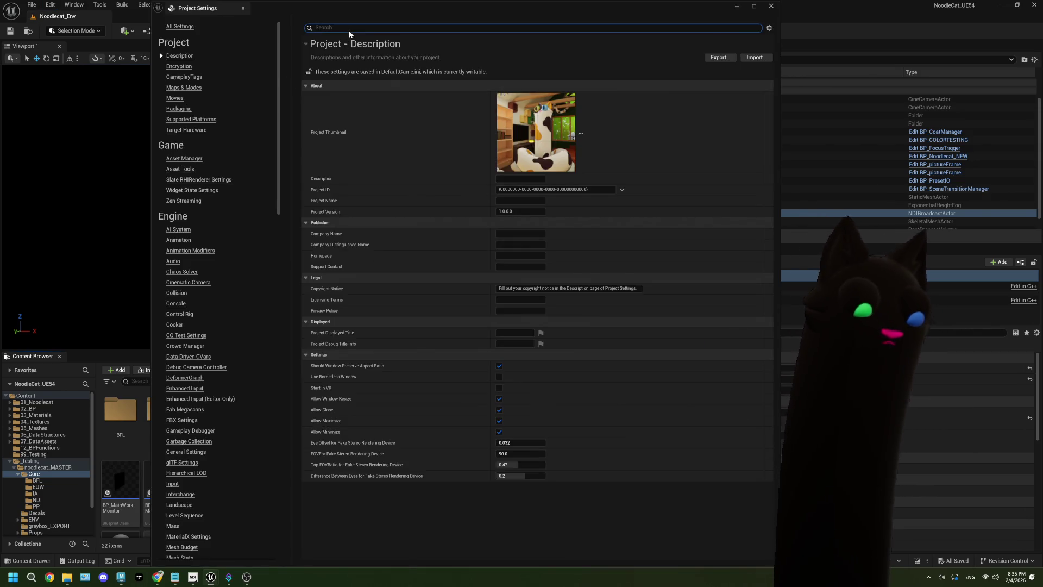
pyautogui.write('fps')
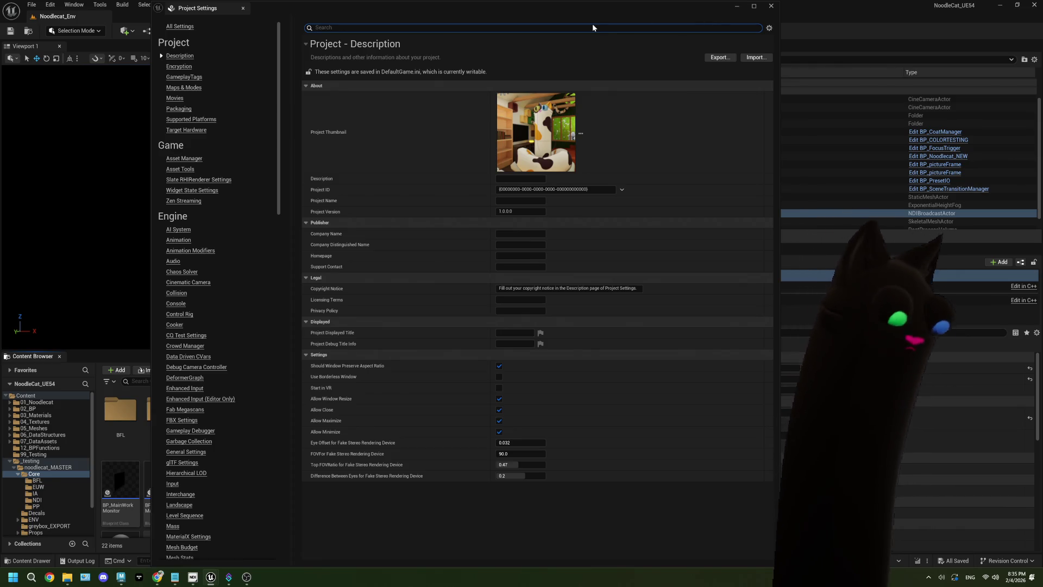
pyautogui.write('max')
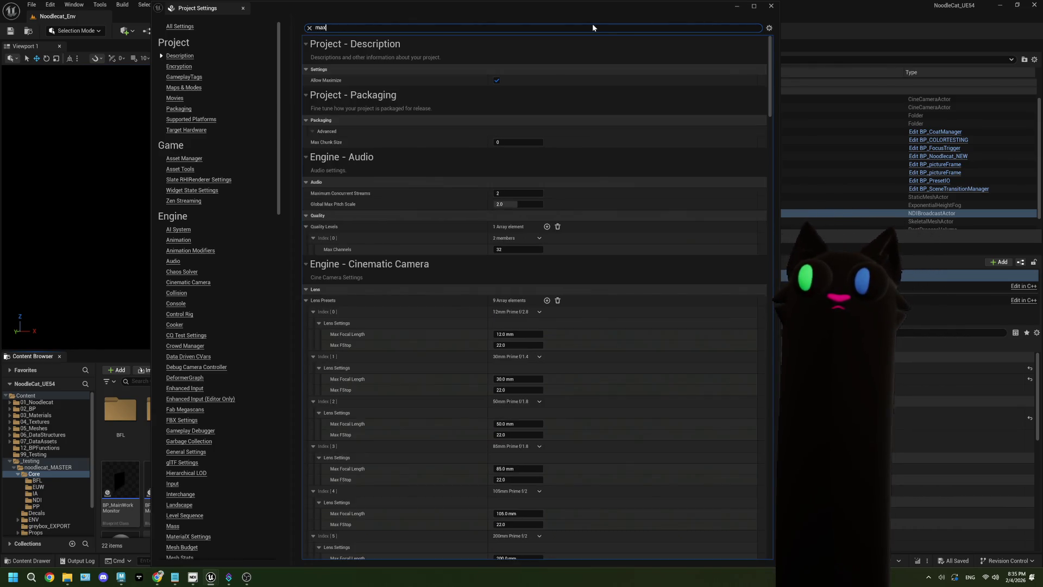
pyautogui.write(' fps')
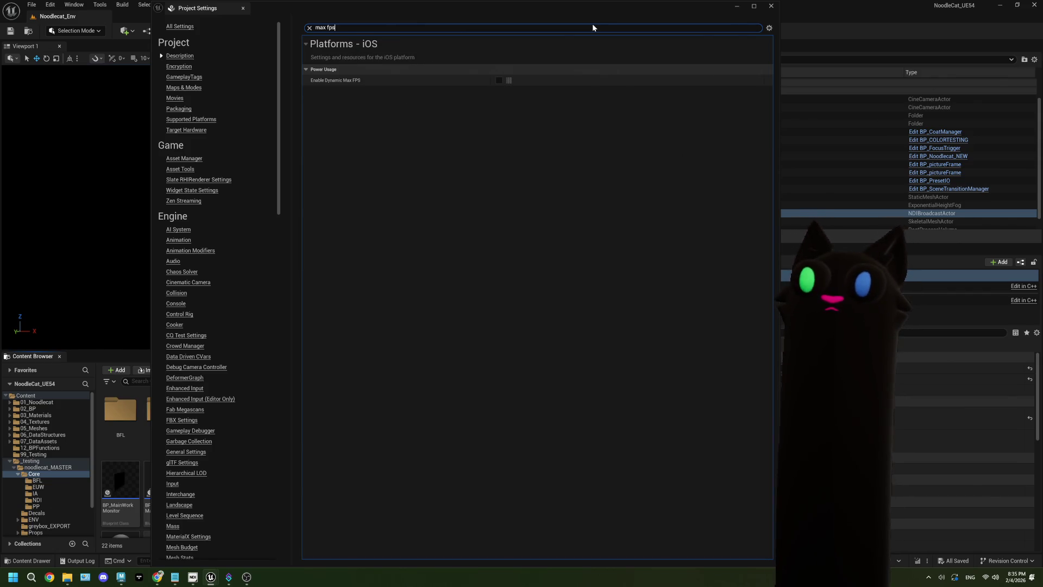
pyautogui.press('BackSpace')
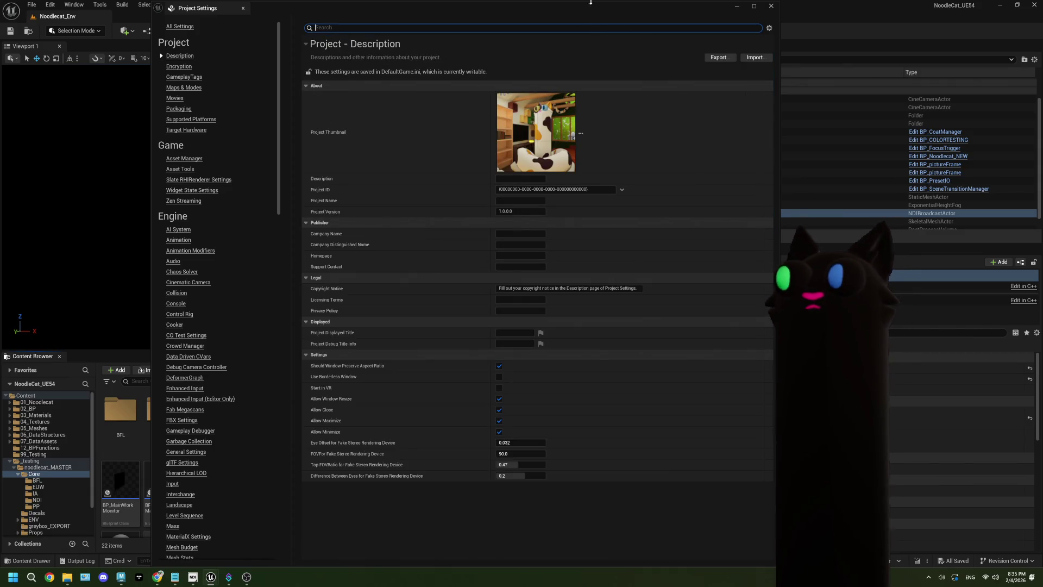
pyautogui.click(771, 7)
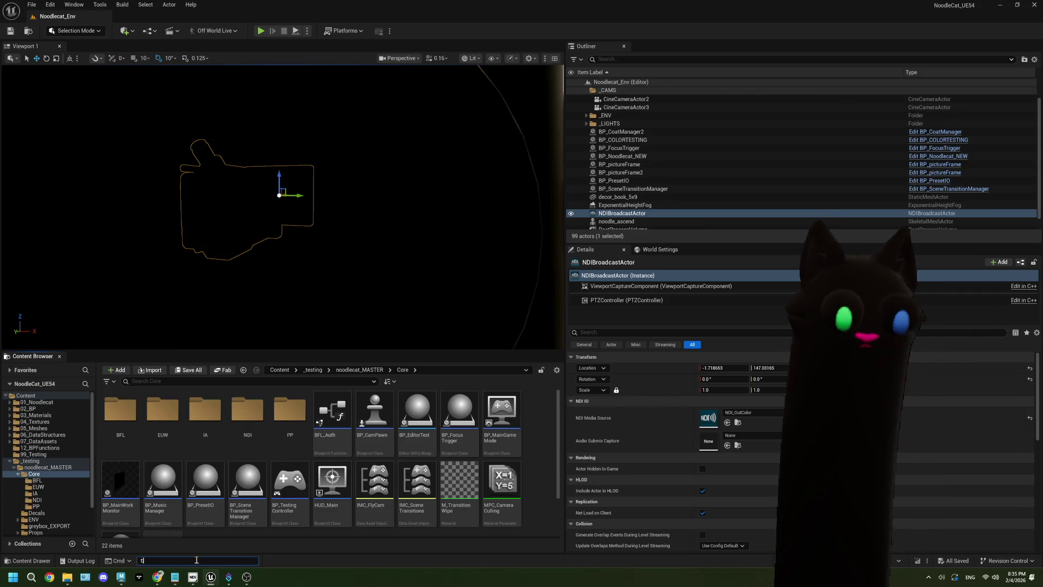
# Step: Clear the console entry, enable the viewport FPS stat, and run a brief play test
pyautogui.write('t.ma')
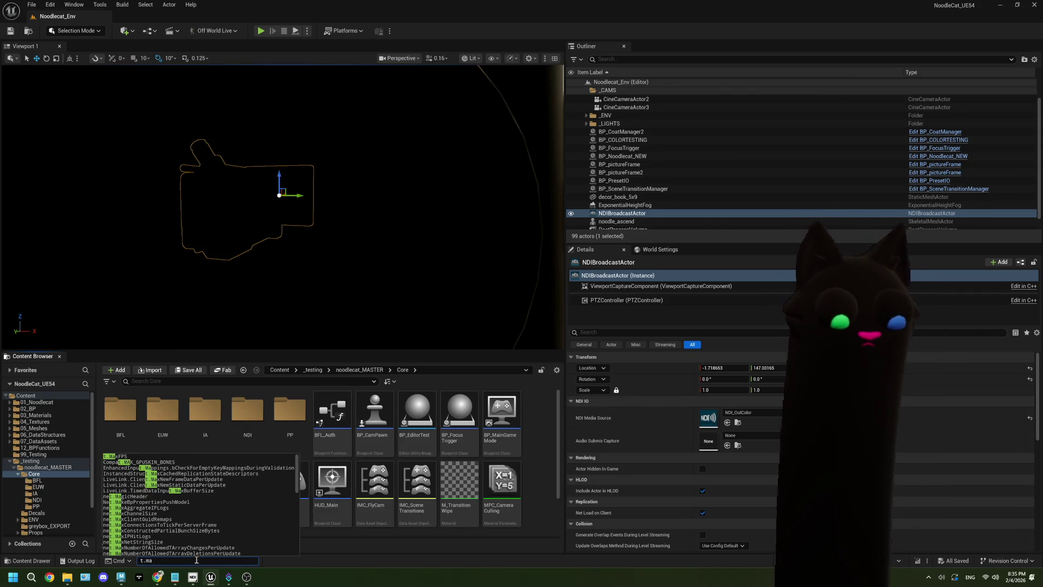
pyautogui.press('BackSpace')
pyautogui.press('BackSpace')
pyautogui.press('BackSpace')
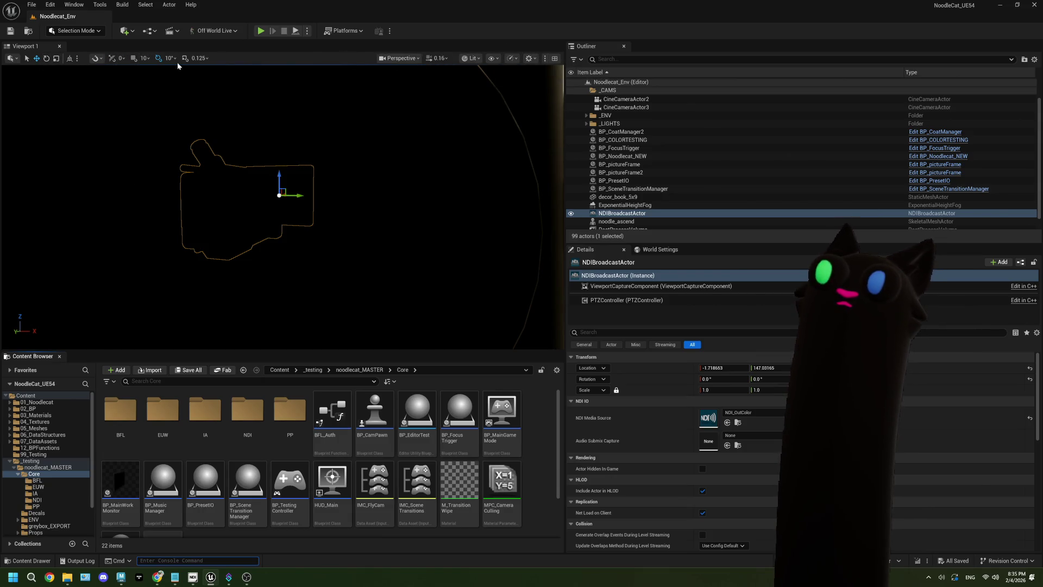
pyautogui.click(535, 58)
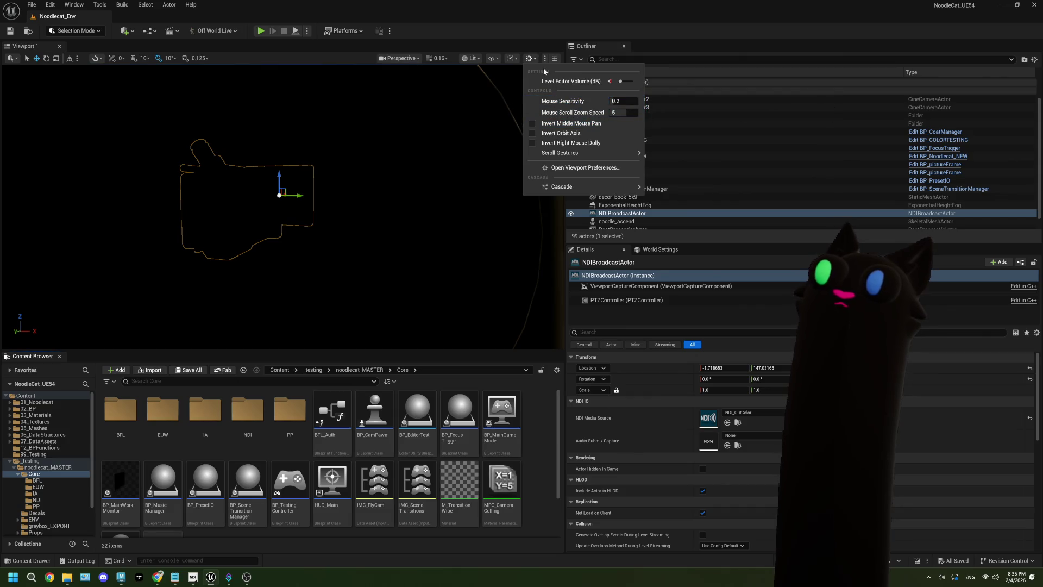
pyautogui.click(497, 58)
pyautogui.moveTo(541, 98)
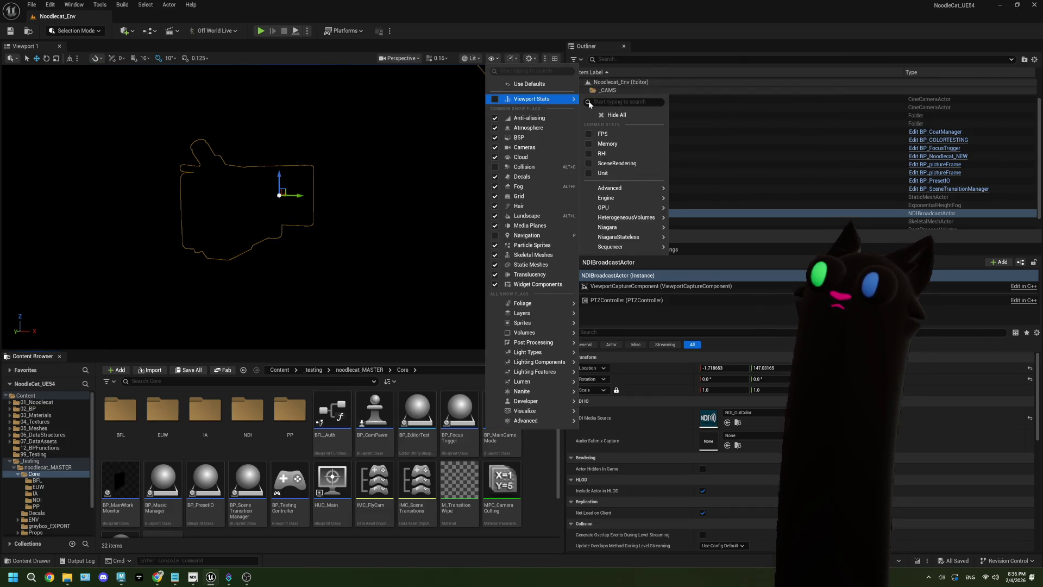
pyautogui.click(598, 134)
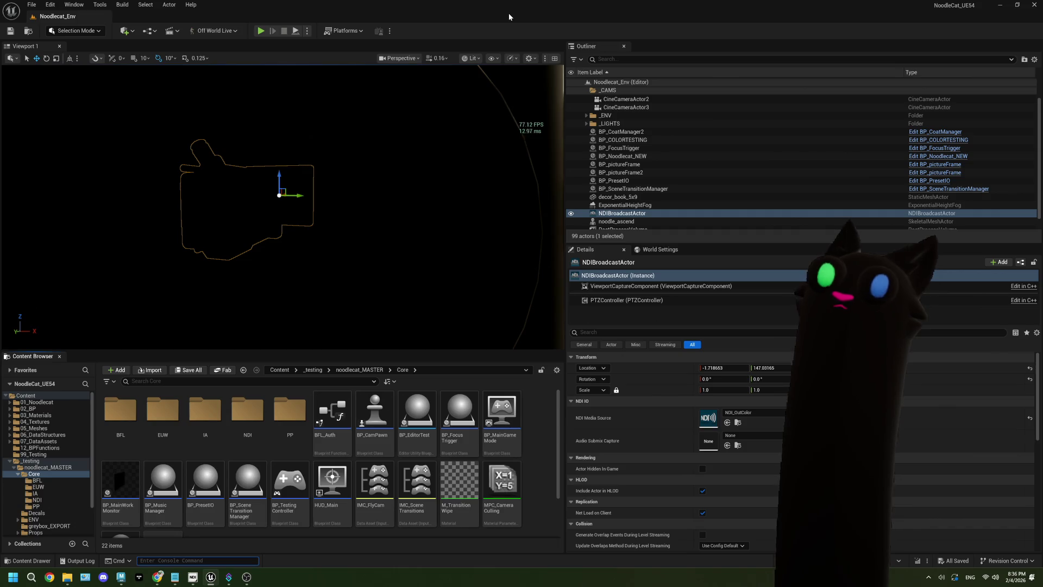
pyautogui.click(261, 31)
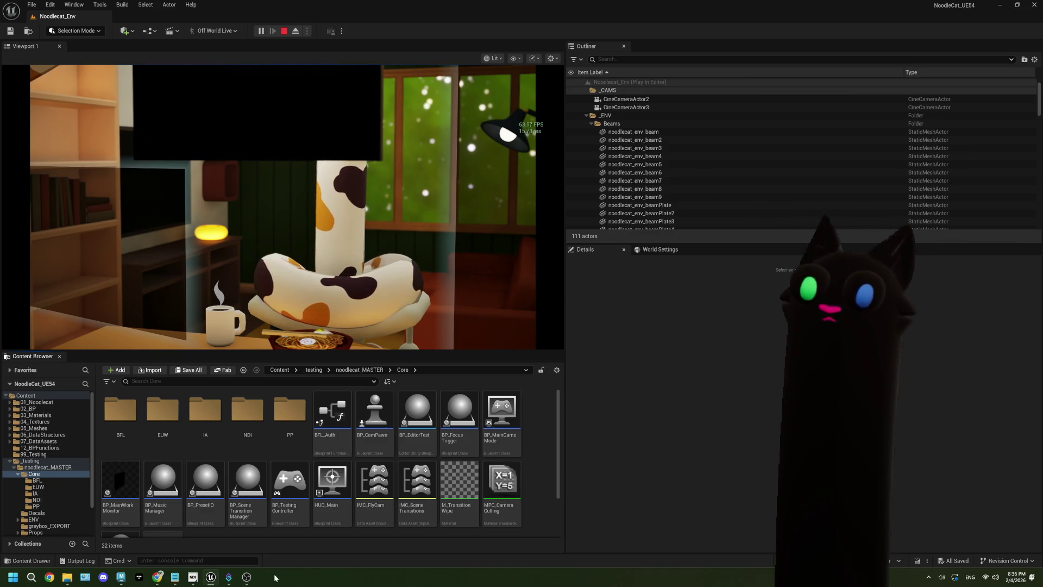
pyautogui.press('Escape')
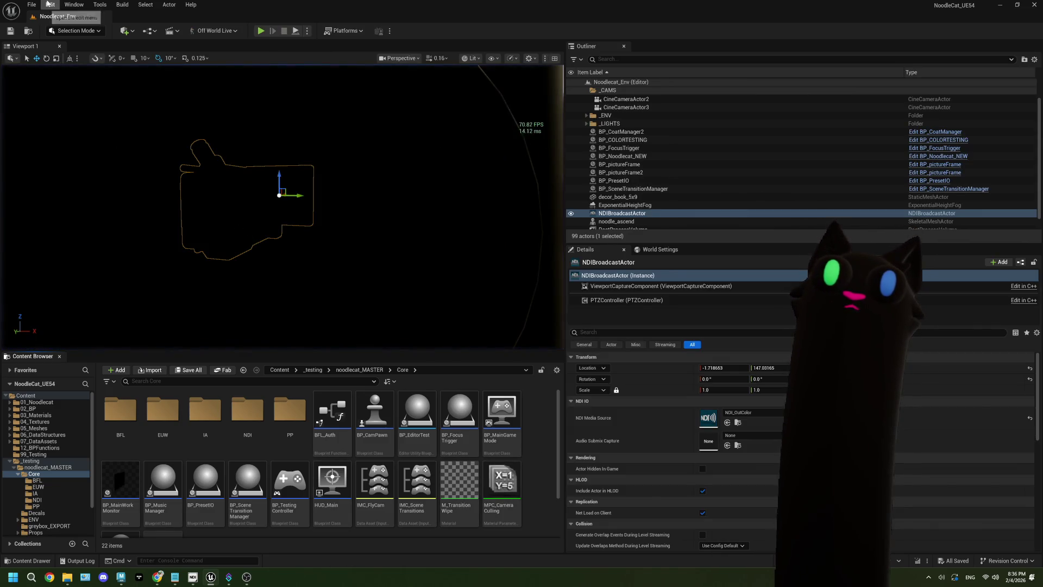
# Step: Open Project Settings from the Edit menu and filter them by 'fps'
pyautogui.click(50, 4)
pyautogui.click(132, 143)
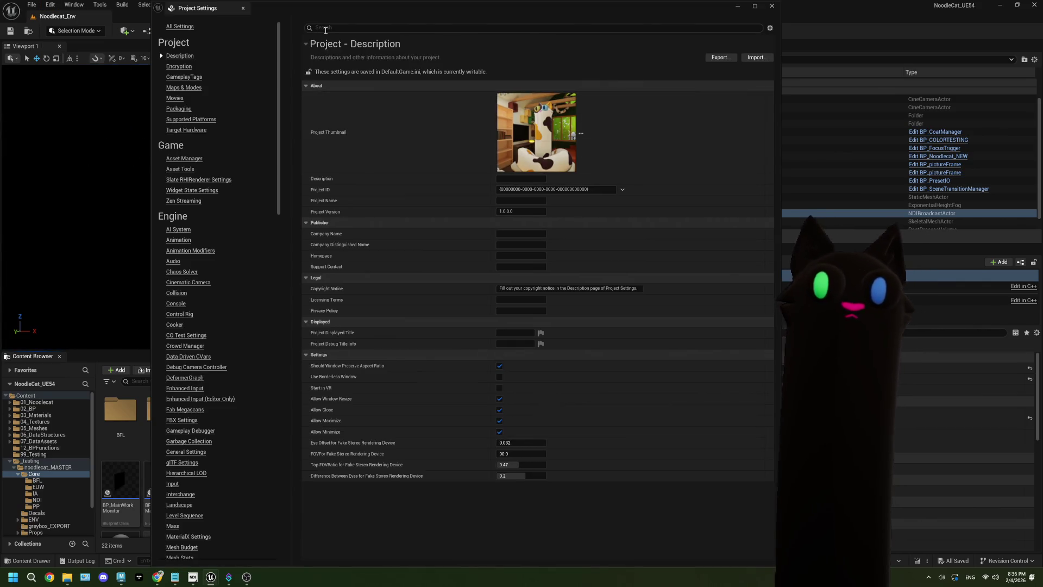
pyautogui.click(326, 30)
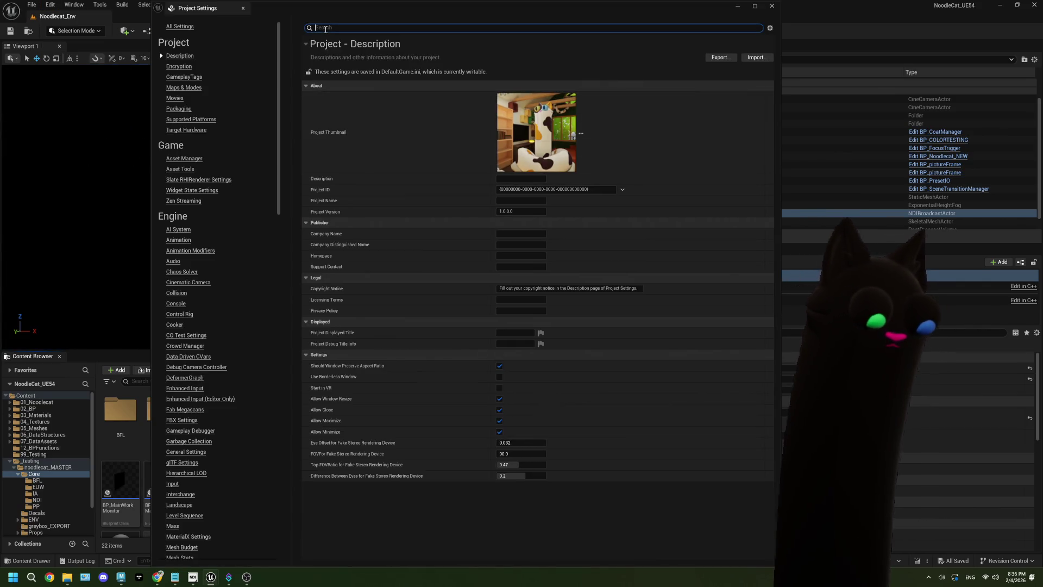
pyautogui.write('fps')
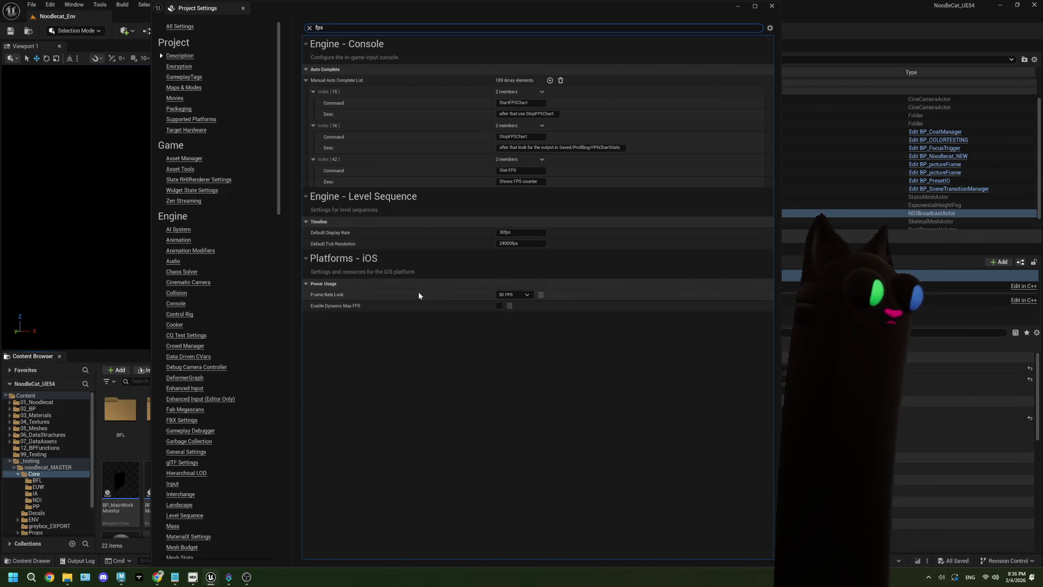
# Step: Close Project Settings, cap the frame rate with t.MaxFPS 40, and start Play in editor
pyautogui.click(771, 6)
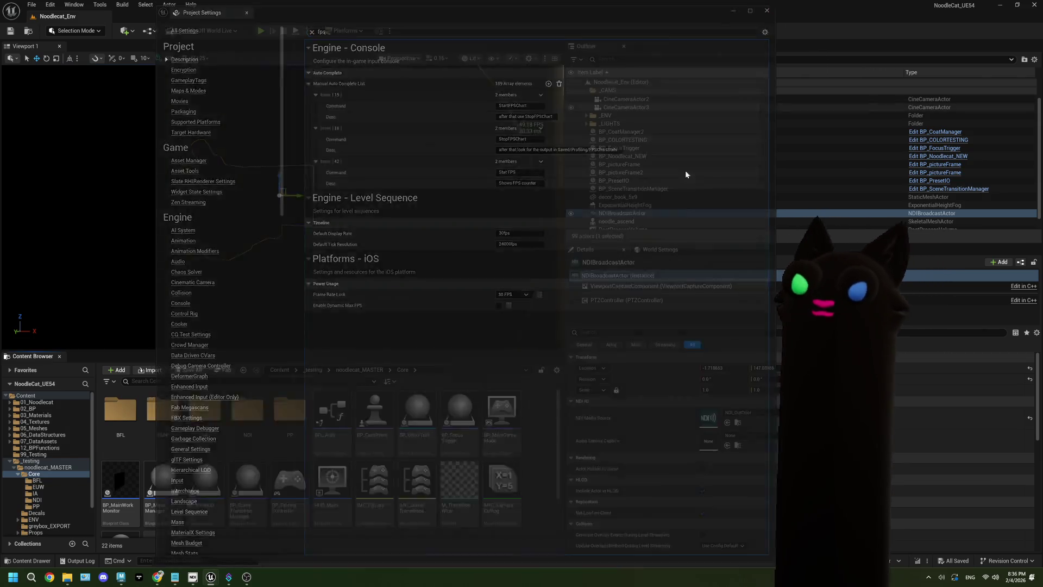
pyautogui.click(180, 559)
pyautogui.write('t')
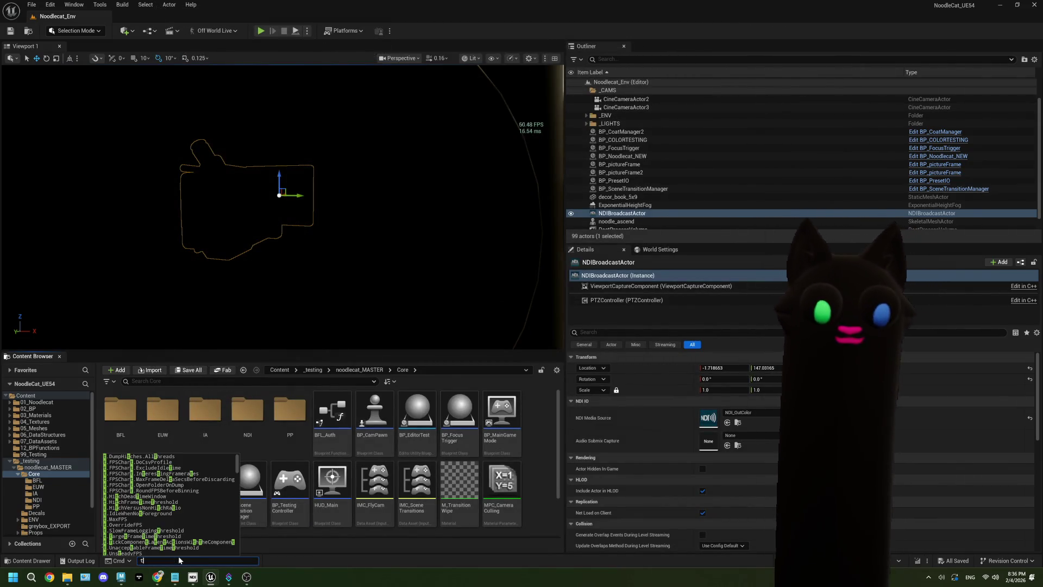
pyautogui.write('.m')
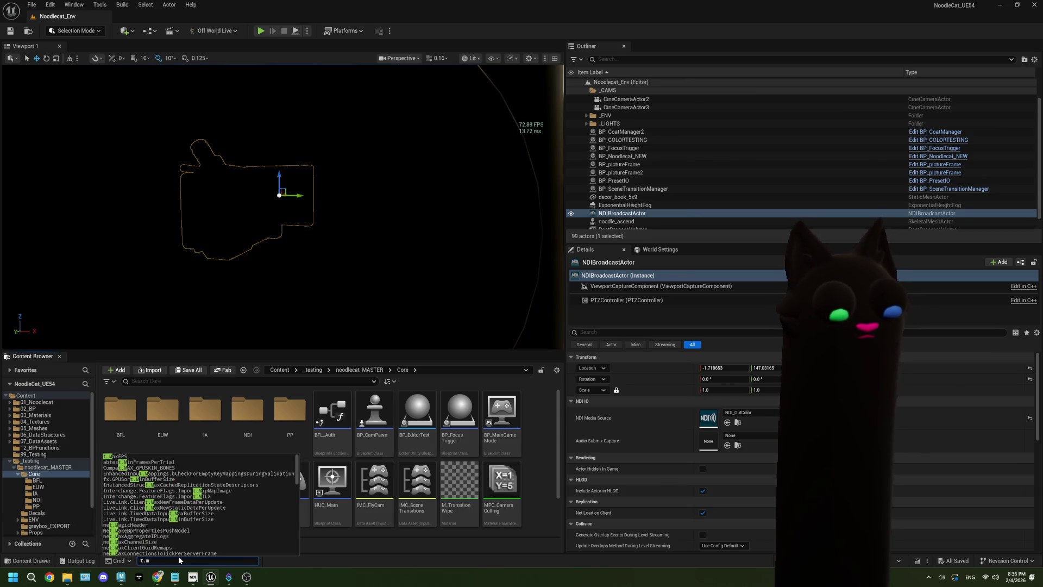
pyautogui.write('axf')
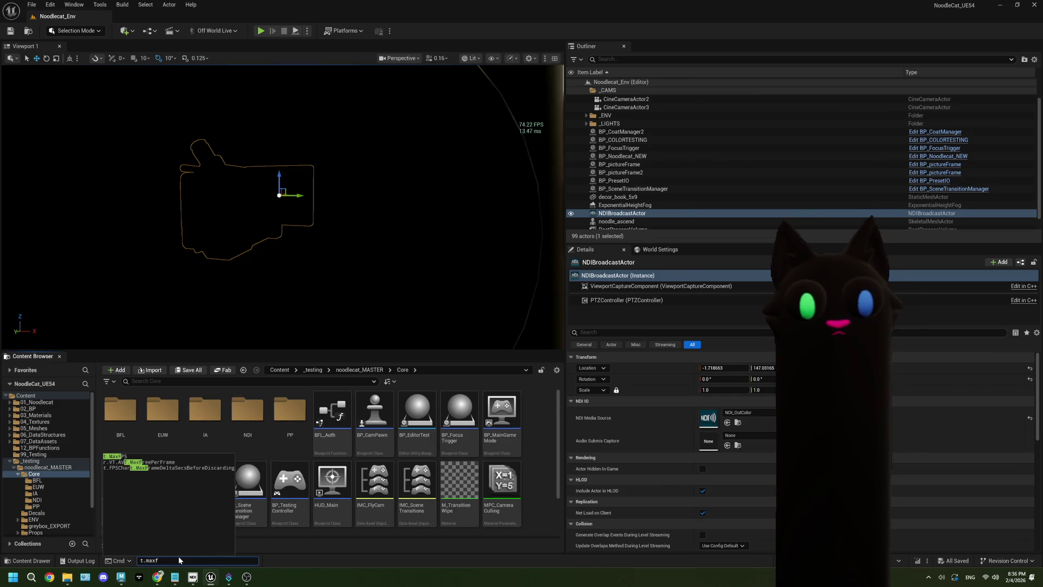
pyautogui.write('ps')
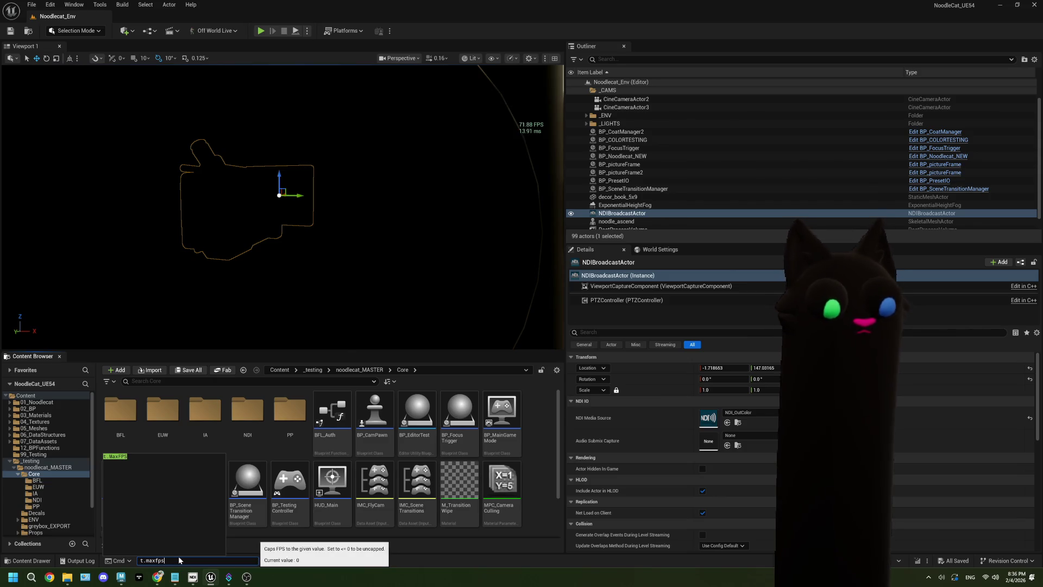
pyautogui.press('Tab')
pyautogui.write('40')
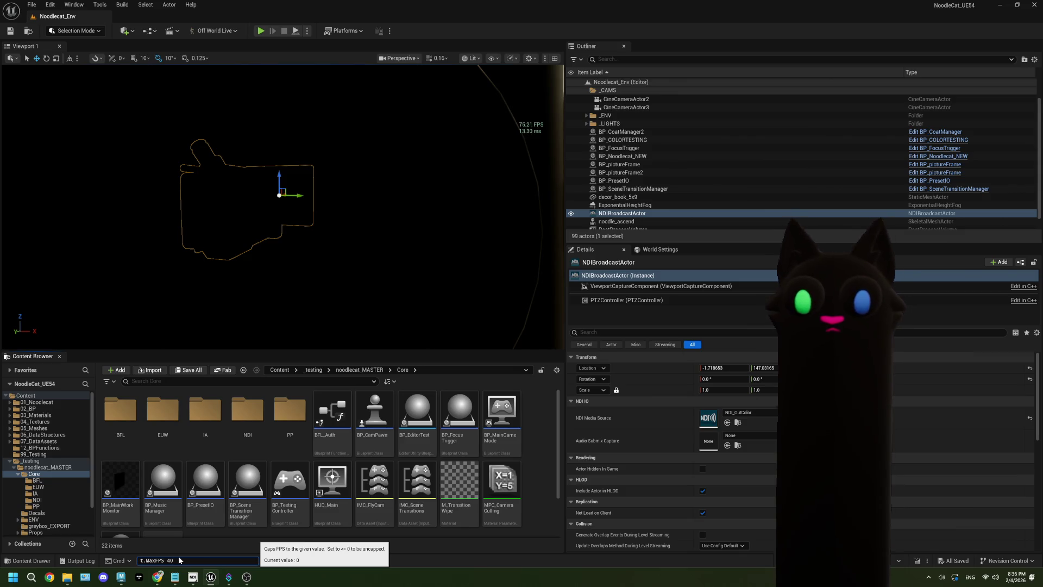
pyautogui.press('Return')
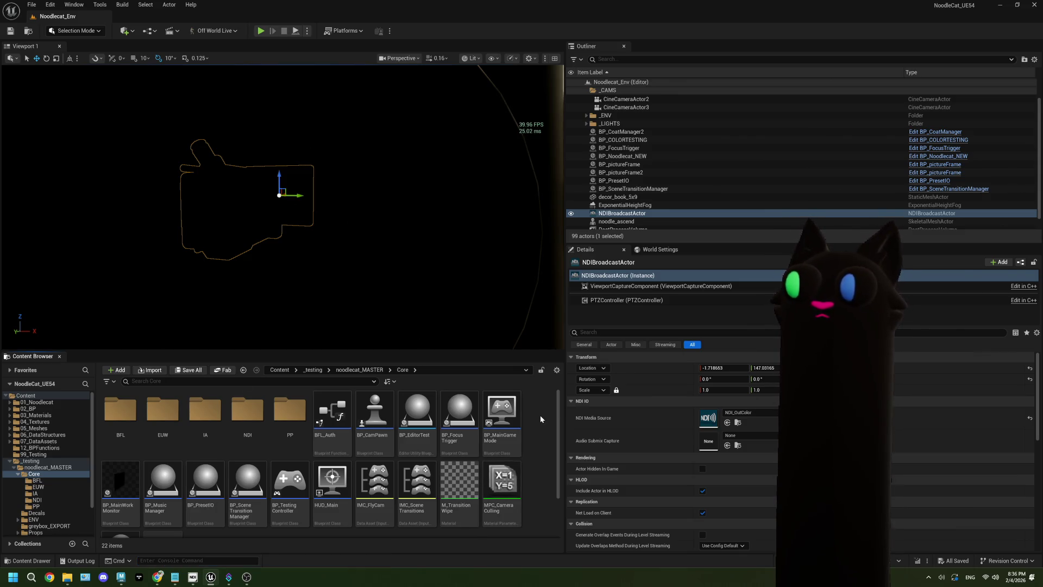
pyautogui.click(261, 31)
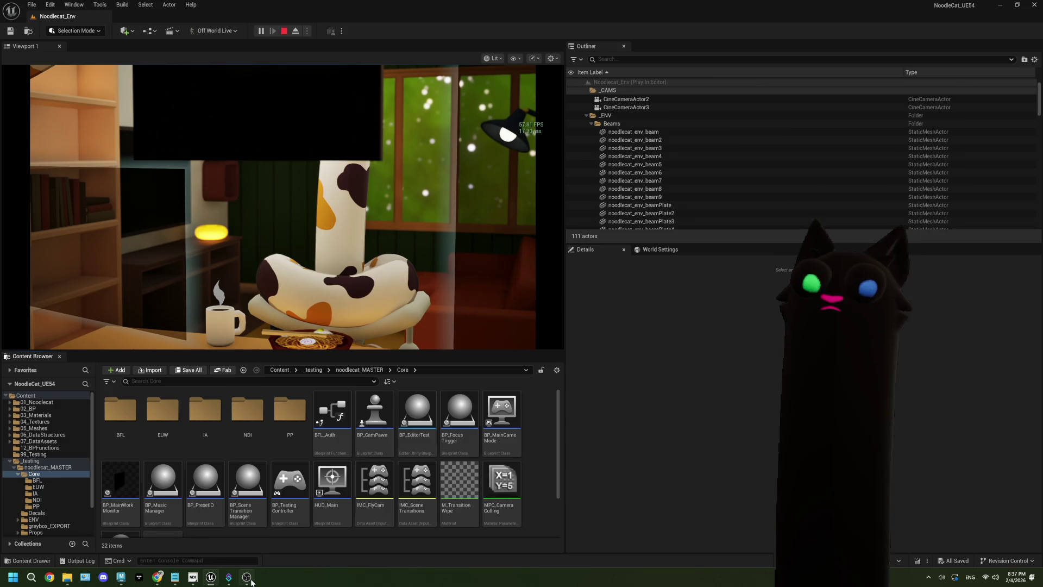
# Step: Un-maximize the Unreal editor window so OBS's green canvas shows beside it
pyautogui.moveTo(251, 580)
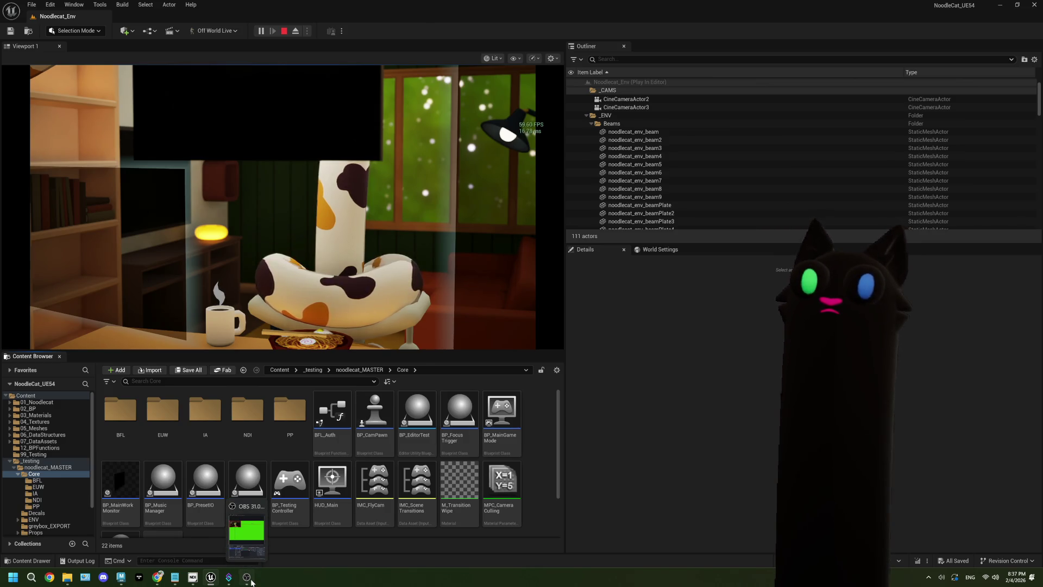
pyautogui.click(251, 580)
pyautogui.click(593, 378)
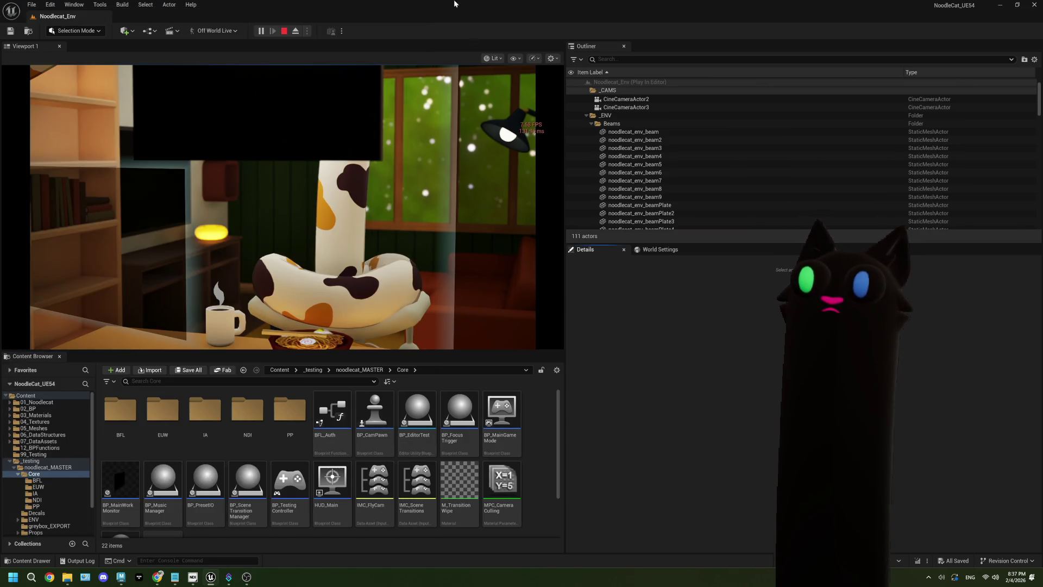
pyautogui.moveTo(454, 3)
pyautogui.mouseDown()
pyautogui.moveTo(484, 8)
pyautogui.moveTo(582, 73)
pyautogui.mouseUp()
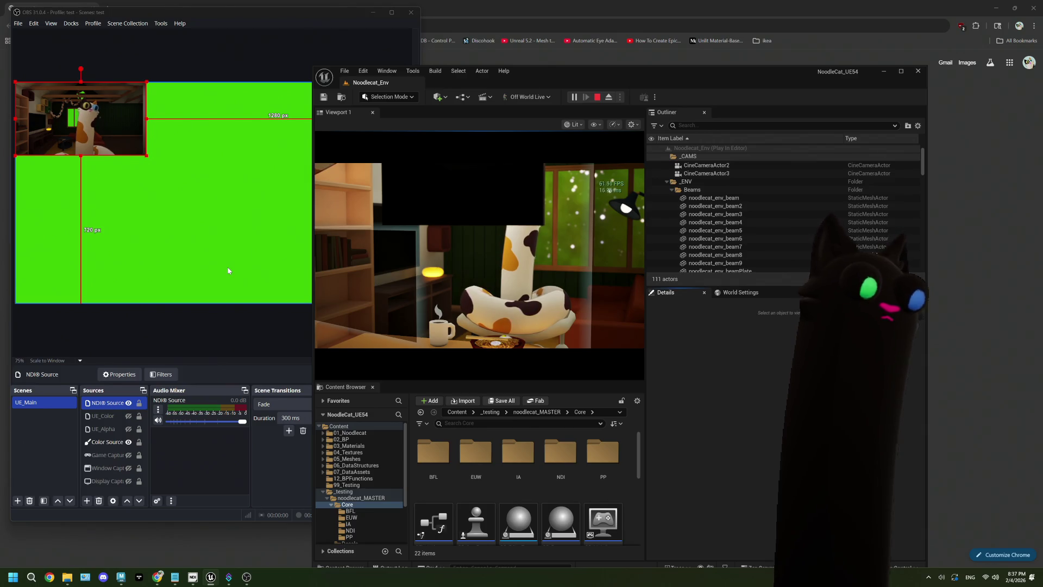
# Step: Enter t.maxfps in the running game's console, then close the console
pyautogui.click(340, 325)
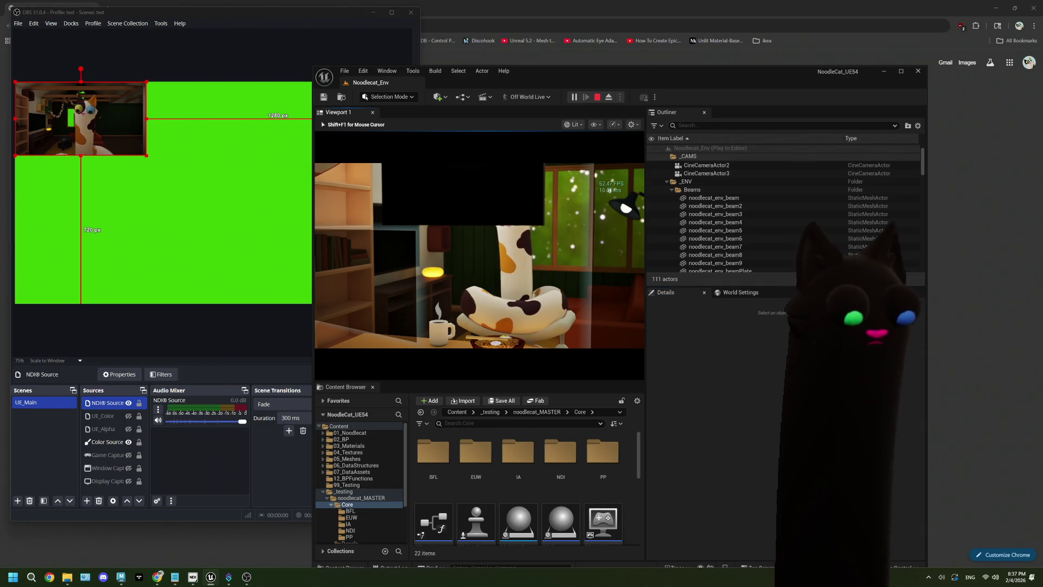
pyautogui.press('`')
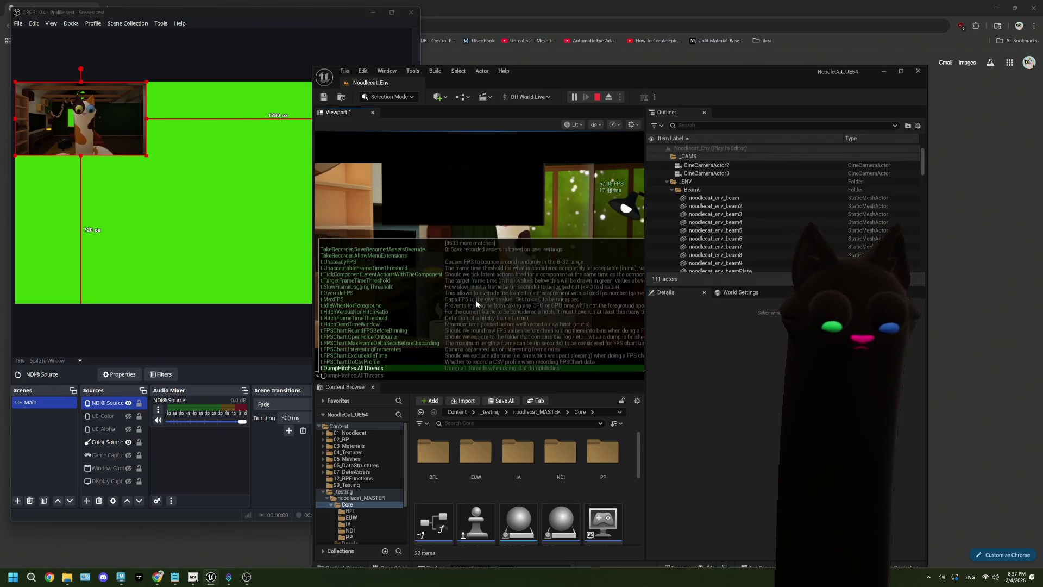
pyautogui.write('t.max')
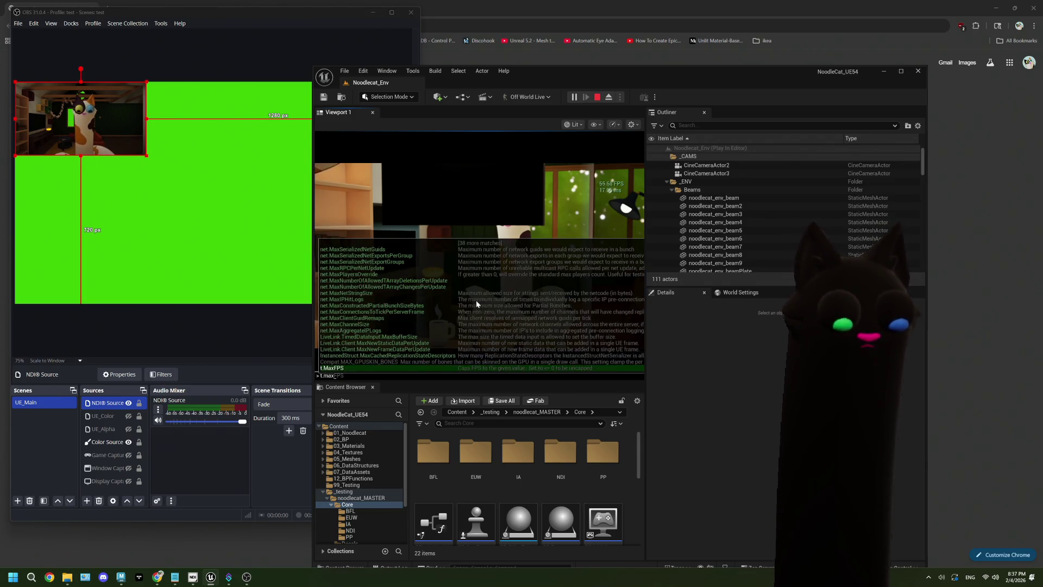
pyautogui.write('fps')
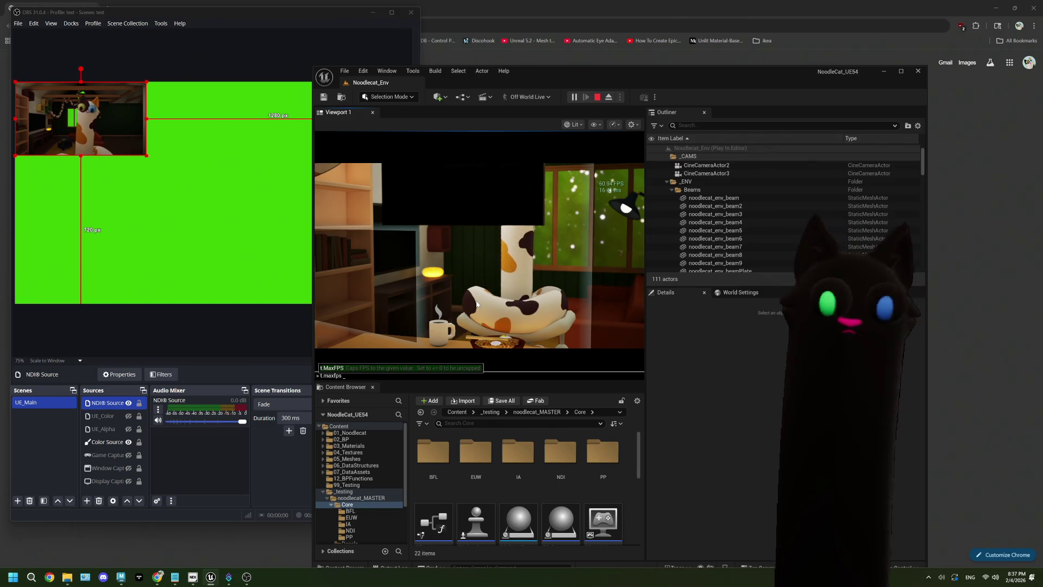
pyautogui.click(476, 305)
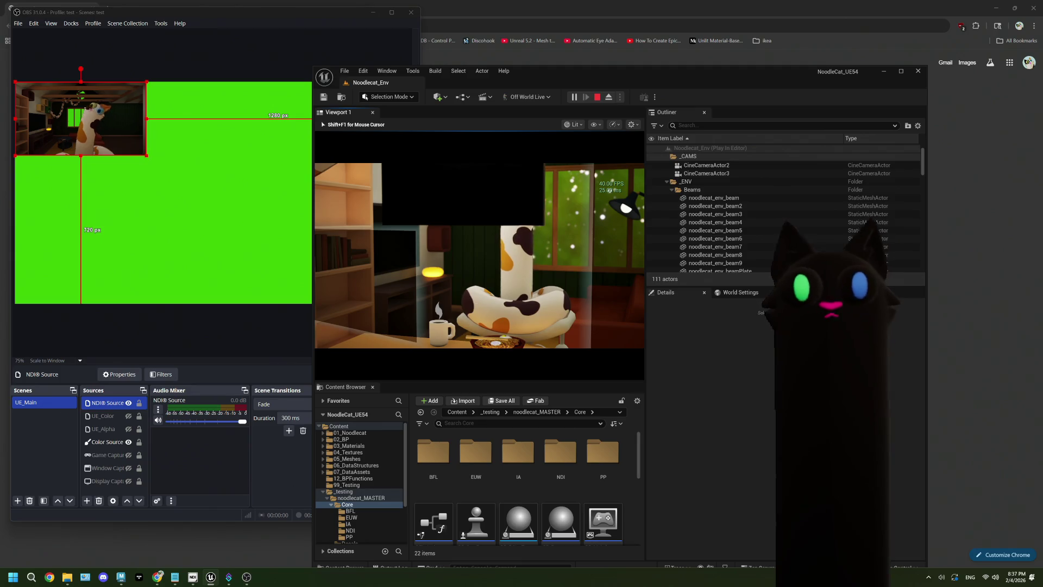
pyautogui.press('super')
# Step: Set the OBS NDI Source bandwidth to Highest
pyautogui.click(181, 120)
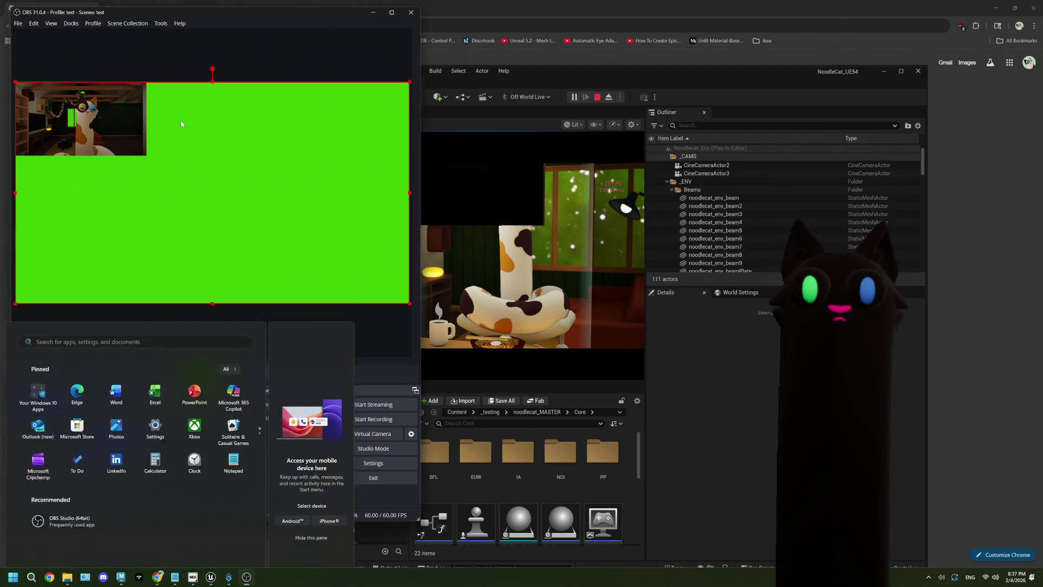
pyautogui.press('Escape')
pyautogui.click(106, 402)
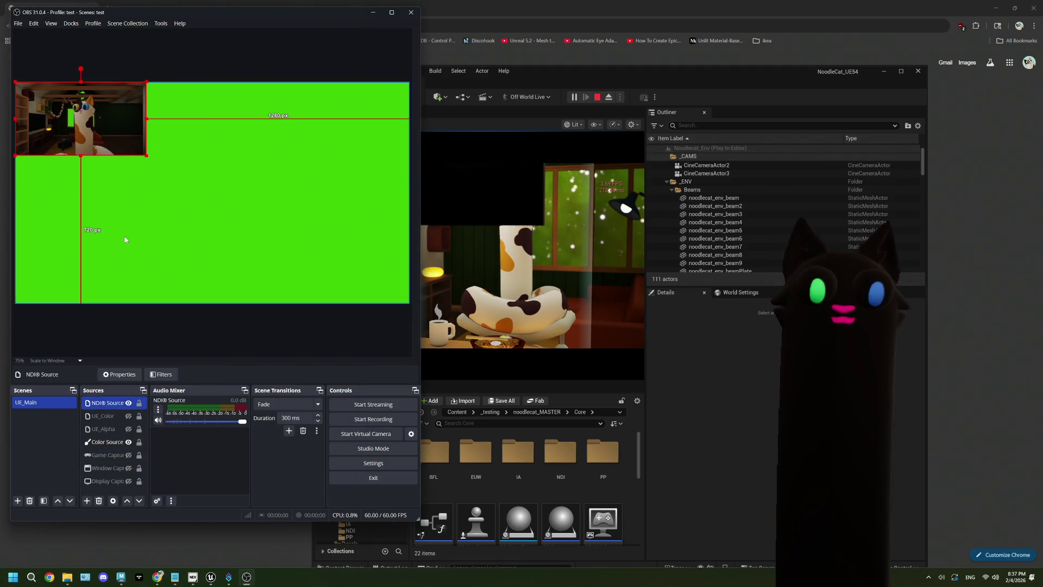
pyautogui.rightClick(115, 405)
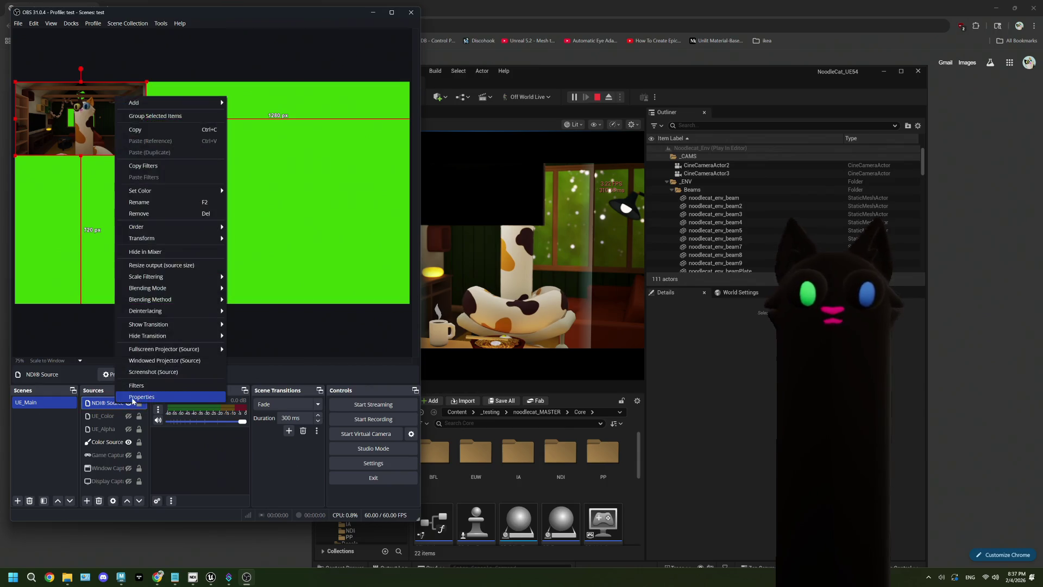
pyautogui.click(160, 400)
pyautogui.click(141, 301)
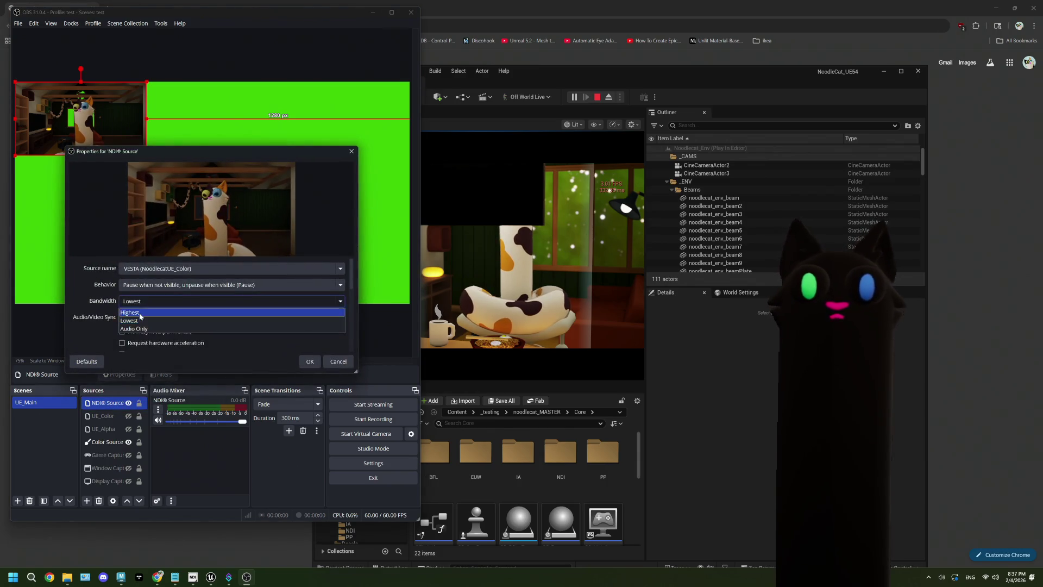
pyautogui.click(140, 313)
pyautogui.click(310, 361)
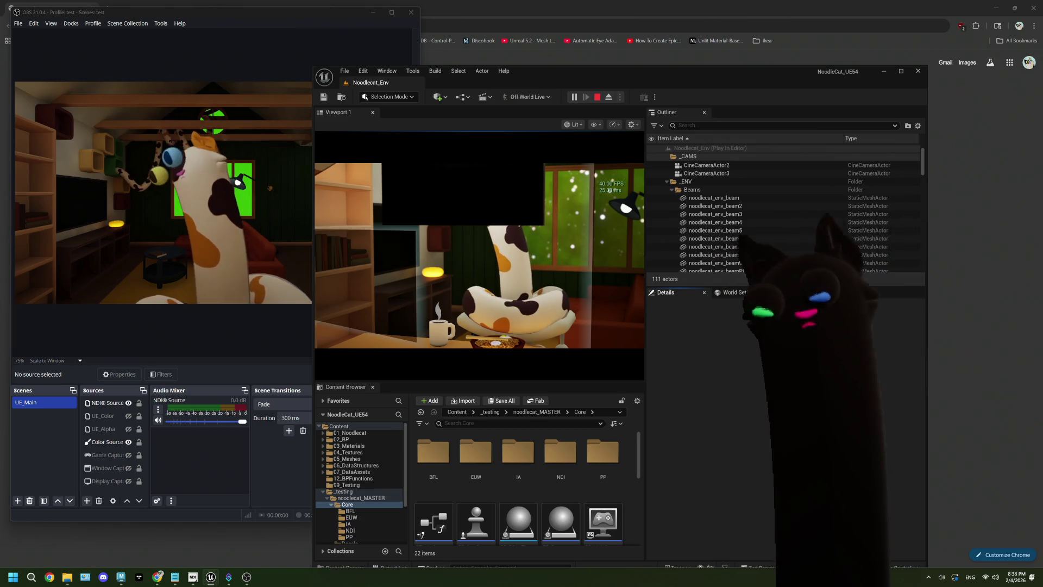
# Step: Set NDI Source audio/video sync to Source Timing and source behavior to Keepalive
pyautogui.click(106, 402)
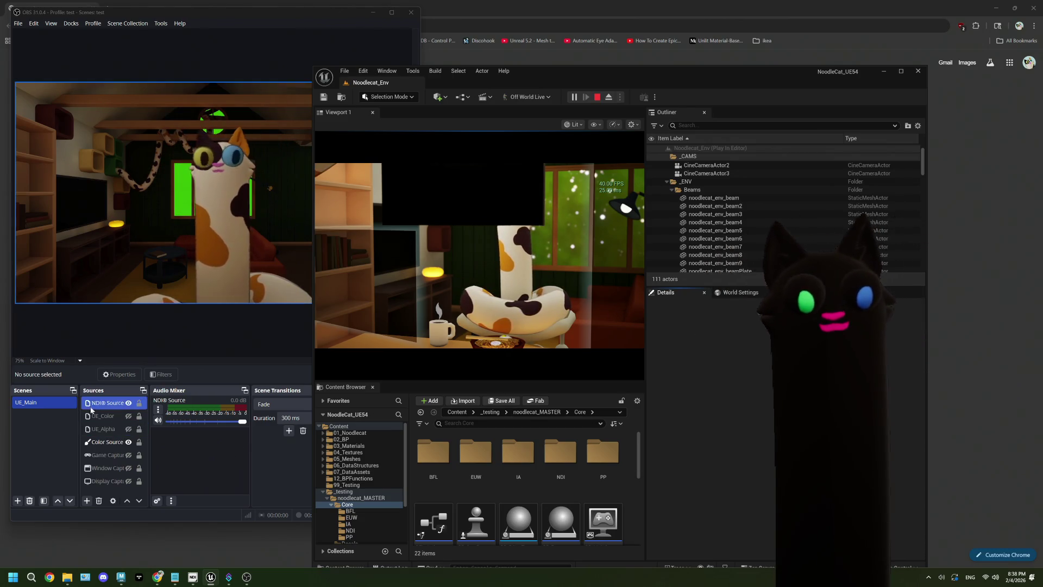
pyautogui.rightClick(106, 403)
pyautogui.click(106, 395)
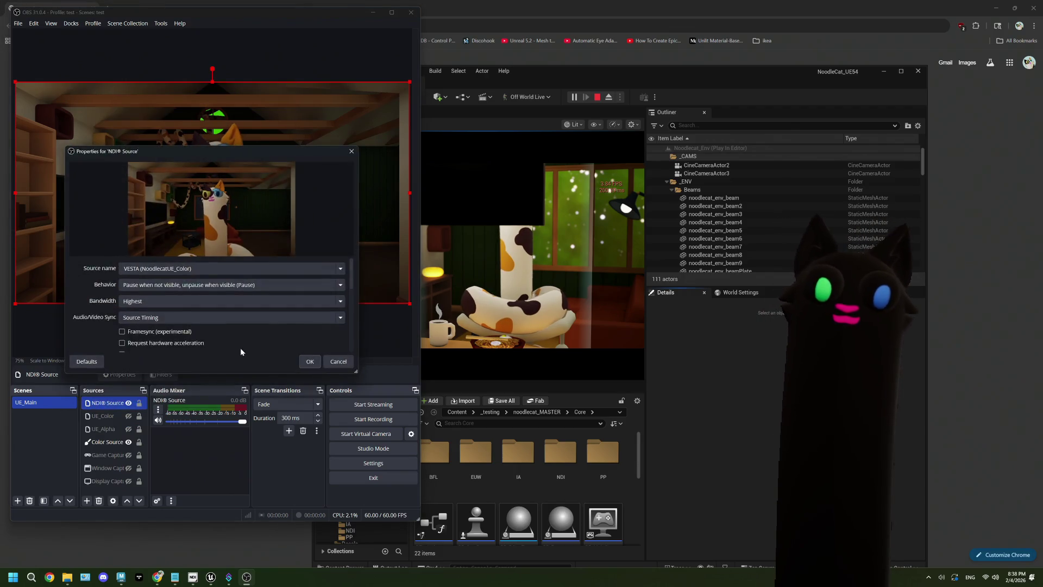
pyautogui.click(145, 317)
pyautogui.click(143, 328)
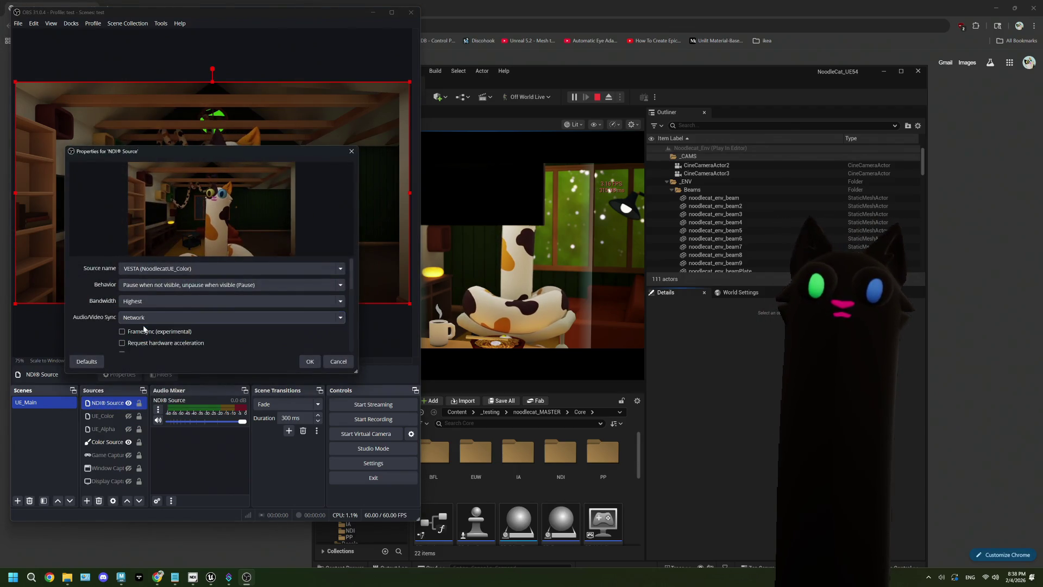
pyautogui.click(146, 319)
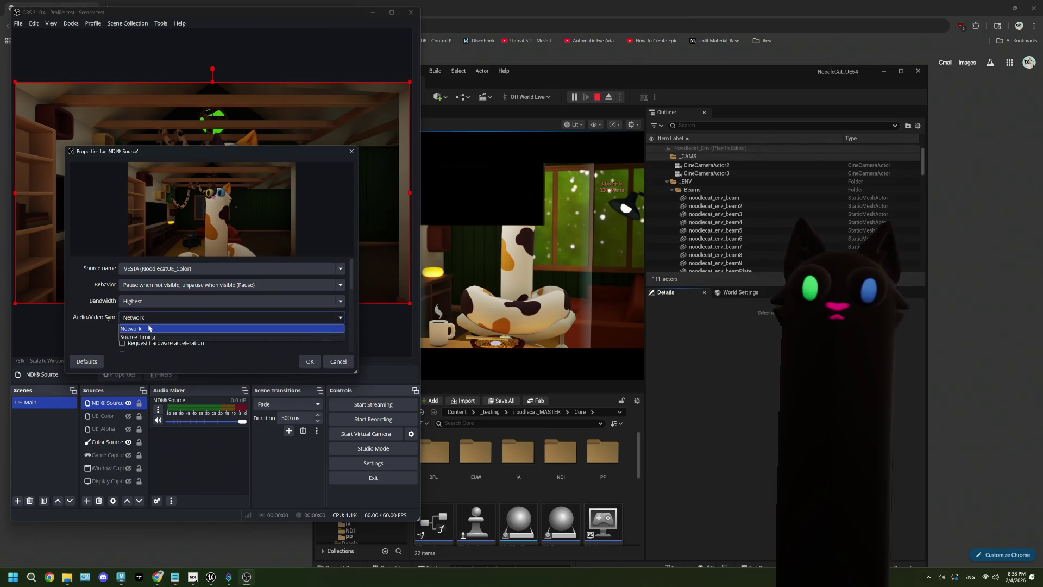
pyautogui.click(148, 337)
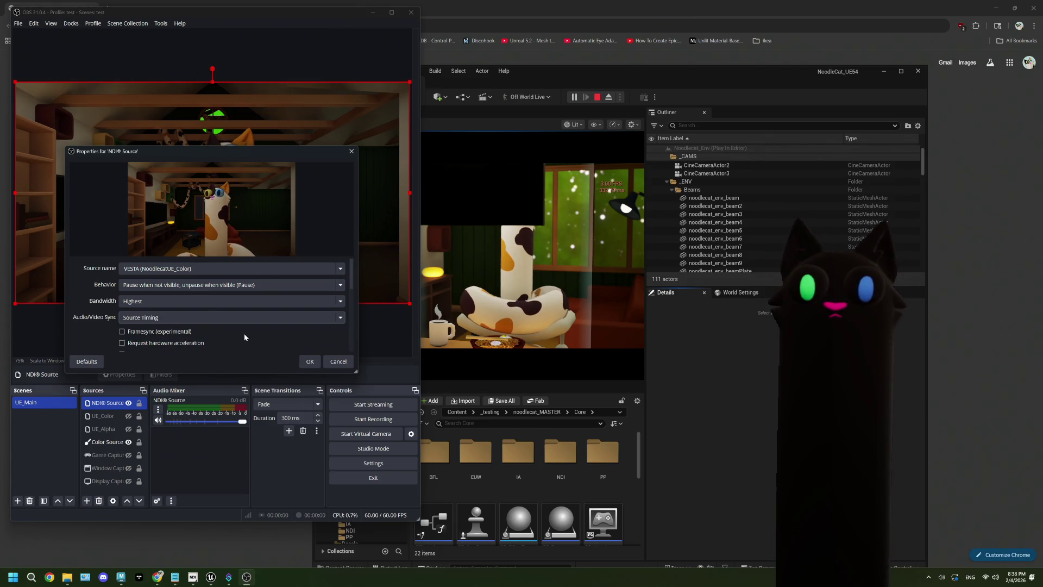
pyautogui.click(157, 285)
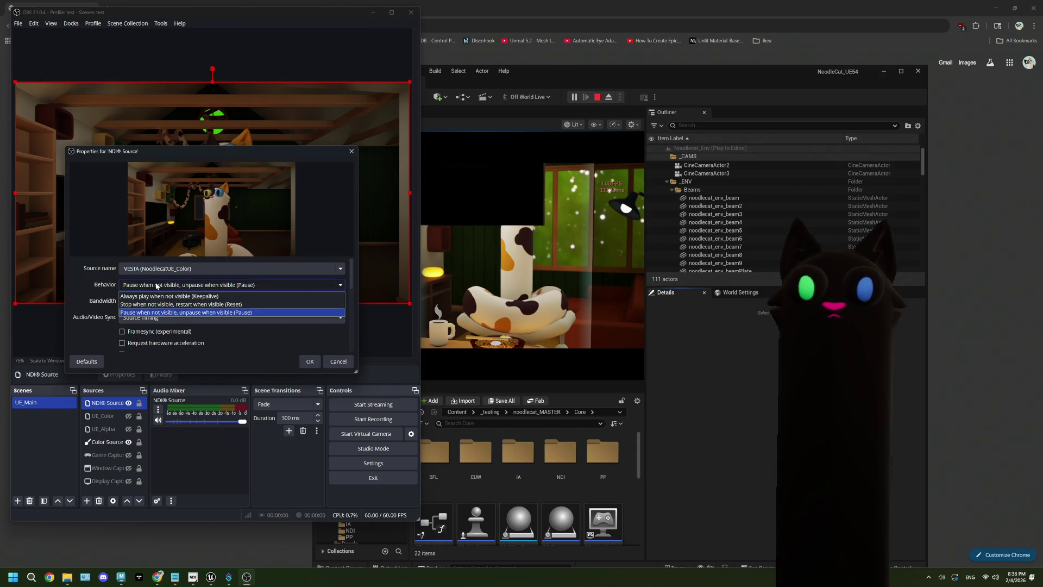
pyautogui.click(176, 298)
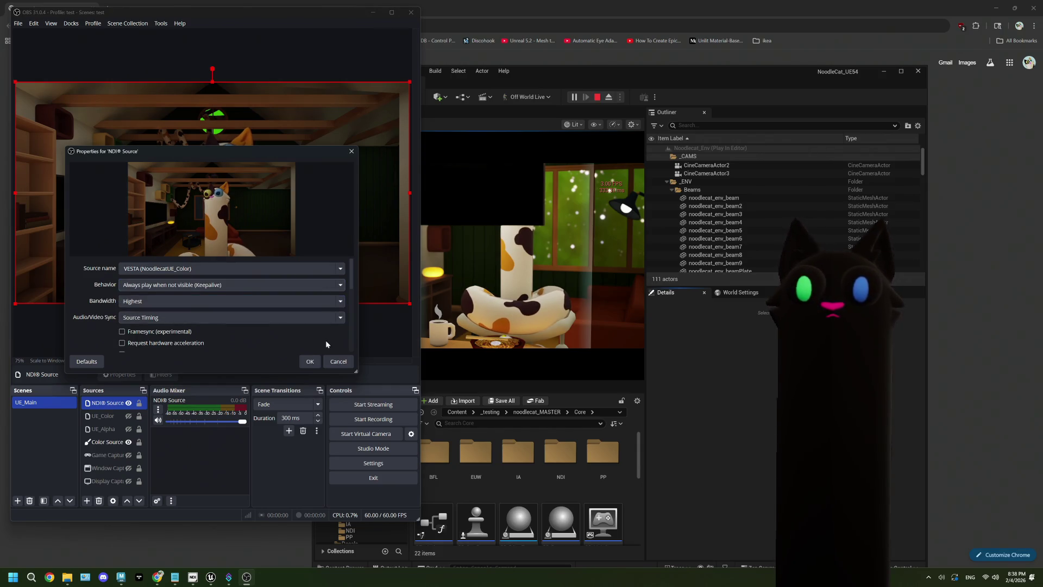
pyautogui.click(310, 361)
# Step: Reopen the NDI Source properties to enable Framesync (experimental) and confirm
pyautogui.click(709, 407)
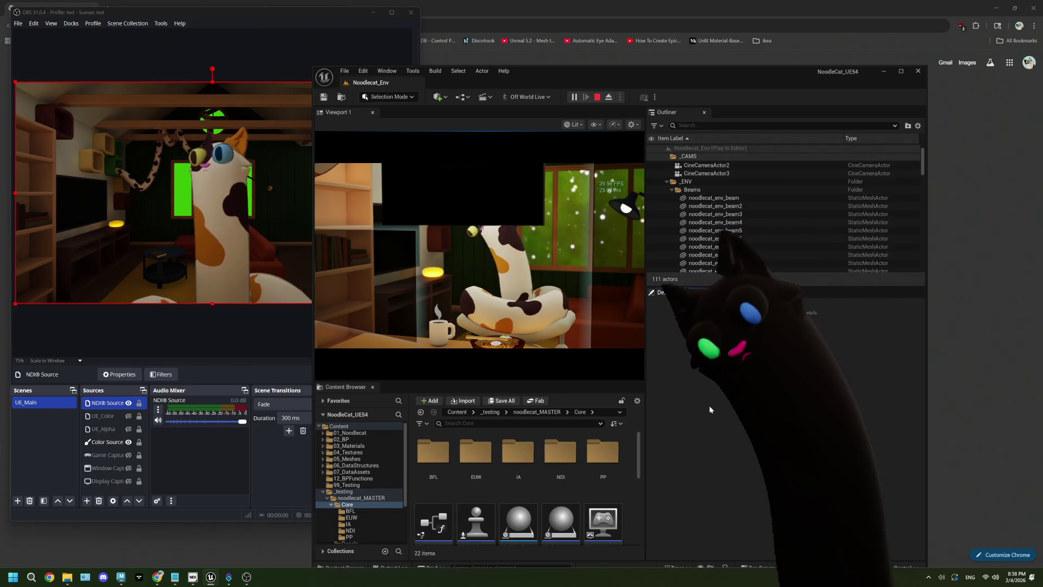
pyautogui.click(129, 377)
pyautogui.click(129, 377)
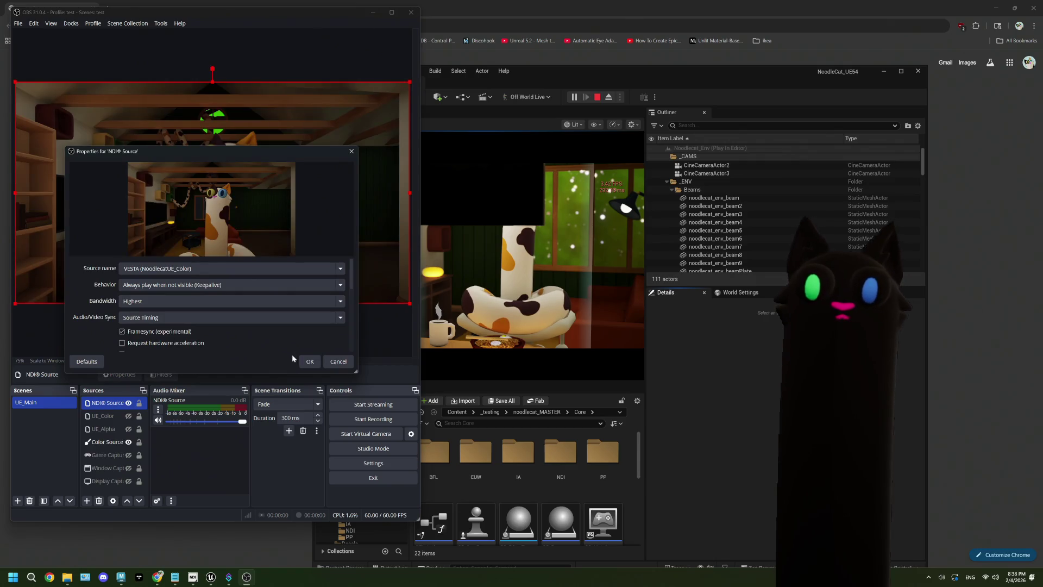
pyautogui.click(310, 362)
pyautogui.click(559, 372)
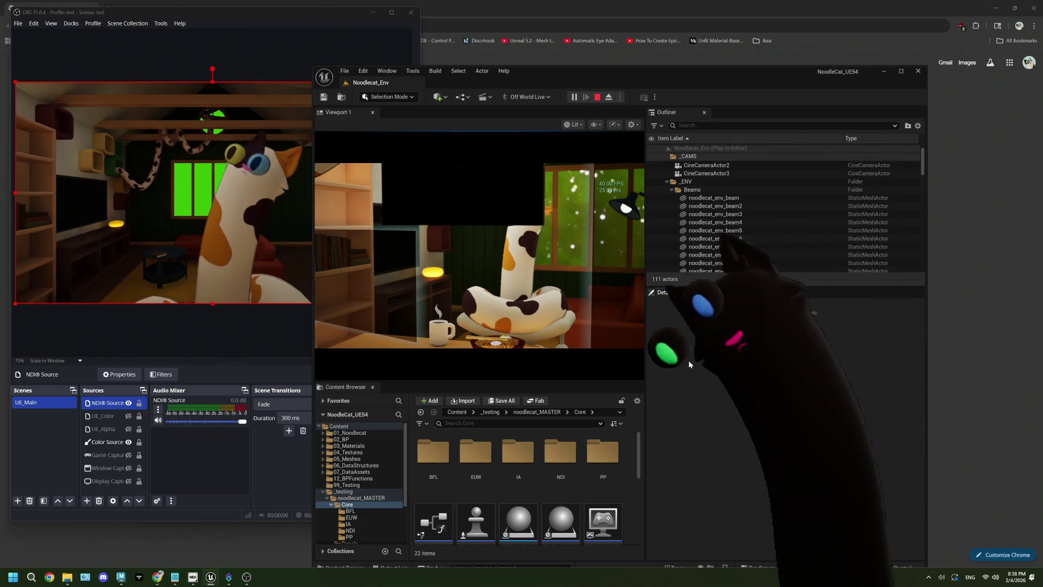
# Step: Review the filters on the NDI Source, then close the filters list
pyautogui.click(109, 403)
pyautogui.rightClick(111, 404)
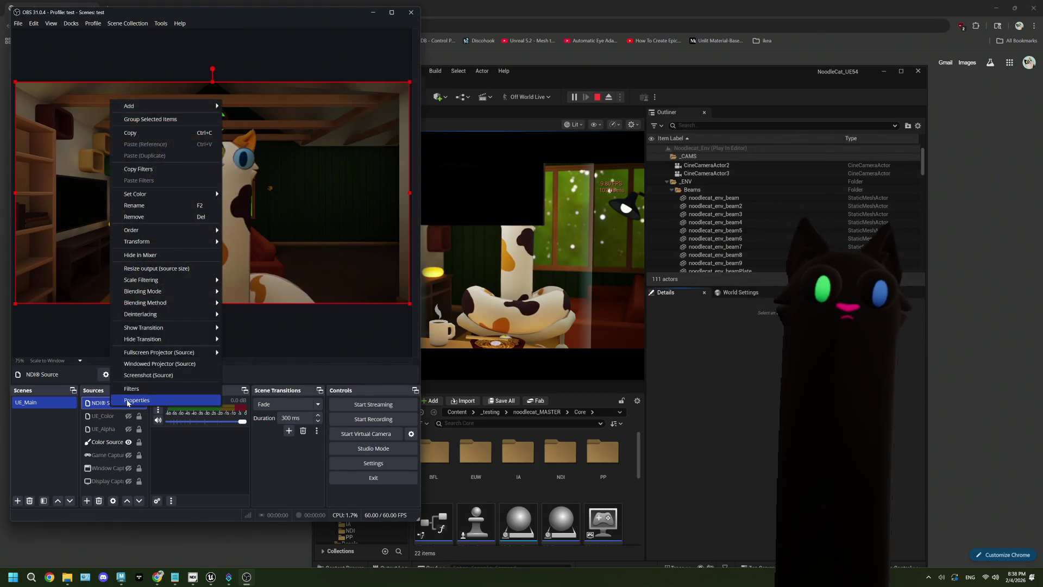
pyautogui.click(129, 389)
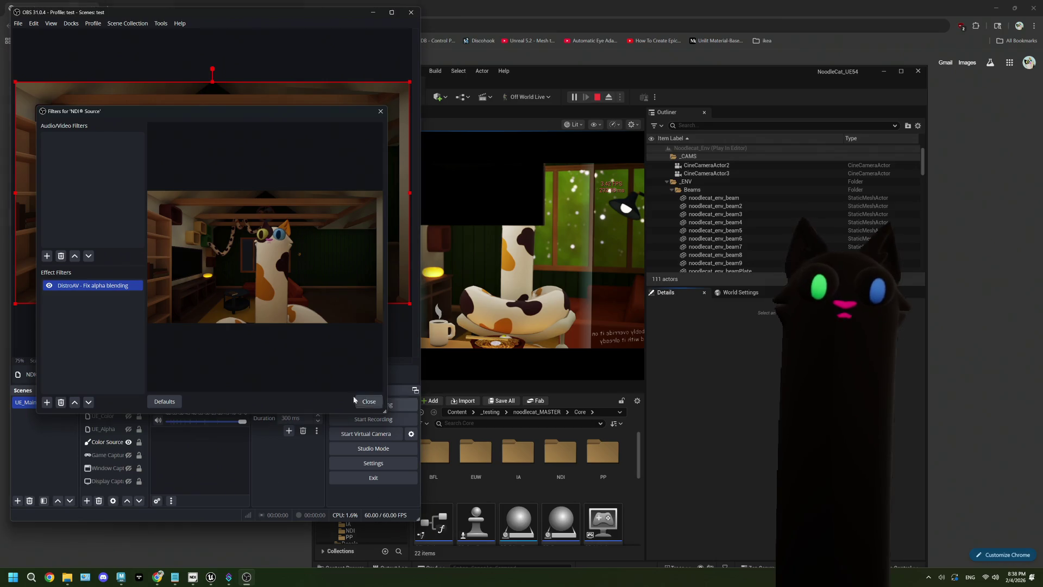
pyautogui.click(380, 403)
# Step: Keep A/V sync at Source Timing, untick Framesync (experimental), and confirm the NDI Source properties
pyautogui.rightClick(125, 403)
pyautogui.click(146, 359)
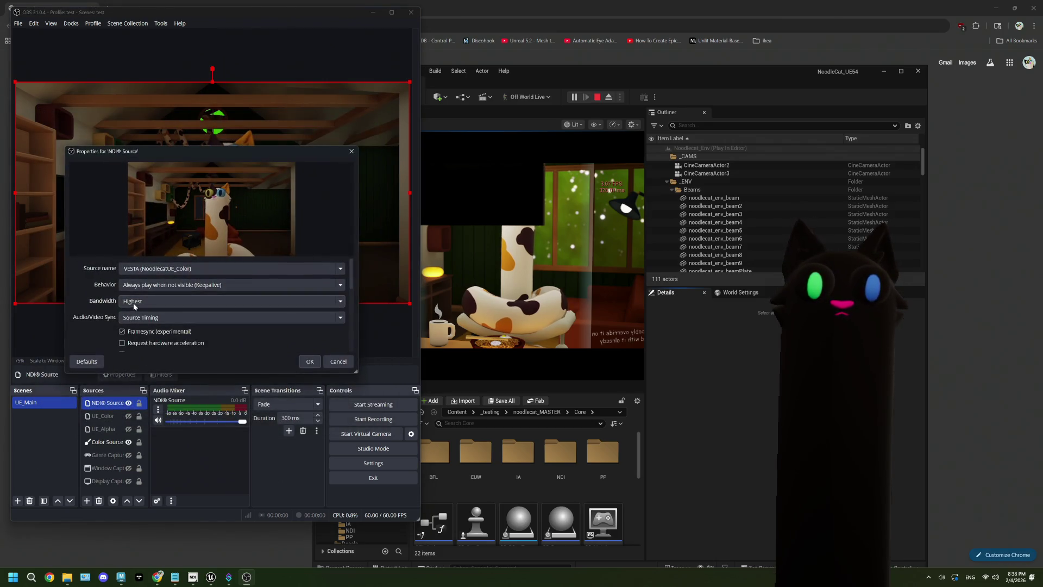
pyautogui.click(144, 319)
pyautogui.click(144, 319)
pyautogui.click(144, 319)
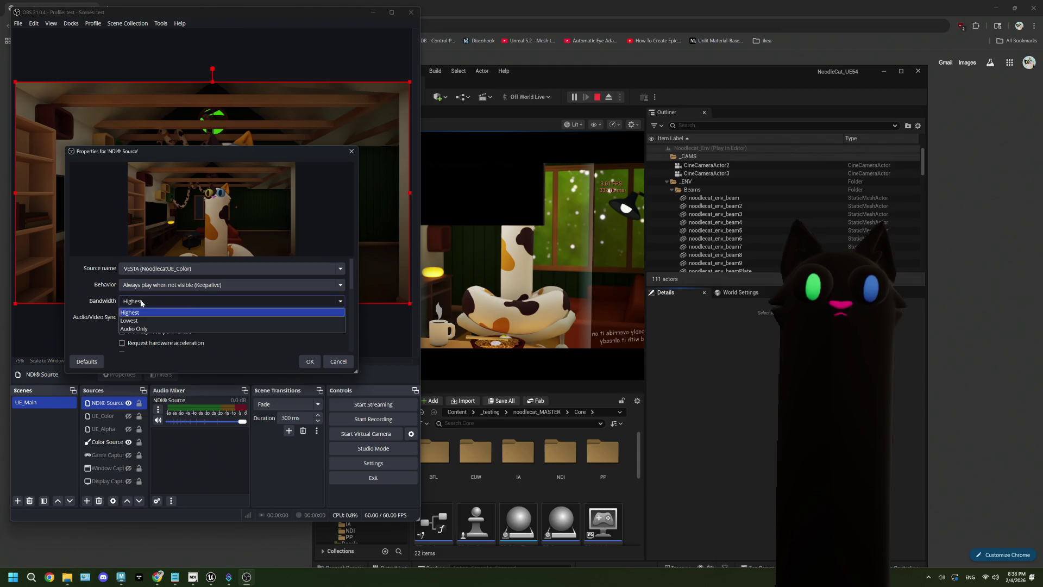
pyautogui.click(143, 318)
pyautogui.click(140, 332)
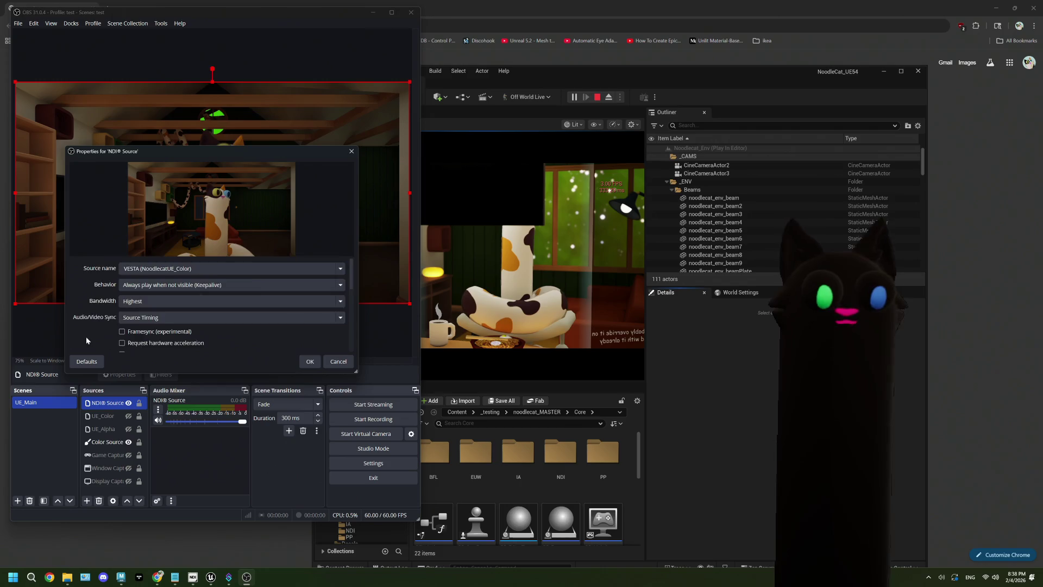
pyautogui.scroll(-1, 87, 341)
pyautogui.click(309, 361)
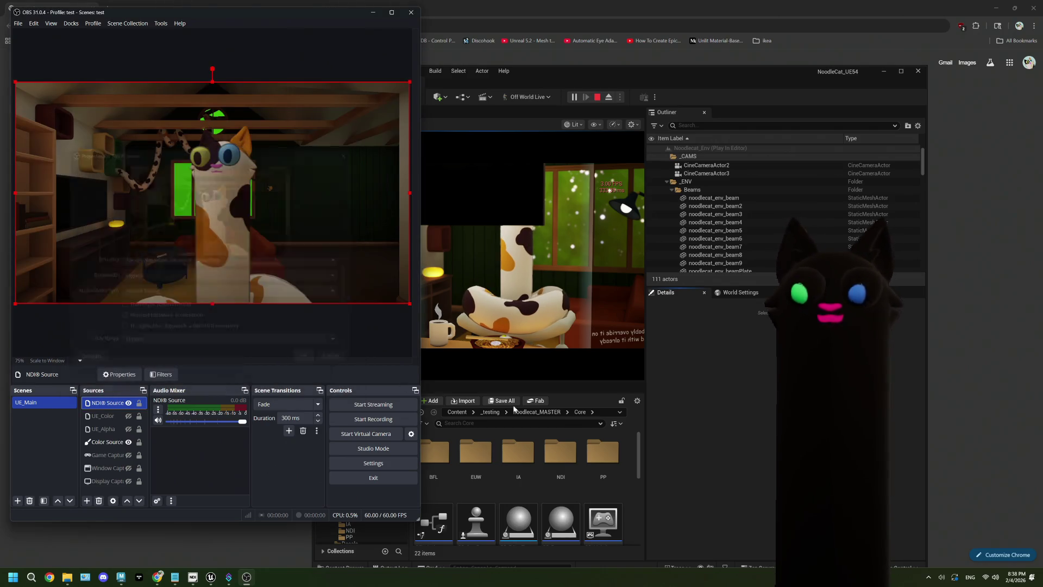
pyautogui.click(722, 409)
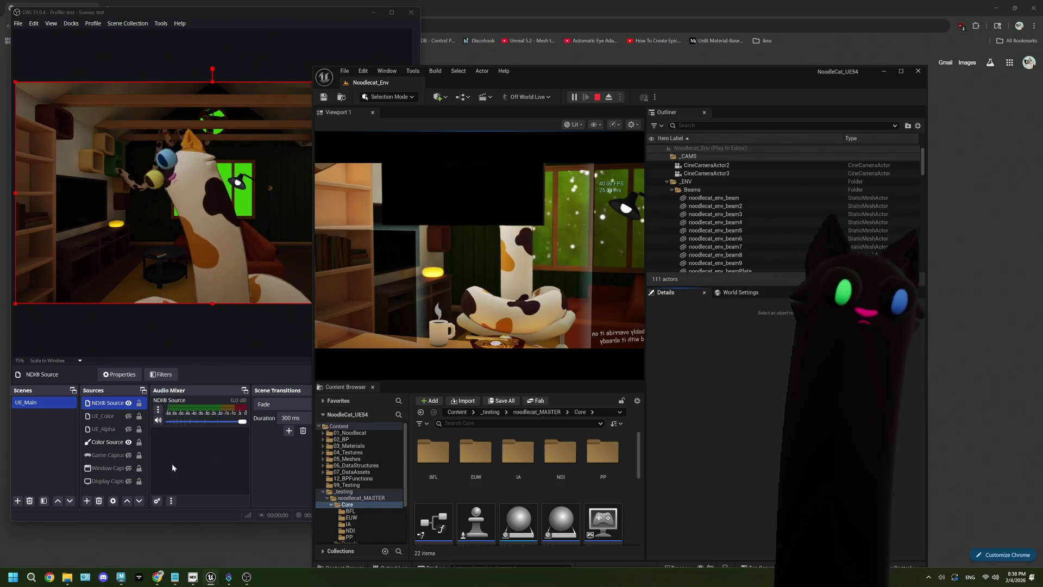
# Step: Stop requesting hardware acceleration and switch the NDI Source latency mode to Low
pyautogui.doubleClick(106, 402)
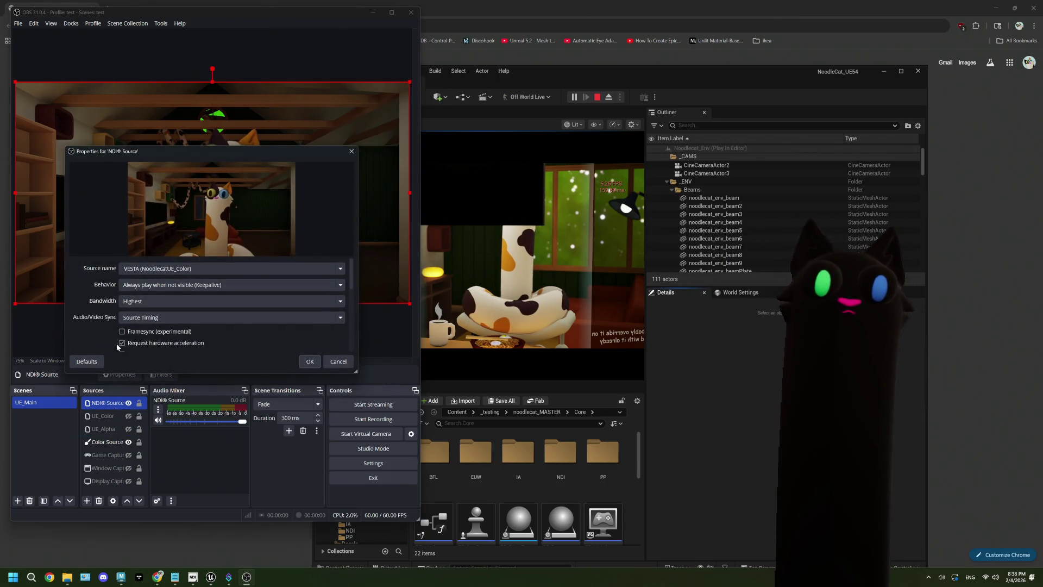
pyautogui.click(116, 344)
pyautogui.scroll(-2, 93, 331)
pyautogui.scroll(-2, 103, 332)
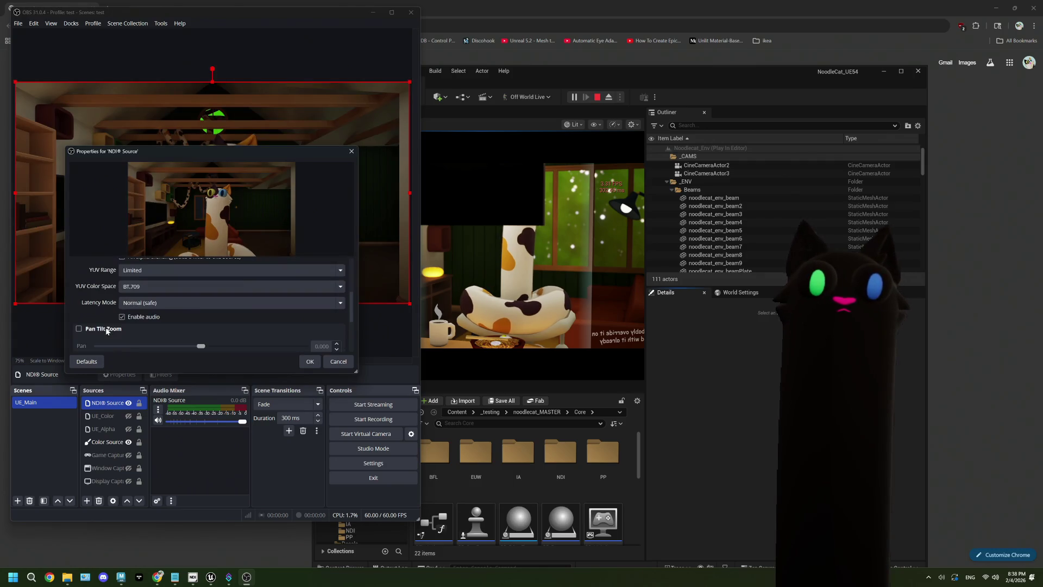
pyautogui.click(138, 303)
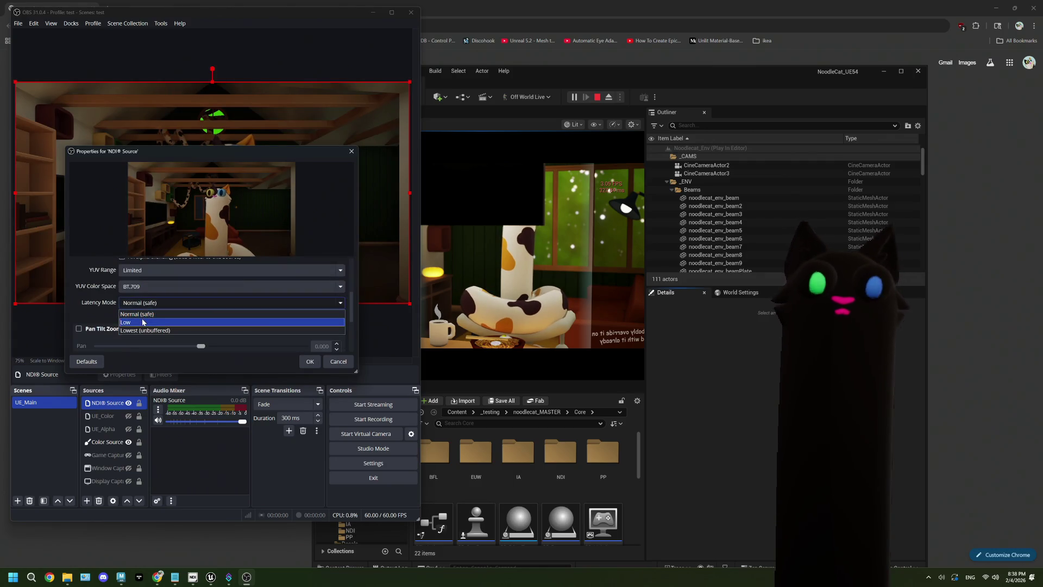
pyautogui.click(143, 319)
pyautogui.click(309, 362)
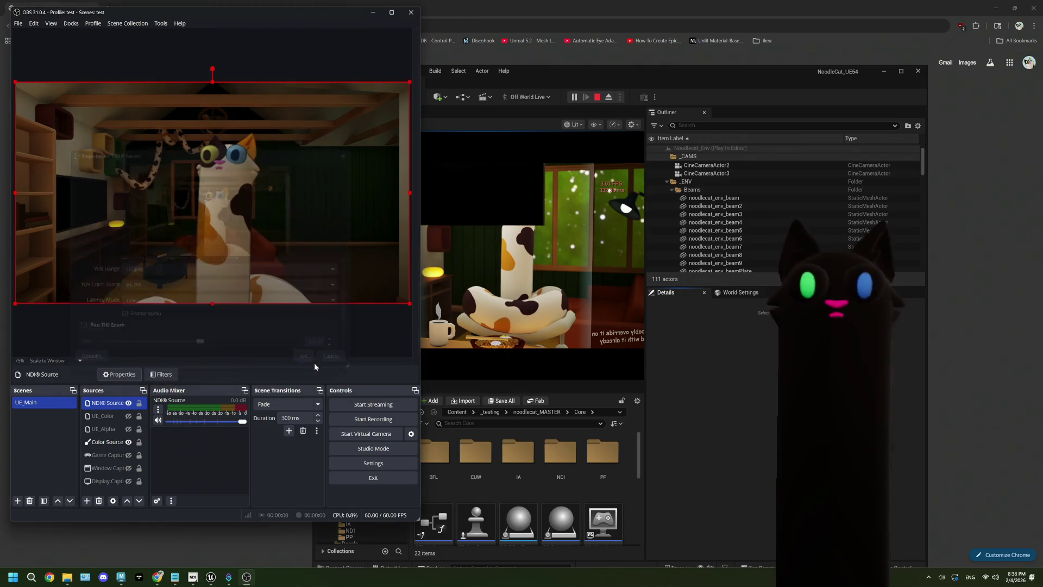
pyautogui.click(672, 424)
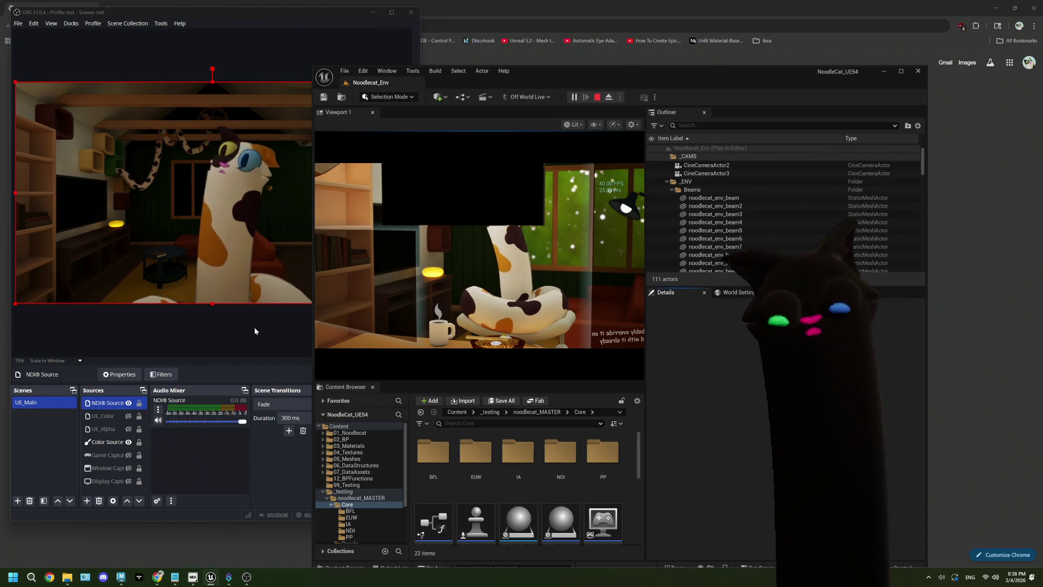
# Step: Set latency mode back to Normal (safe), keep YUV Range at Limited, and confirm
pyautogui.click(119, 373)
pyautogui.scroll(-5, 99, 340)
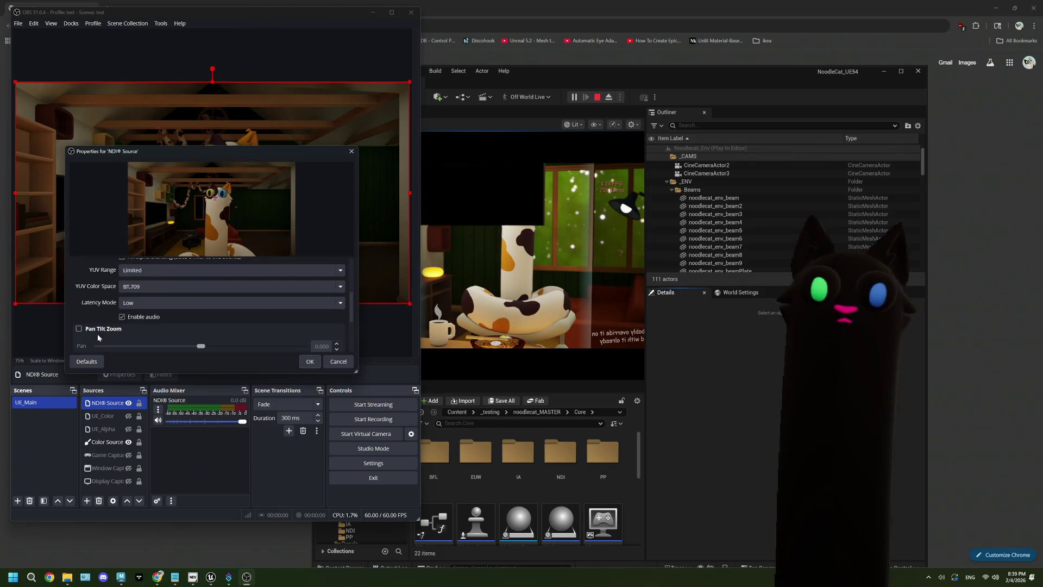
pyautogui.click(143, 299)
pyautogui.click(142, 314)
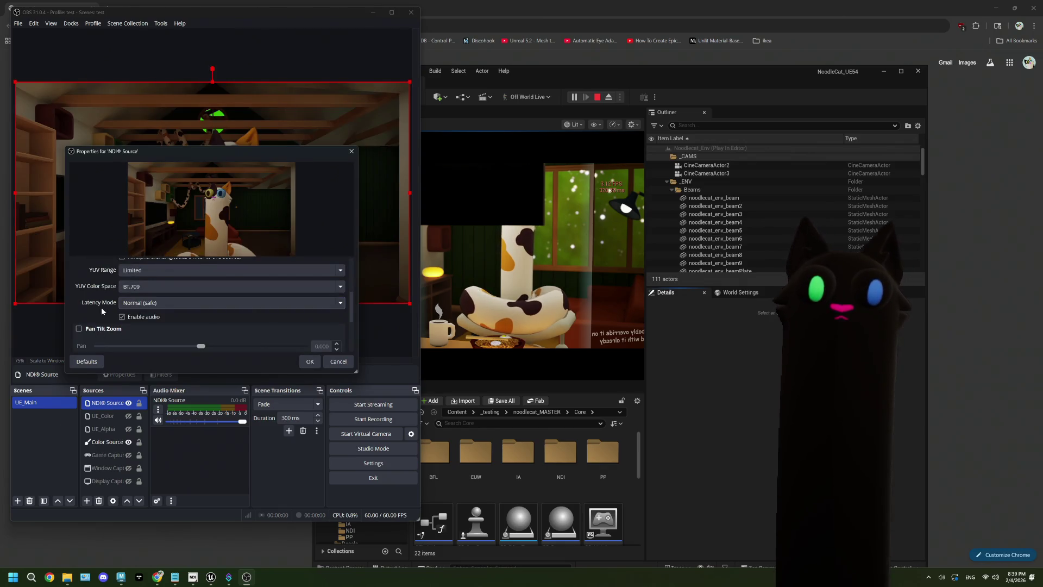
pyautogui.scroll(-1, 101, 307)
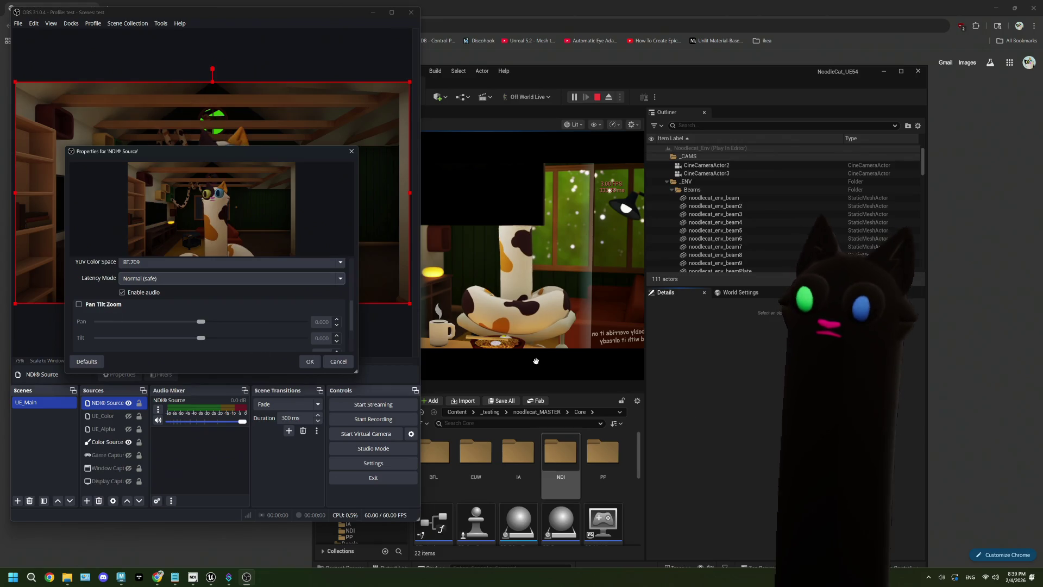
pyautogui.scroll(-2, 181, 316)
pyautogui.scroll(3, 182, 317)
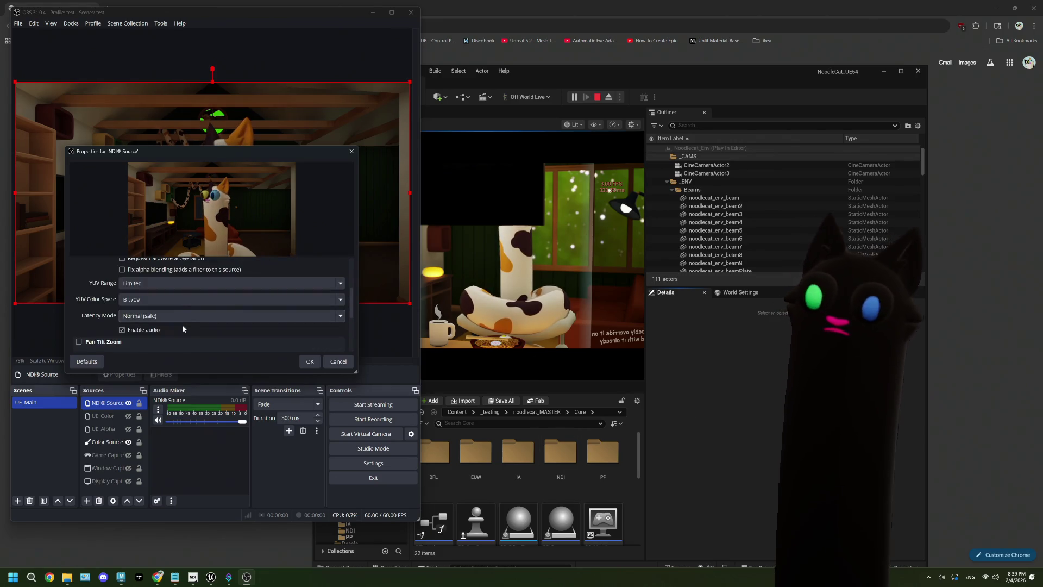
pyautogui.click(171, 285)
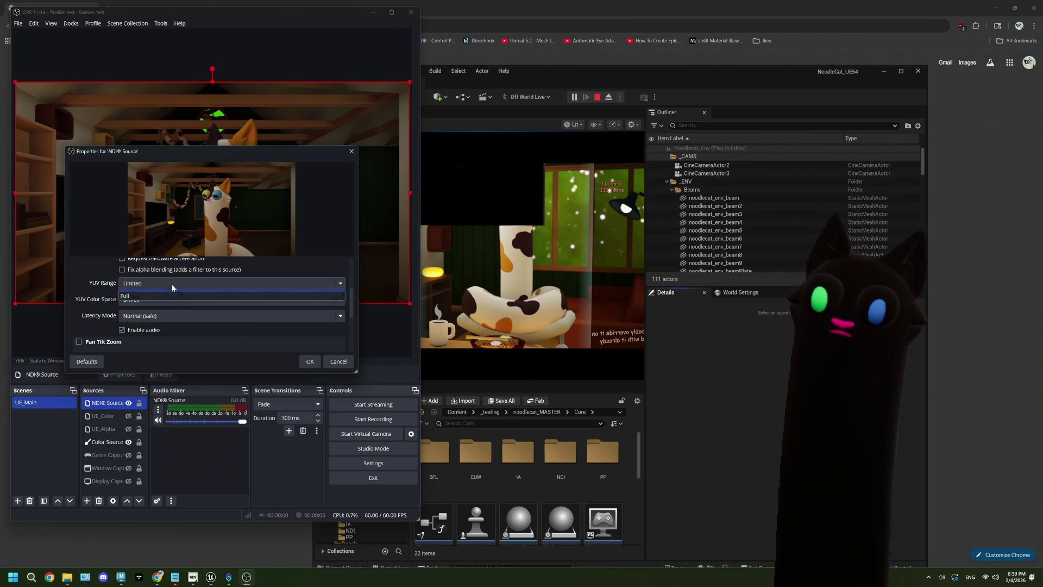
pyautogui.click(172, 285)
pyautogui.scroll(3, 80, 311)
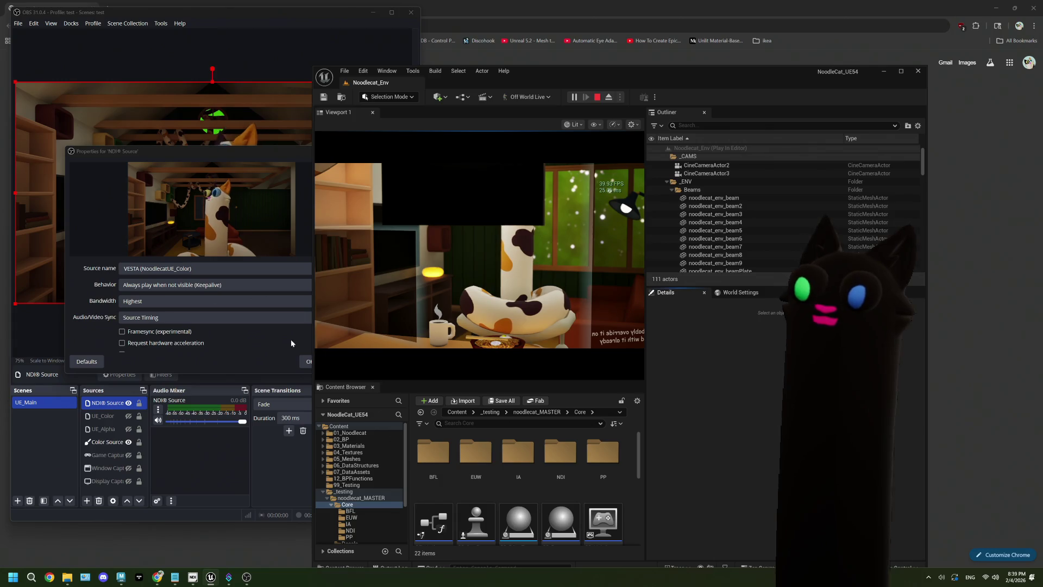
pyautogui.click(319, 361)
pyautogui.click(751, 367)
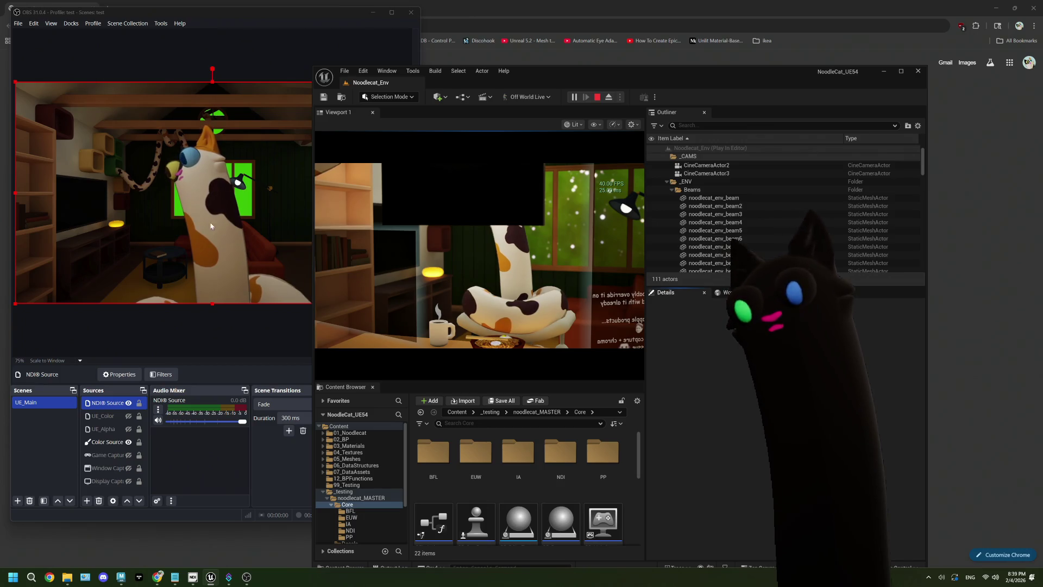
# Step: Deselect the NDI source by clicking empty space in the OBS preview
pyautogui.click(221, 341)
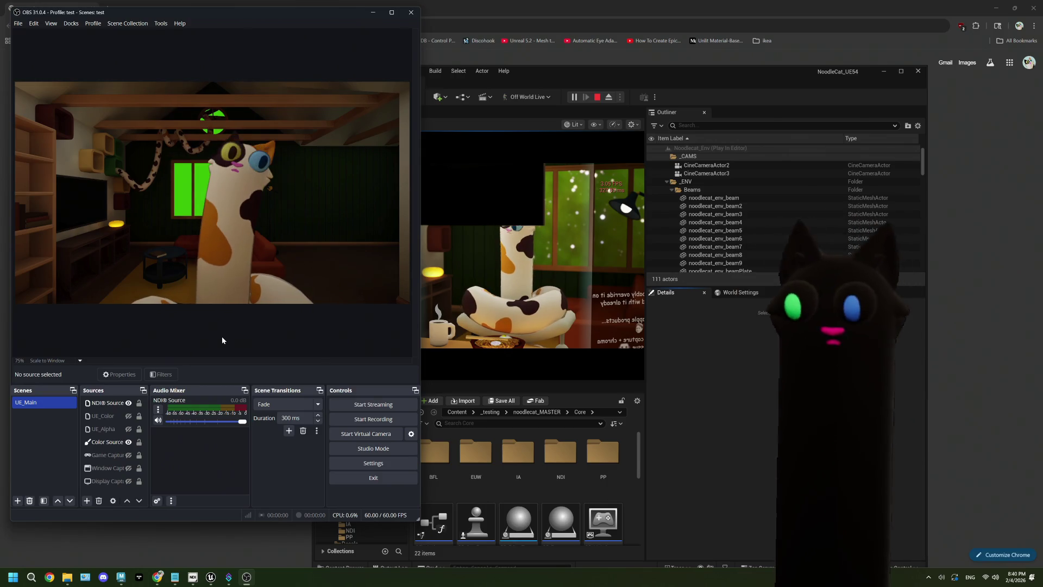
# Step: Stop the play session, maximize the editor, fly through the room, and open F1 help
pyautogui.click(599, 88)
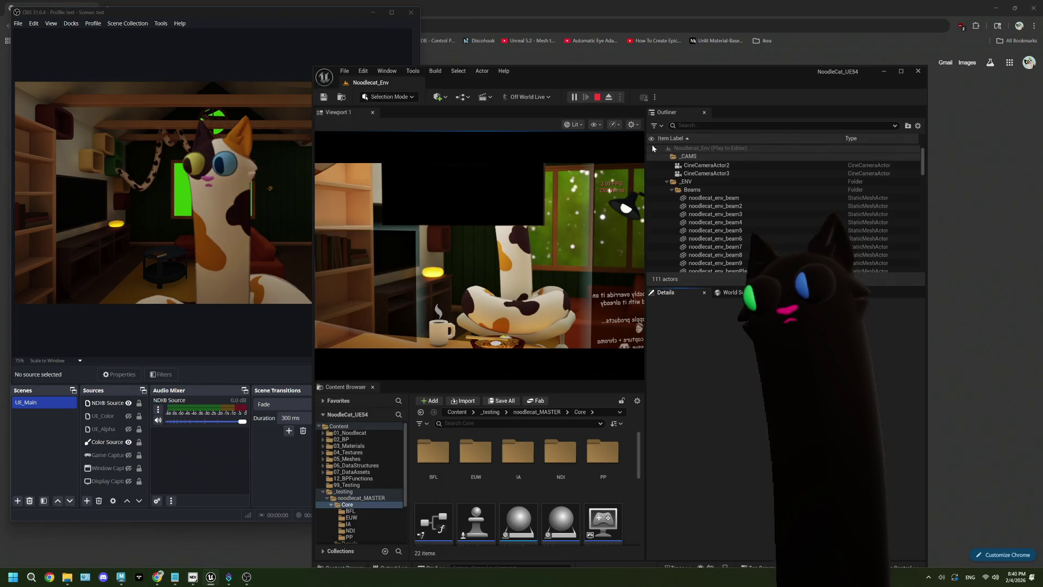
pyautogui.click(597, 97)
pyautogui.doubleClick(600, 76)
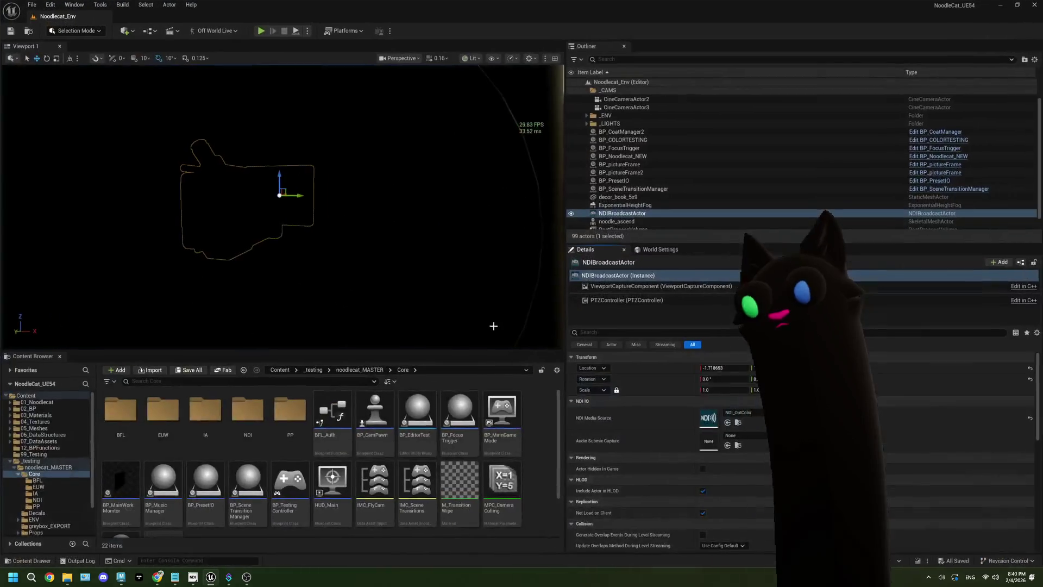
pyautogui.moveTo(344, 218); pyautogui.dragTo(345, 218)
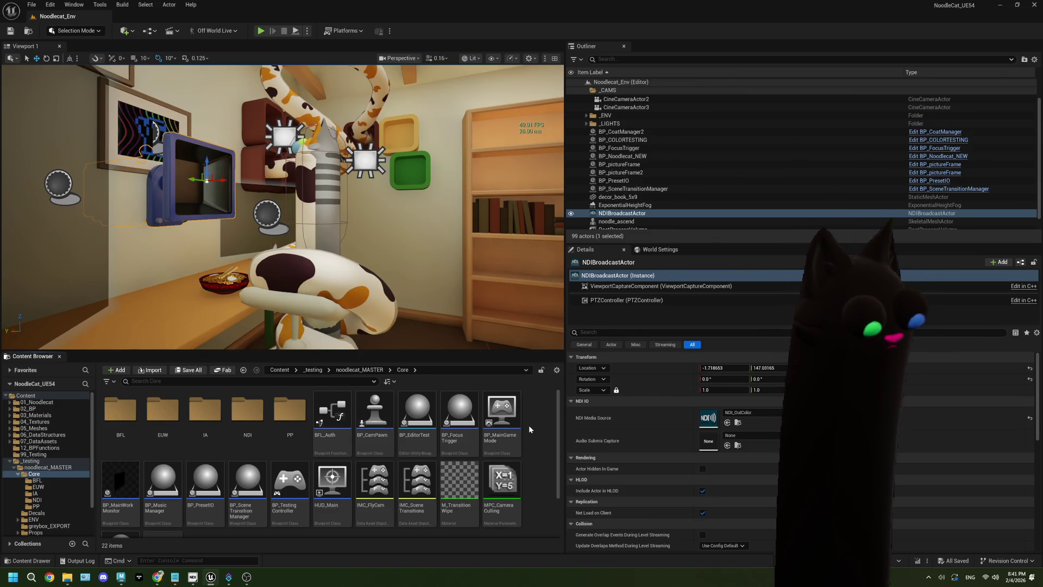
pyautogui.press('F1')
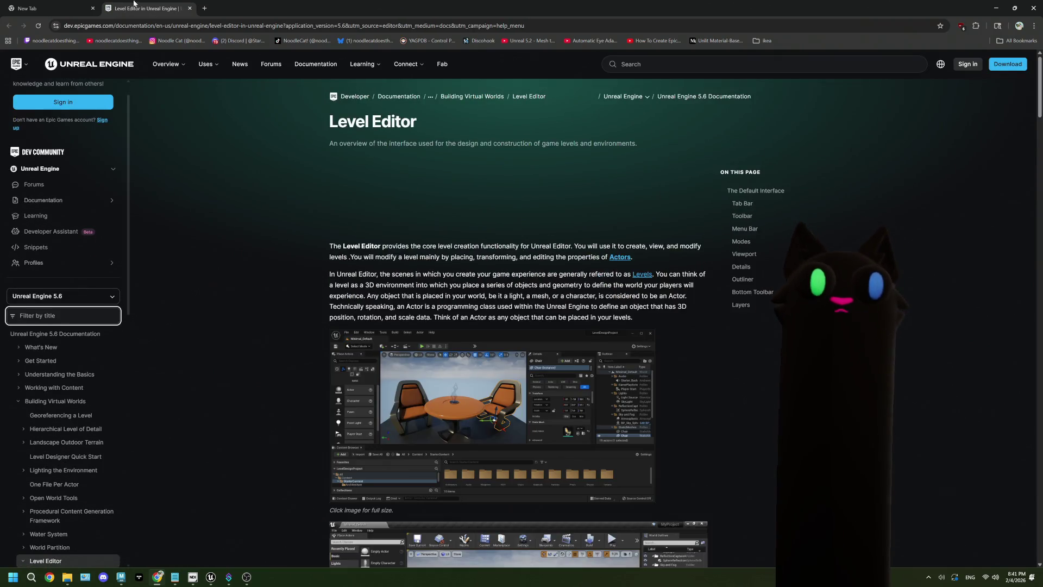
# Step: Open a new Chrome tab over the Level Editor docs, then switch back to Unreal Editor
pyautogui.click(77, 3)
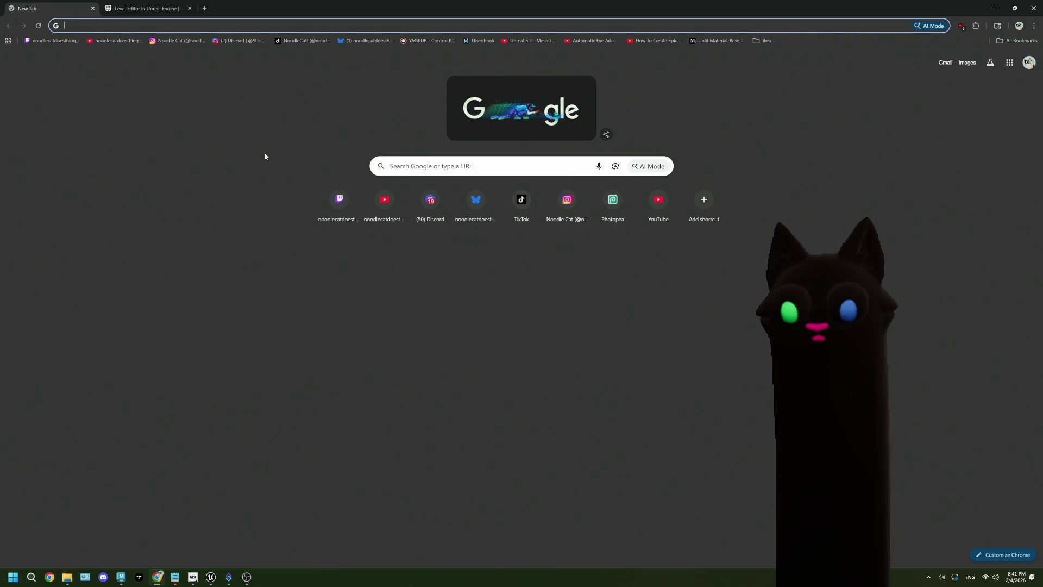
pyautogui.click(209, 579)
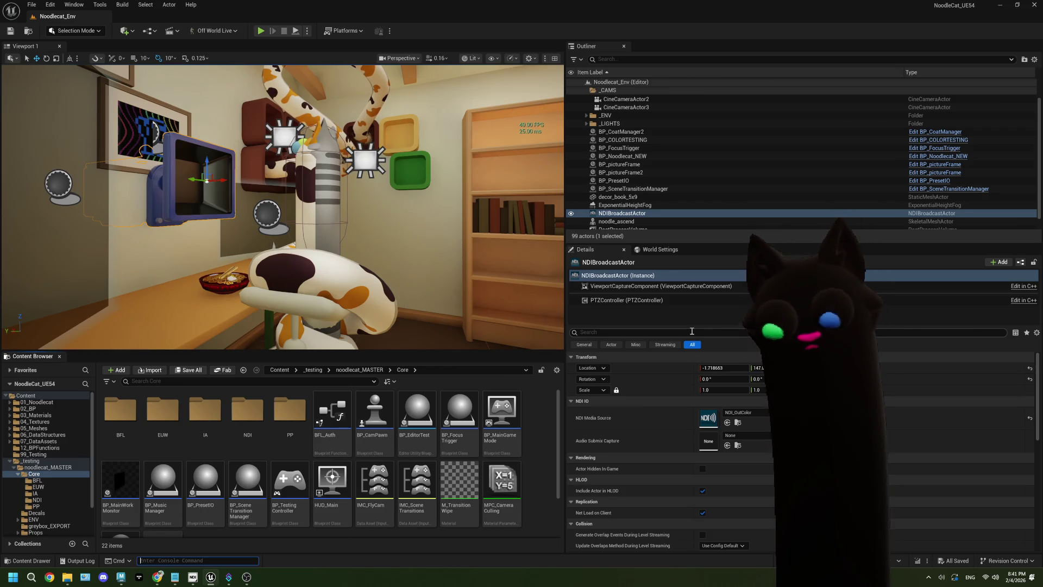
# Step: Unfocus the console command field and bring up ThePlan.txt in Notepad
pyautogui.click(547, 415)
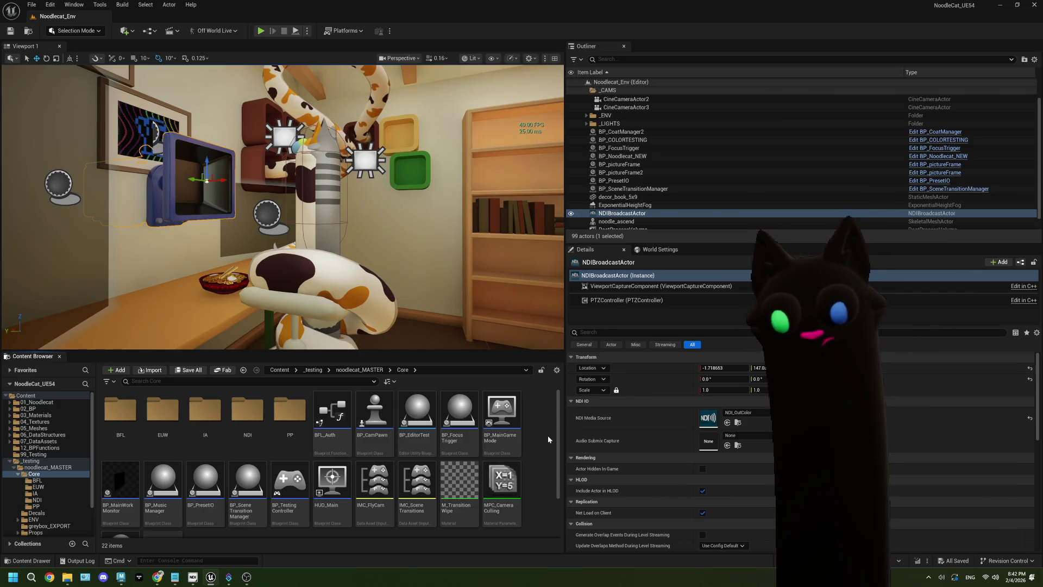
pyautogui.click(175, 576)
# Step: Add an indented 'display capture' sub-item under 'swap between webcams + greenscreen?'
pyautogui.click(199, 226)
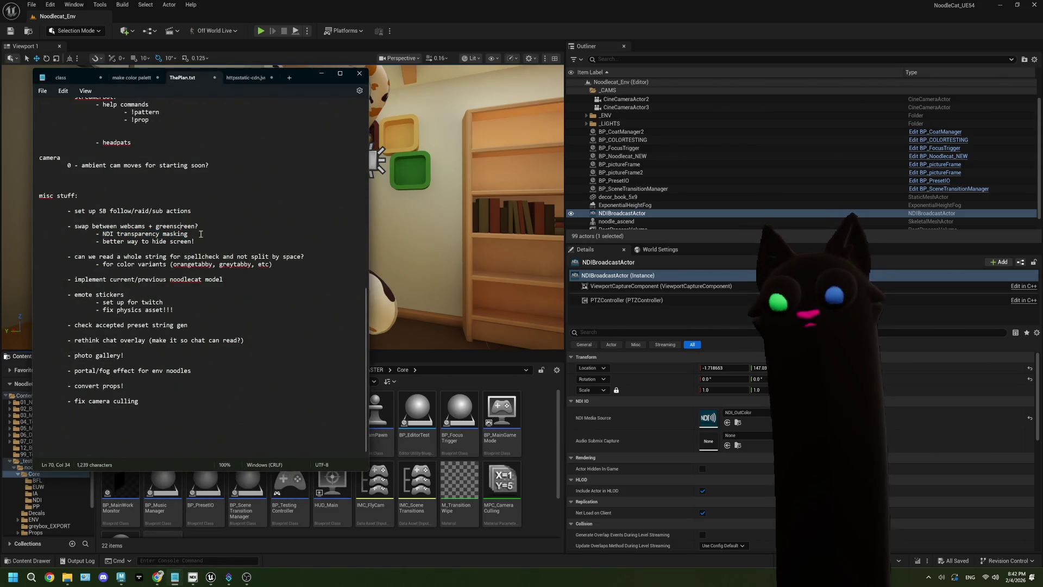
pyautogui.moveTo(199, 226); pyautogui.dragTo(80, 230)
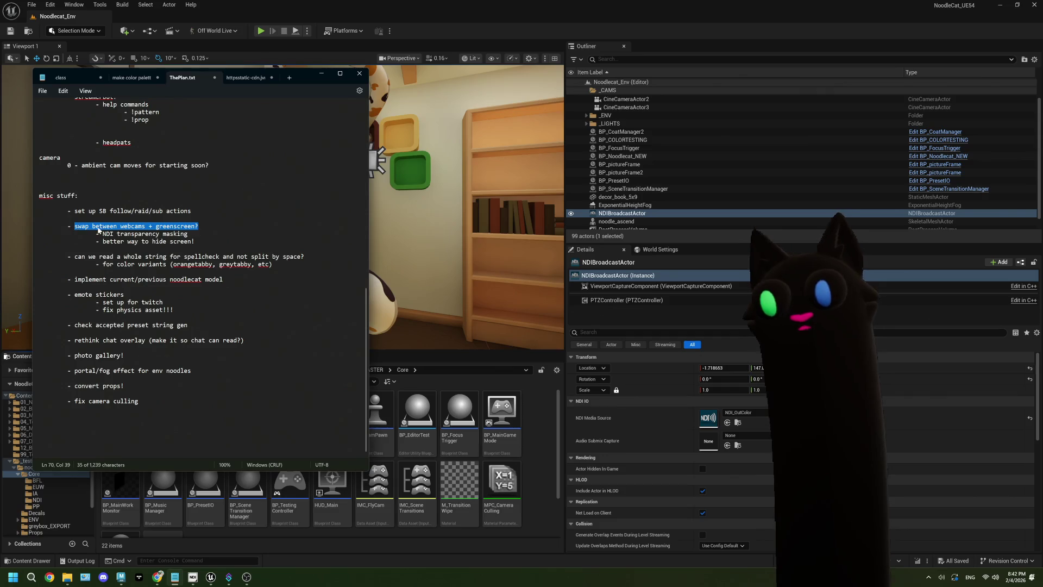
pyautogui.doubleClick(134, 226)
pyautogui.click(207, 241)
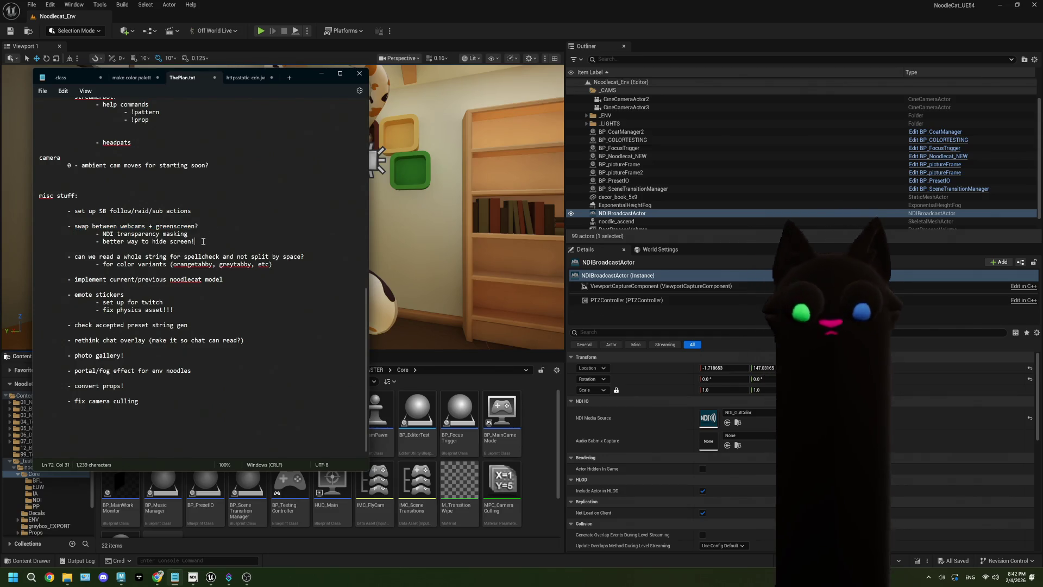
pyautogui.click(209, 228)
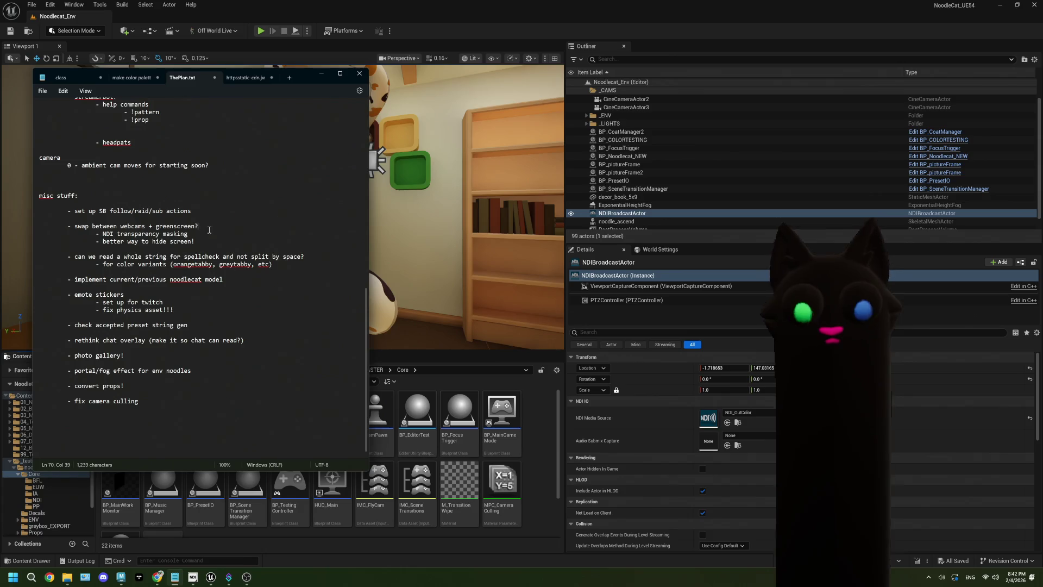
pyautogui.press('Return')
pyautogui.press('Return')
pyautogui.press('Return')
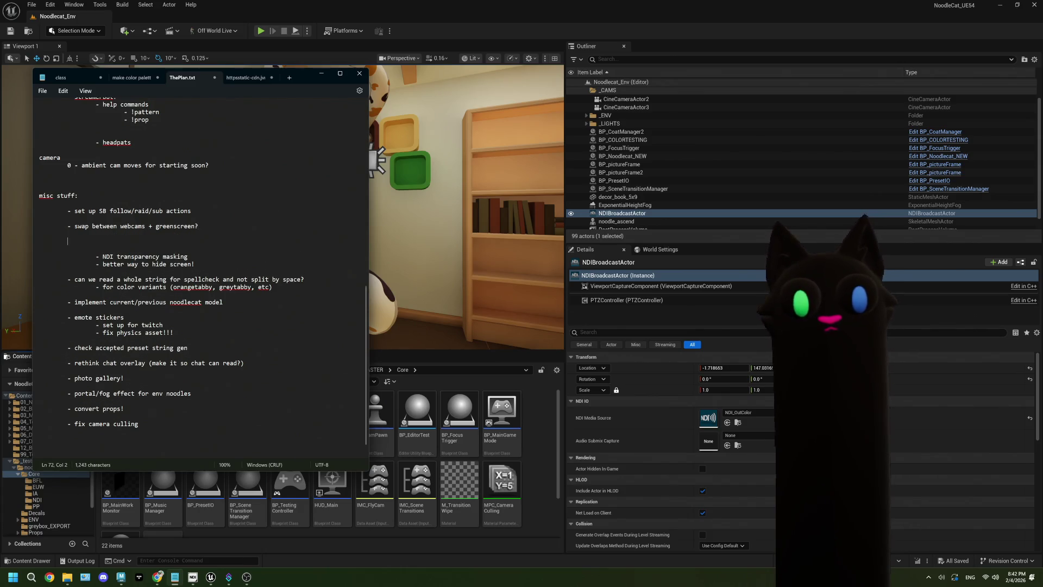
pyautogui.press('Tab')
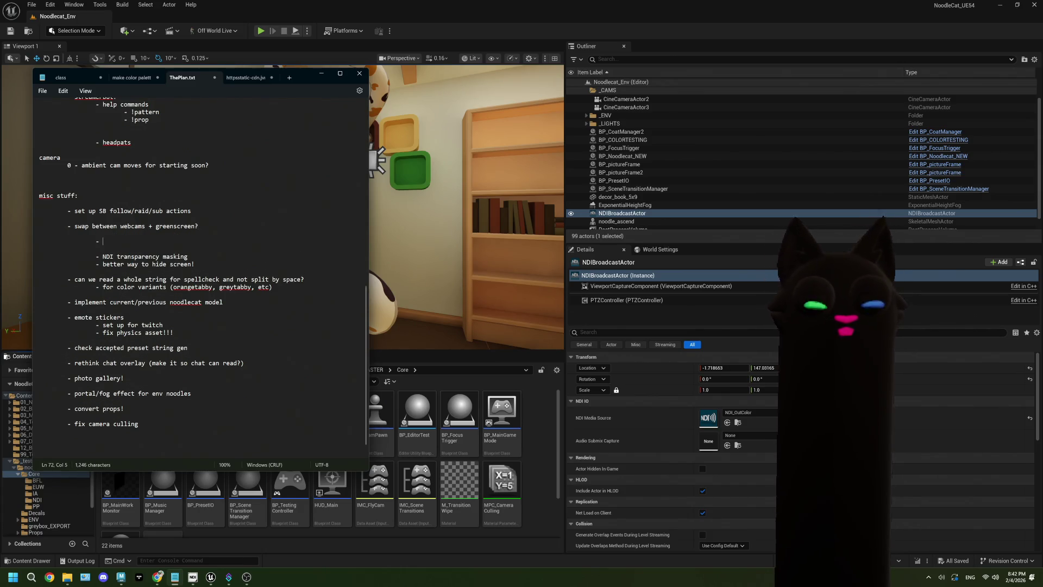
pyautogui.write('mai')
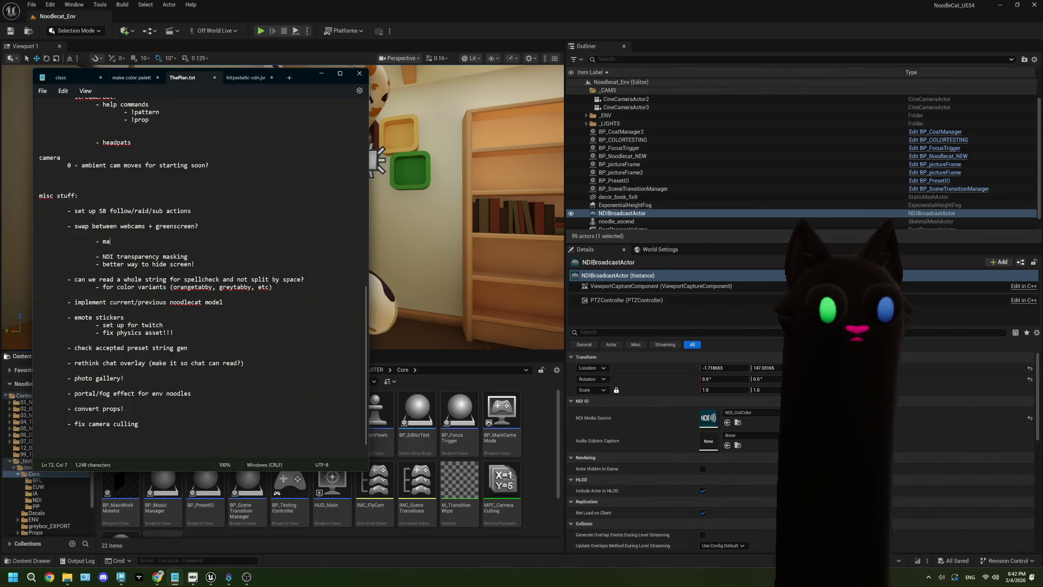
pyautogui.press('BackSpace')
pyautogui.press('BackSpace')
pyautogui.press('BackSpace')
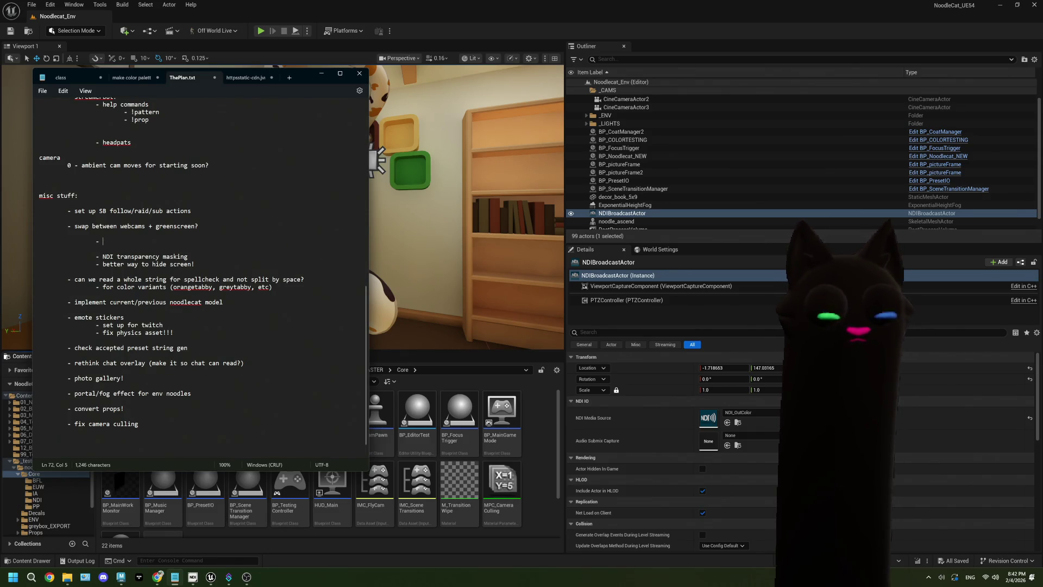
pyautogui.write('displa')
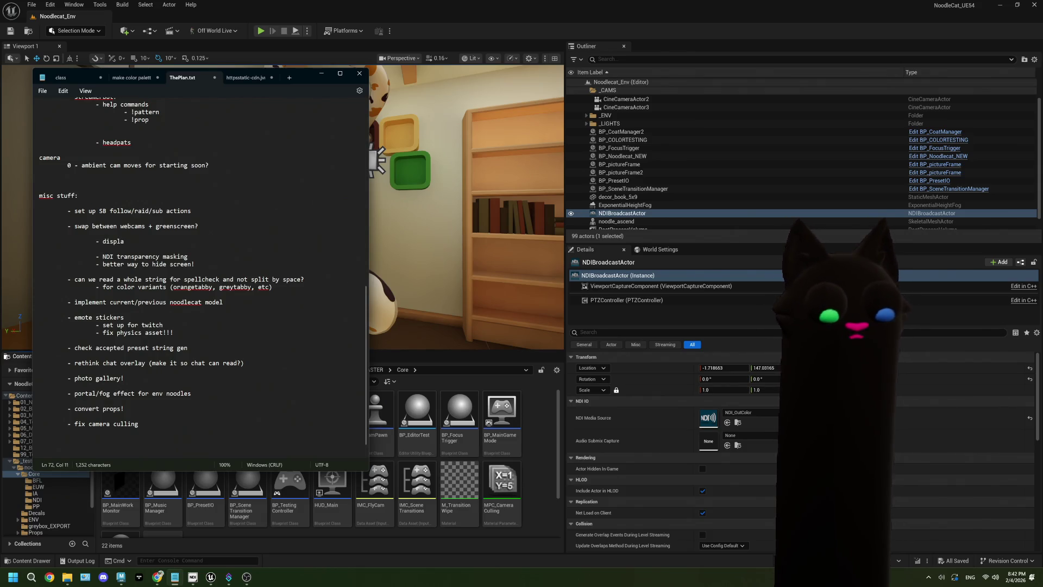
pyautogui.write('y capture')
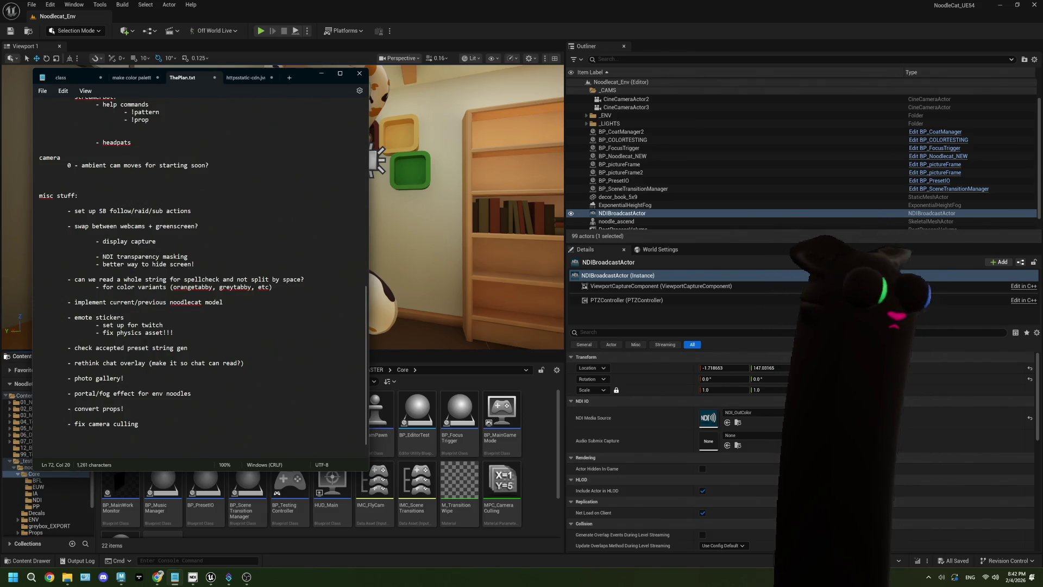
# Step: Add the further sub-items '- camlink view' and '- dont look at my screen'
pyautogui.press('Return')
pyautogui.press('Tab')
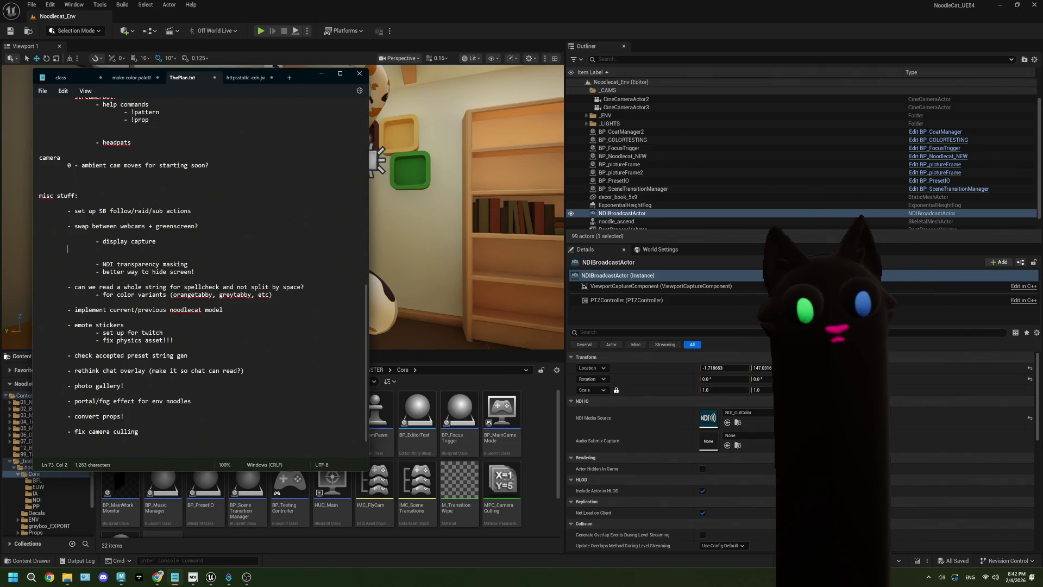
pyautogui.press('Tab')
pyautogui.write('-')
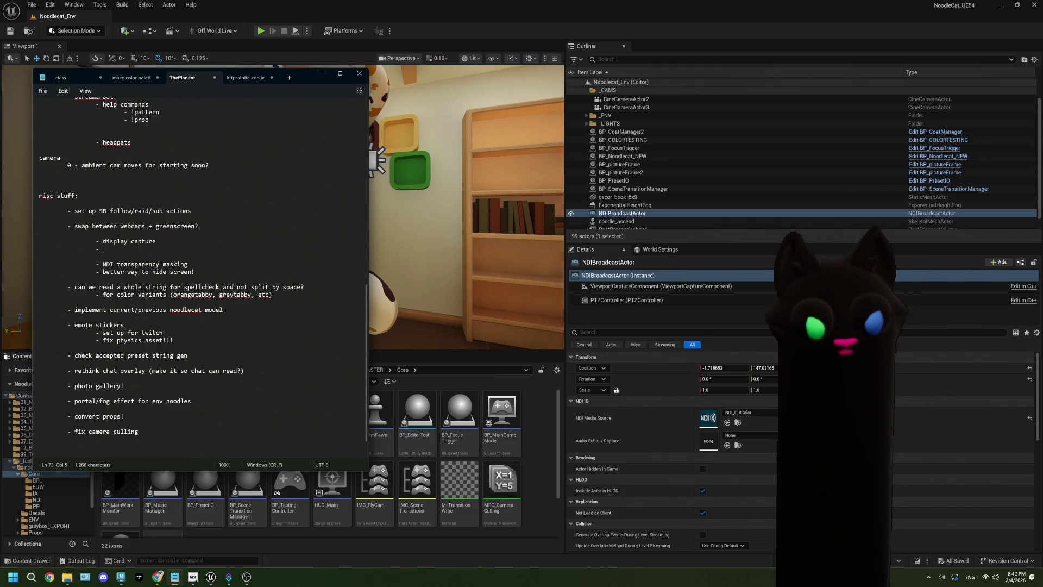
pyautogui.write('camlink view')
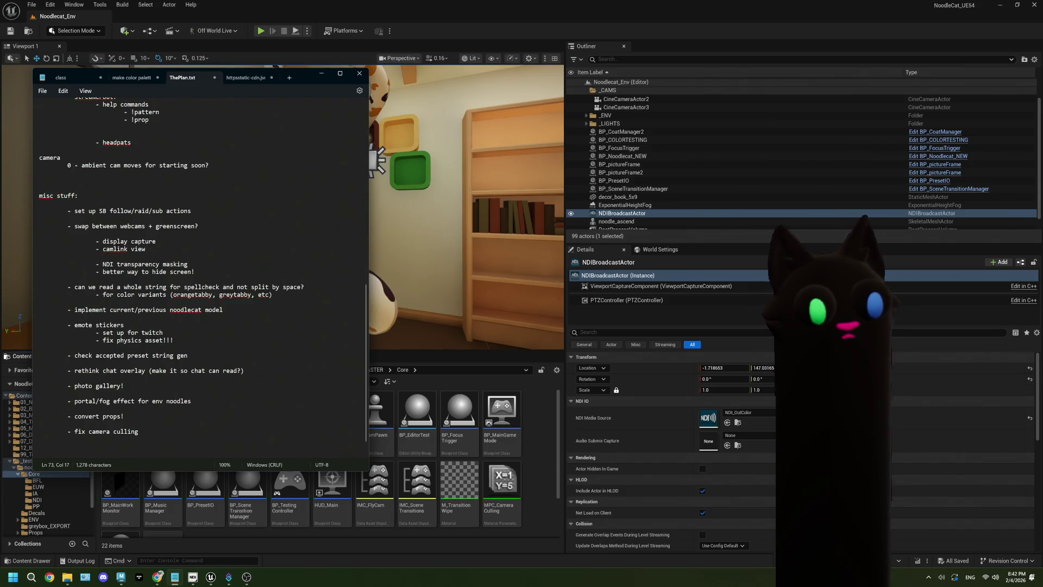
pyautogui.press('Return')
pyautogui.press('Tab')
pyautogui.press('Tab')
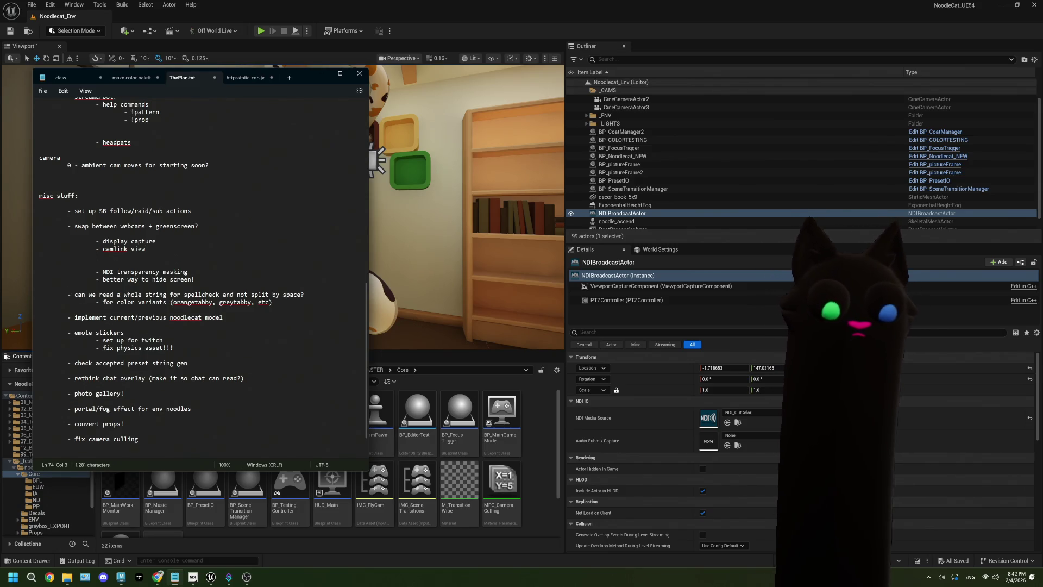
pyautogui.write('-')
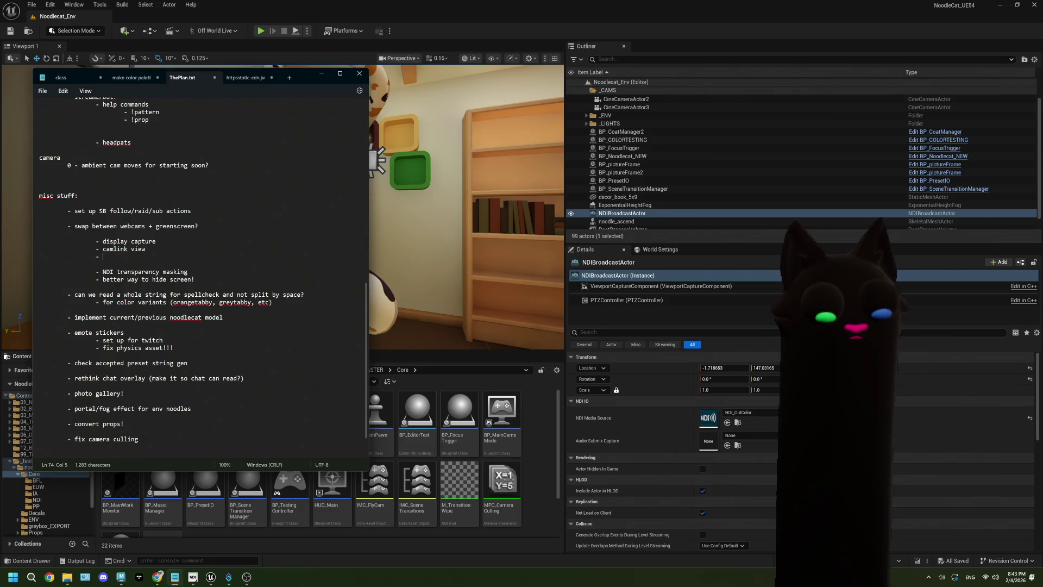
pyautogui.write('dont ')
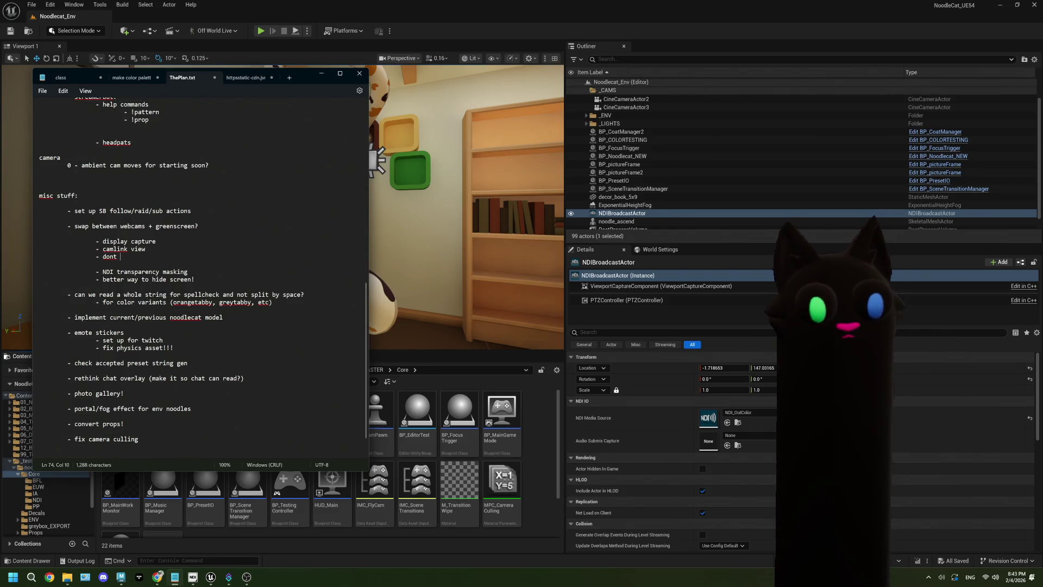
pyautogui.write('look at my screen')
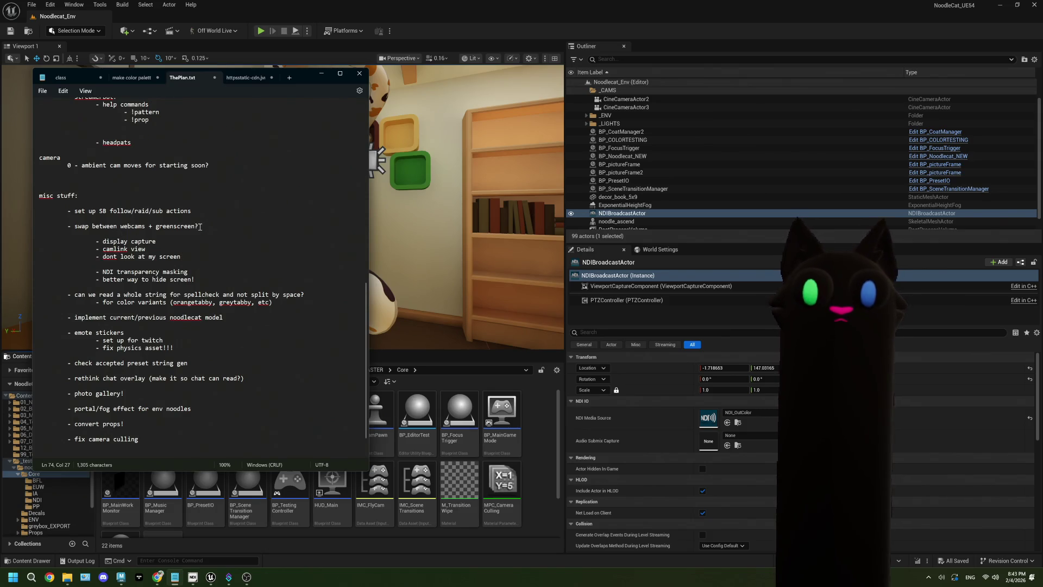
# Step: Add an indented '- greenscreen?' sub-bullet on a new line after camlink view
pyautogui.moveTo(200, 227); pyautogui.dragTo(155, 229)
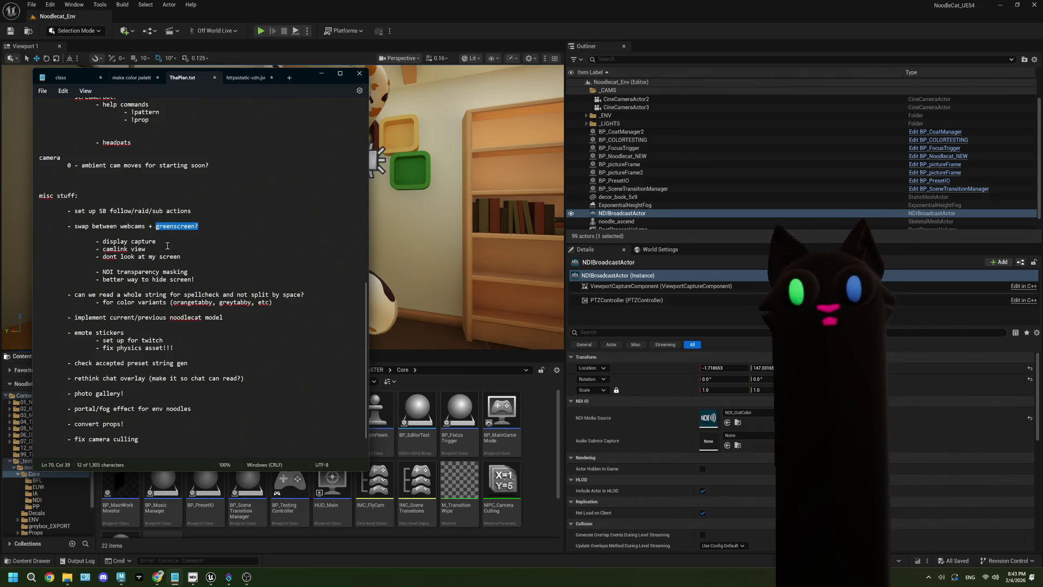
pyautogui.click(168, 248)
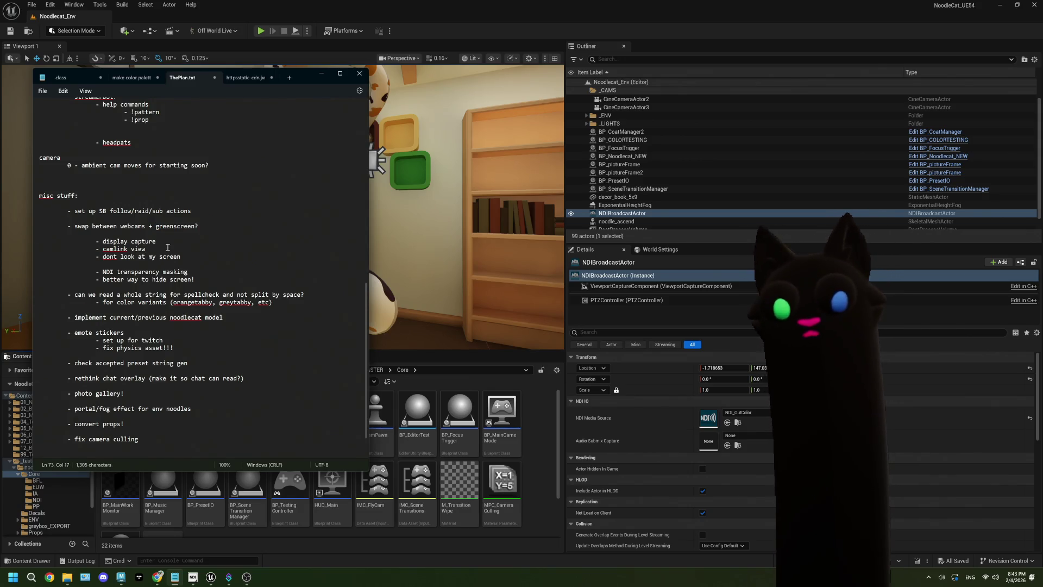
pyautogui.press('Return')
pyautogui.press('Tab')
pyautogui.press('Tab')
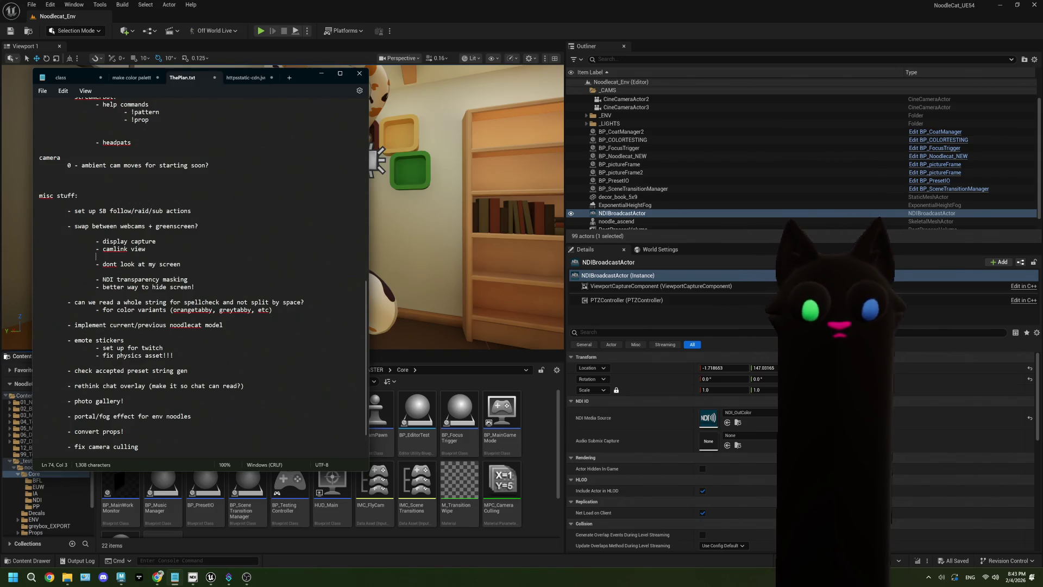
pyautogui.write('- greensc')
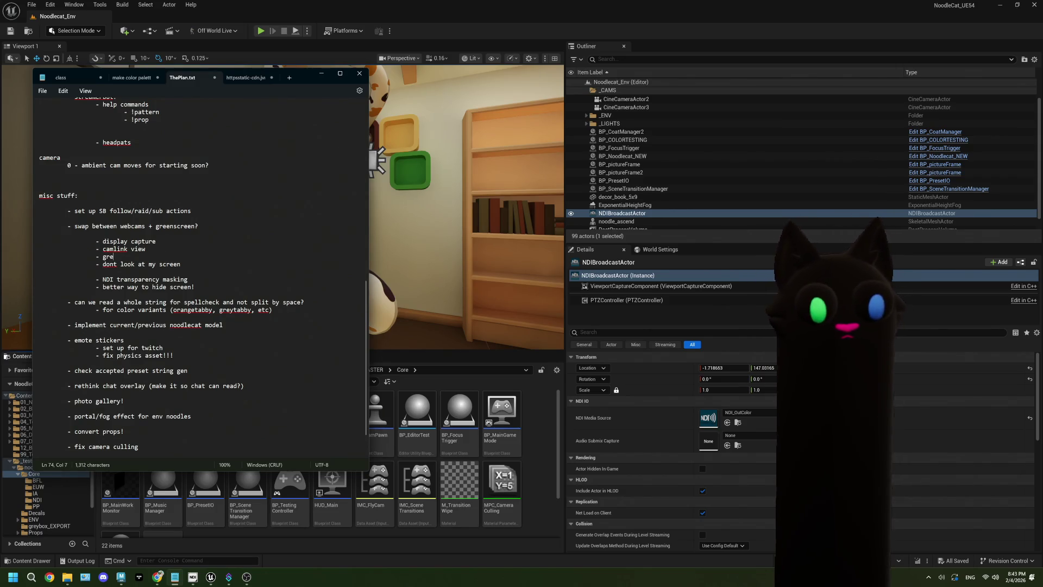
pyautogui.write('reenscree')
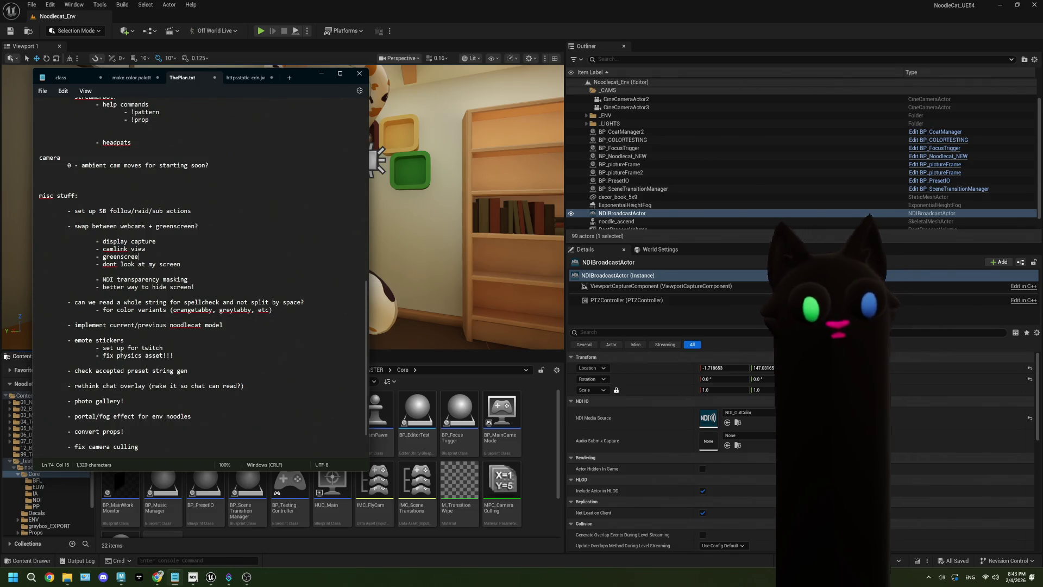
pyautogui.write('n?')
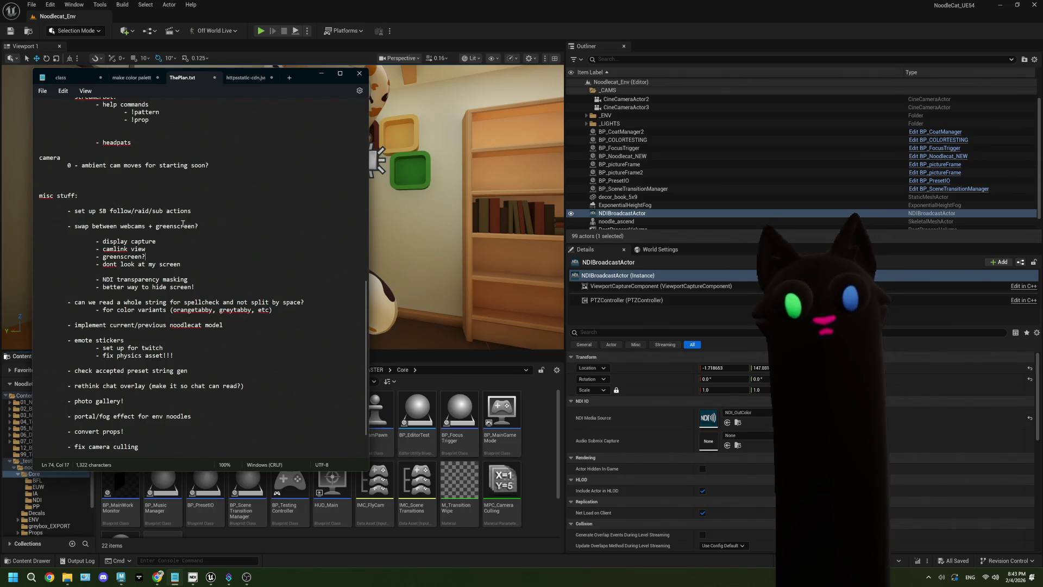
# Step: Select the new greenscreen? bullet, then the NDI masking lines below it, to review them
pyautogui.click(189, 265)
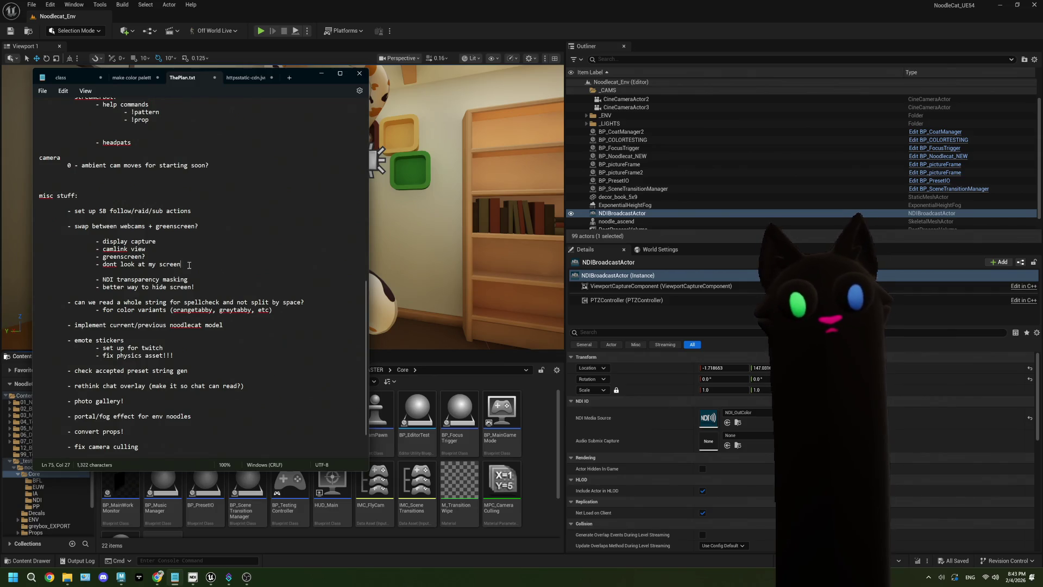
pyautogui.moveTo(152, 255); pyautogui.dragTo(96, 256)
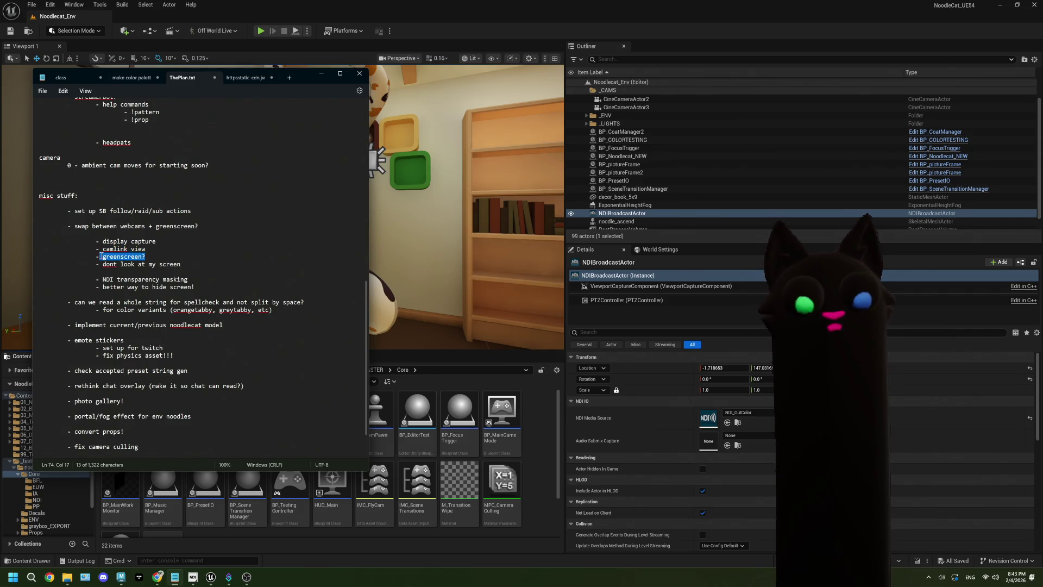
pyautogui.click(190, 265)
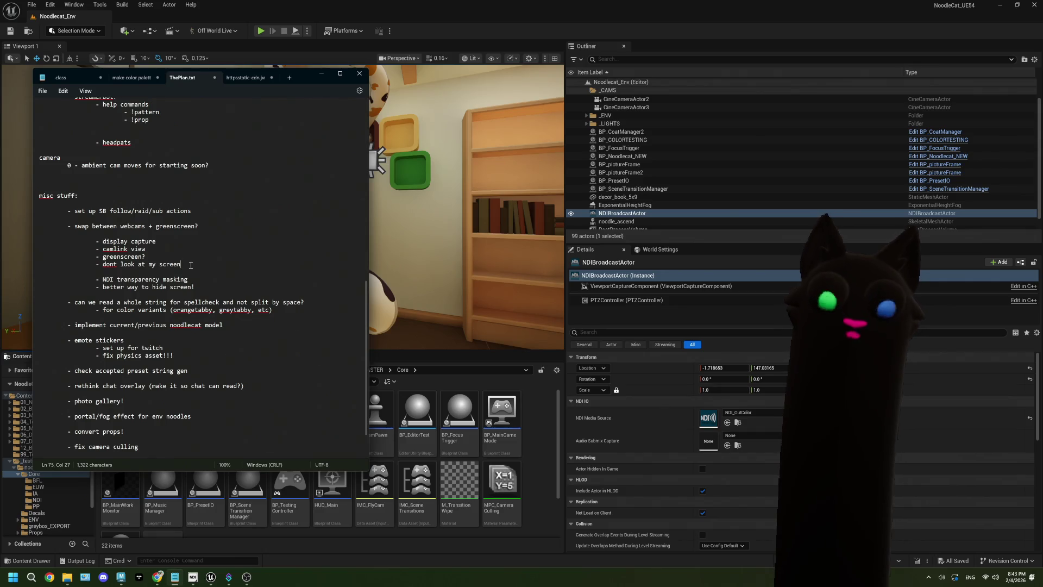
pyautogui.moveTo(197, 282); pyautogui.dragTo(99, 277)
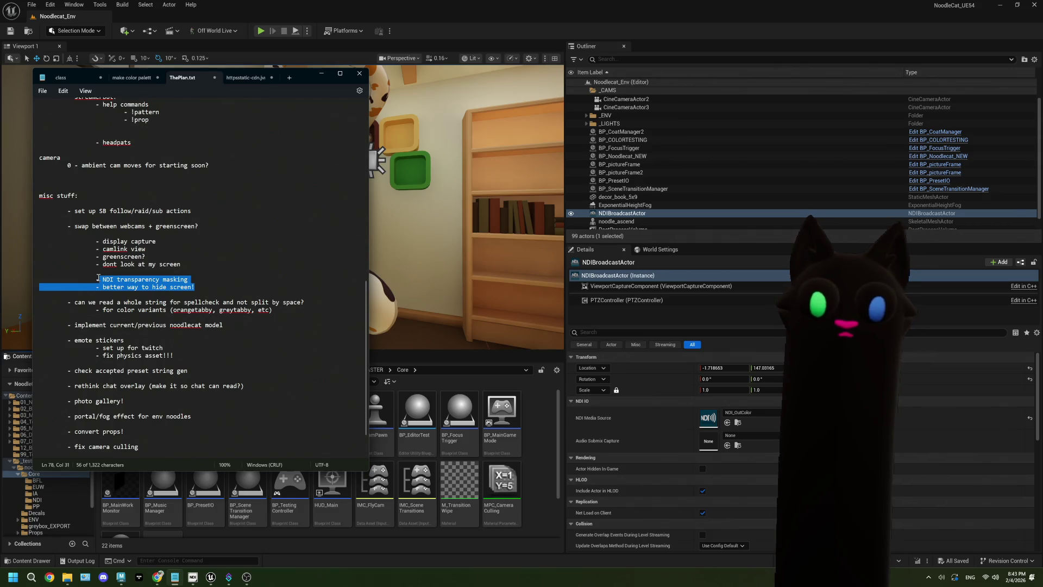
pyautogui.press('BackSpace')
pyautogui.press('BackSpace')
pyautogui.press('BackSpace')
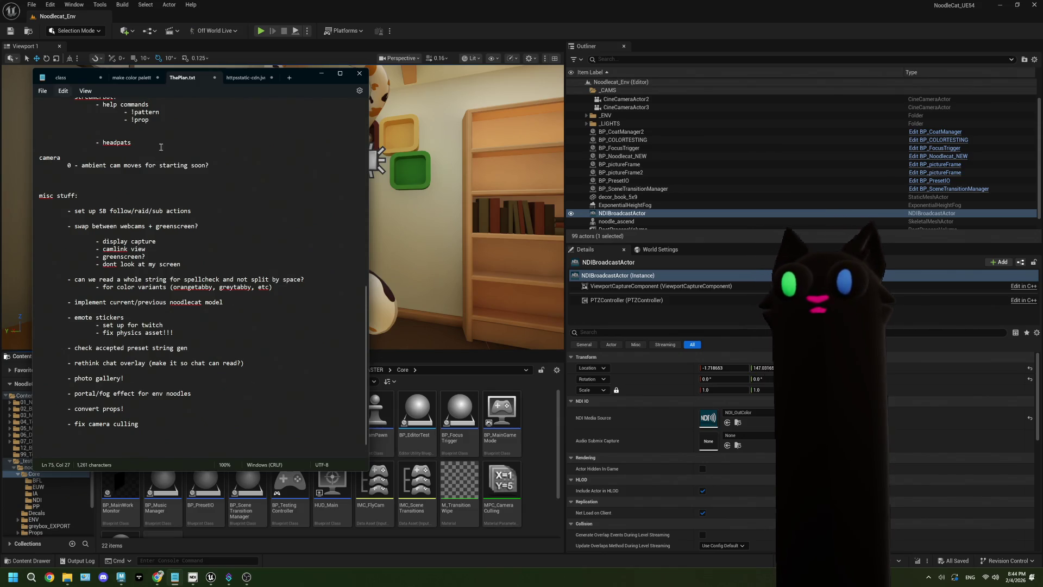
pyautogui.moveTo(195, 263)
pyautogui.mouseDown()
pyautogui.moveTo(98, 257)
pyautogui.moveTo(96, 241)
pyautogui.mouseUp()
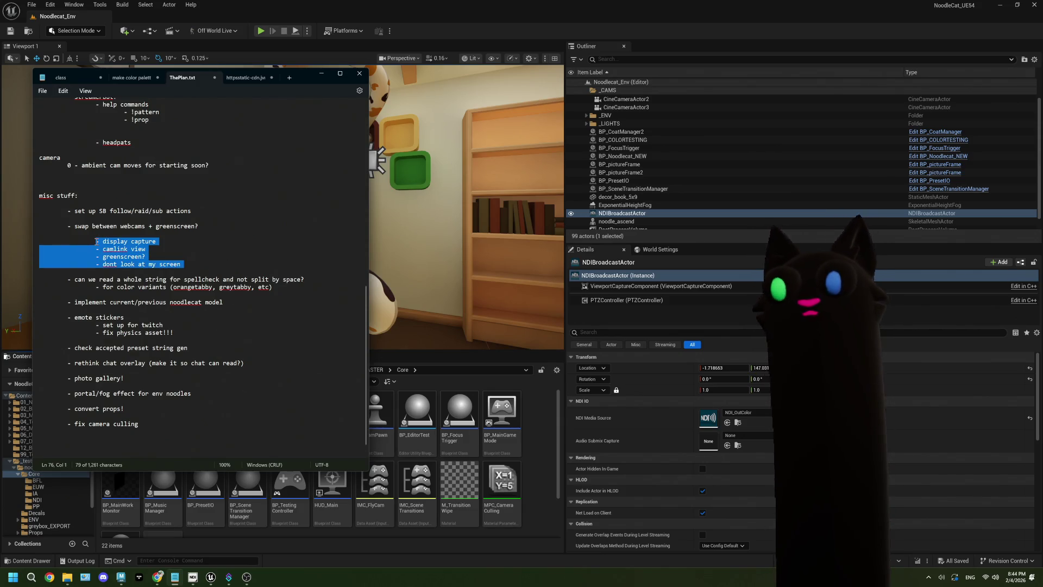
pyautogui.moveTo(181, 264); pyautogui.dragTo(94, 235)
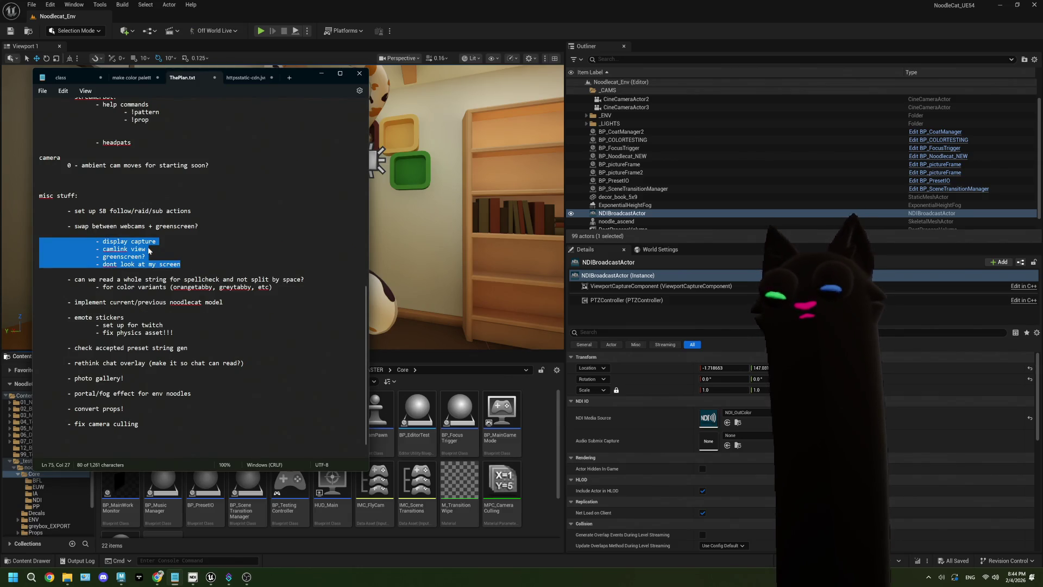
pyautogui.click(182, 257)
pyautogui.moveTo(183, 264)
pyautogui.mouseDown()
pyautogui.moveTo(98, 241)
pyautogui.moveTo(40, 248)
pyautogui.mouseUp()
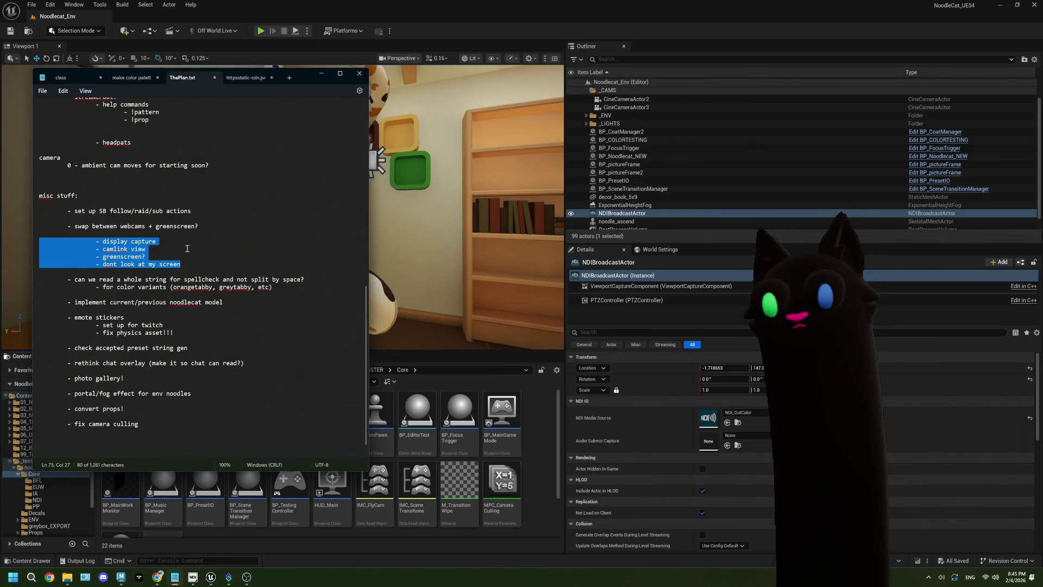
pyautogui.moveTo(157, 242); pyautogui.dragTo(101, 239)
pyautogui.moveTo(166, 250)
pyautogui.mouseDown()
pyautogui.moveTo(95, 257)
pyautogui.moveTo(179, 266)
pyautogui.moveTo(90, 265)
pyautogui.mouseUp()
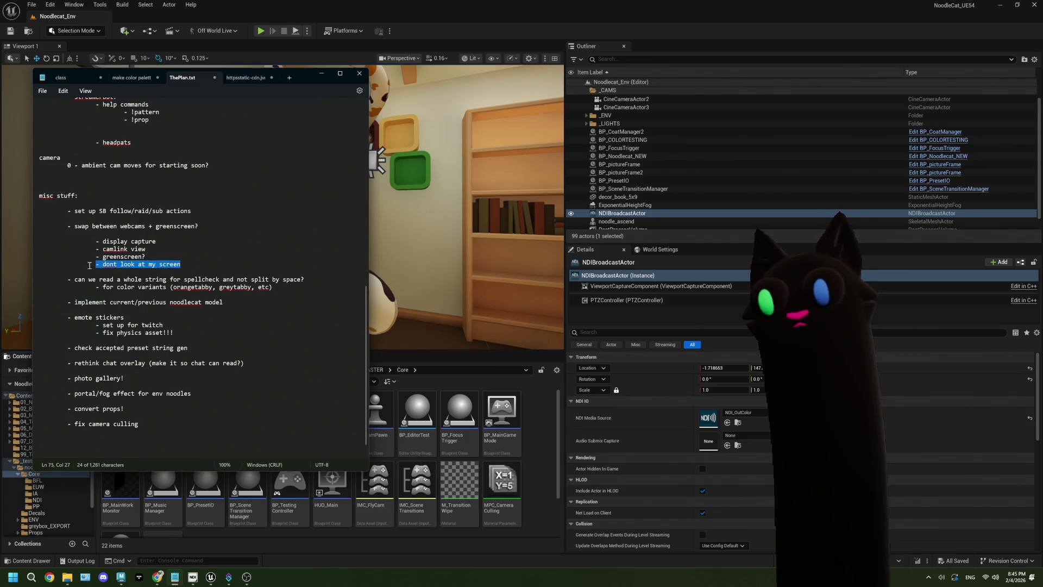
pyautogui.click(176, 251)
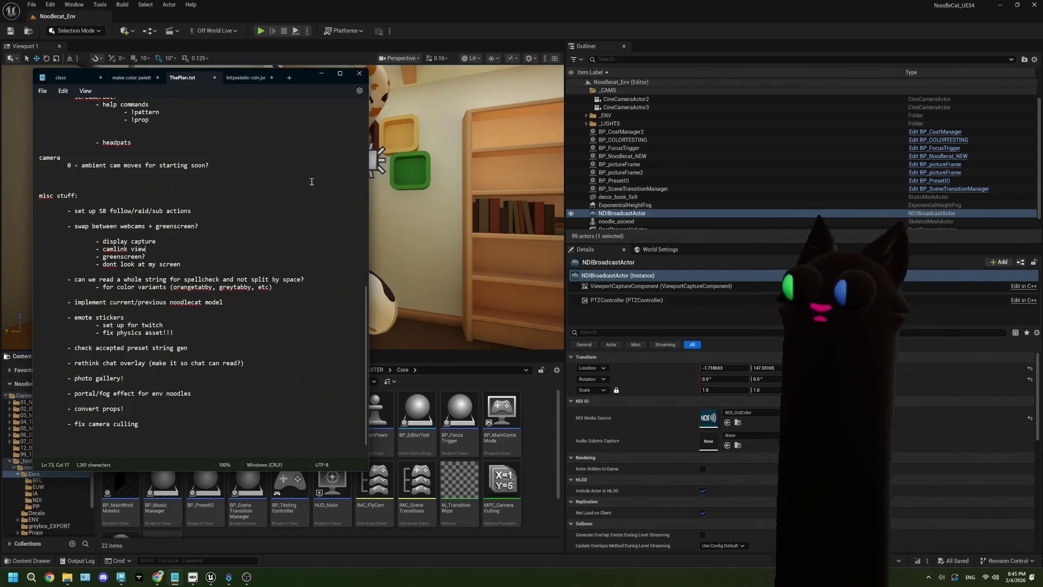
# Step: Bring the Unreal editor forward, then bring OBS Studio in front of it
pyautogui.click(630, 213)
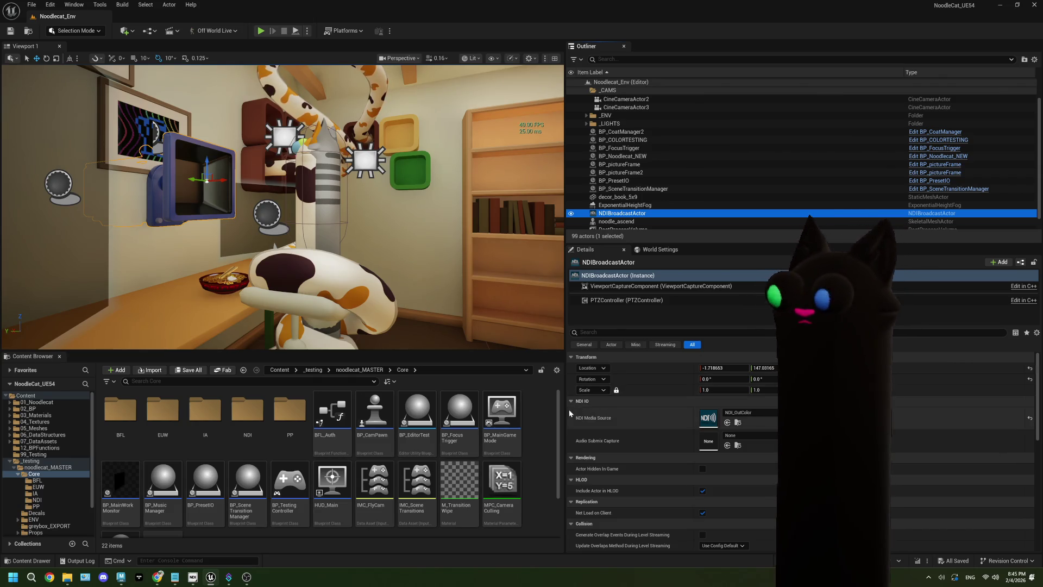
pyautogui.click(534, 417)
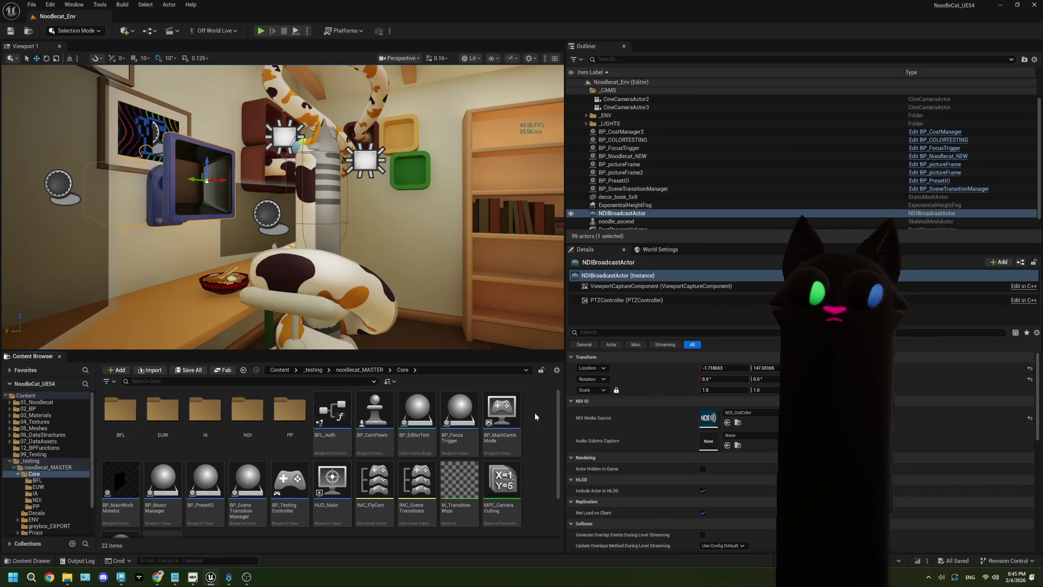
pyautogui.click(247, 577)
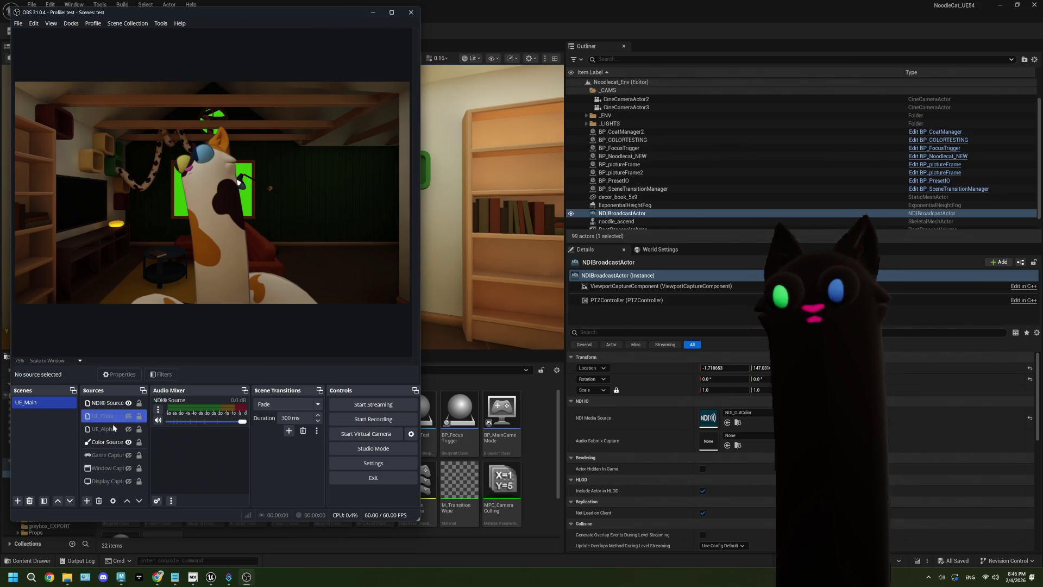
# Step: Hide the Color Source green overlay, toggle Display Capture, and deselect the NDI Source preview
pyautogui.click(104, 441)
pyautogui.moveTo(103, 441)
pyautogui.mouseDown()
pyautogui.moveTo(113, 407)
pyautogui.moveTo(109, 441)
pyautogui.mouseUp()
pyautogui.click(106, 455)
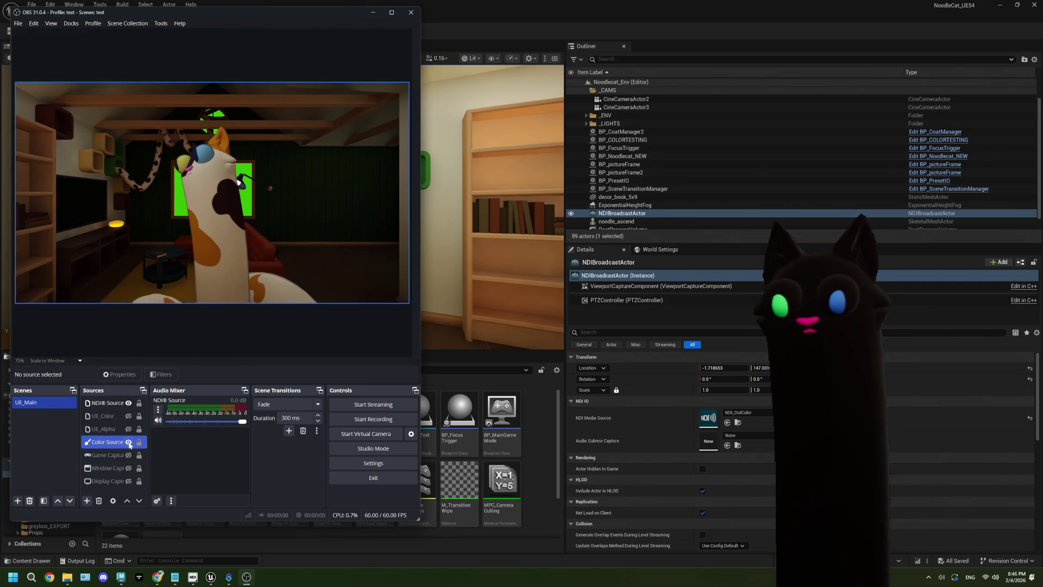
pyautogui.click(128, 442)
pyautogui.click(117, 481)
pyautogui.click(129, 481)
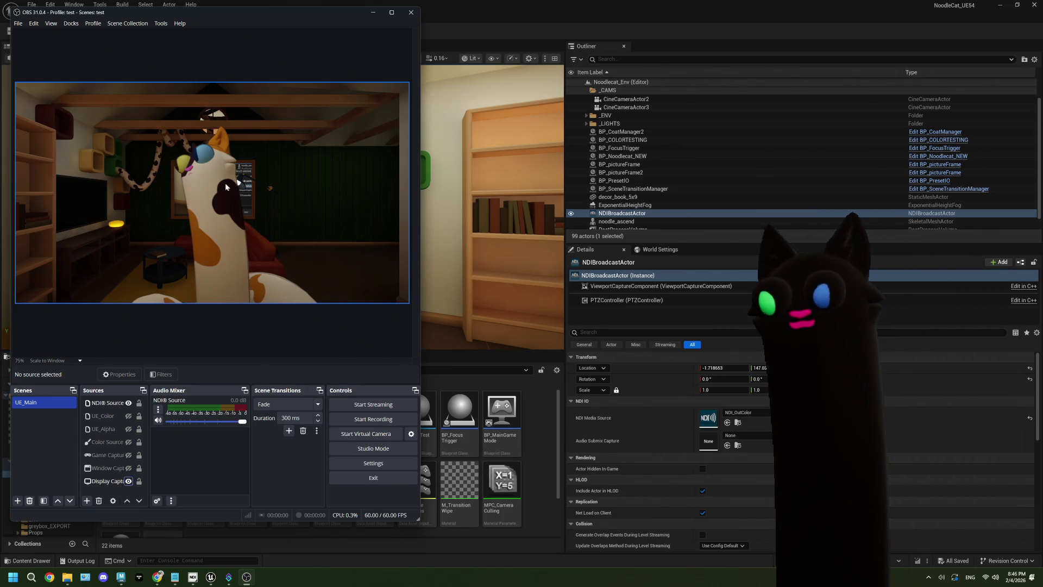
pyautogui.moveTo(225, 183)
pyautogui.mouseDown()
pyautogui.moveTo(229, 223)
pyautogui.moveTo(225, 185)
pyautogui.mouseUp()
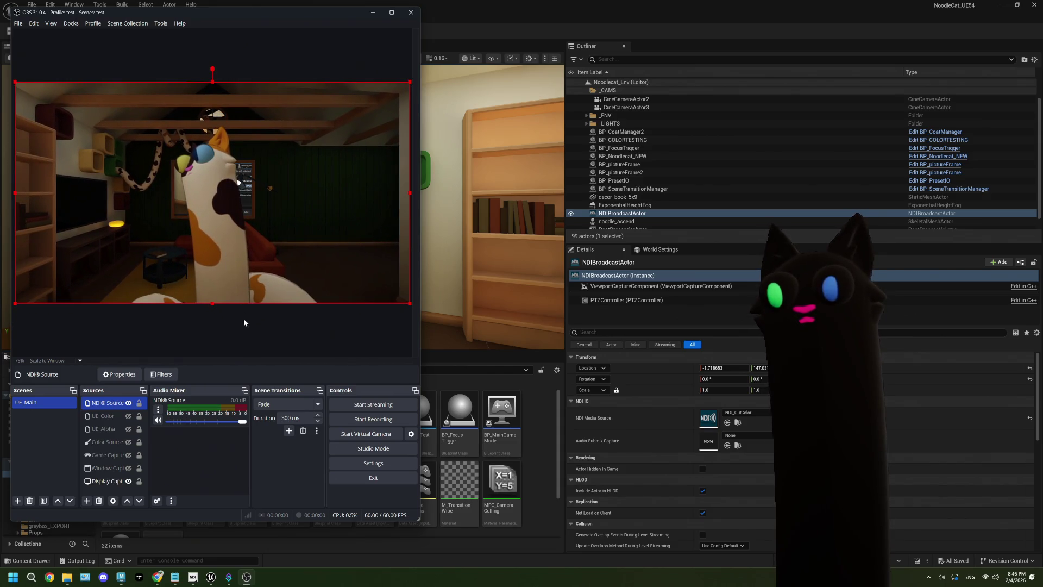
pyautogui.click(247, 341)
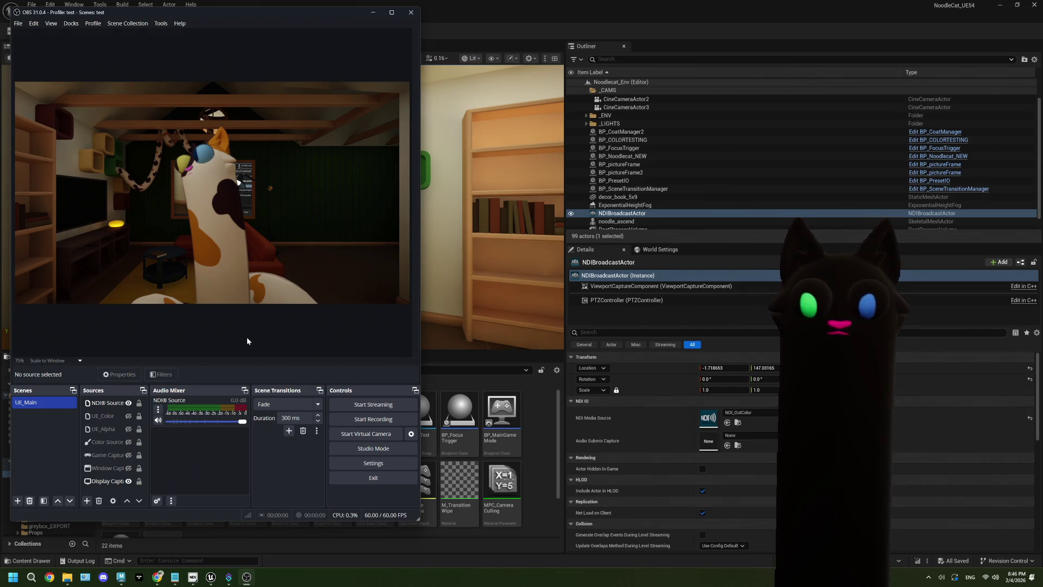
# Step: In Unreal, select ExponentialHeightFog then NDIBroadcastActor in the Outliner, then reopen ThePlan.txt
pyautogui.click(501, 424)
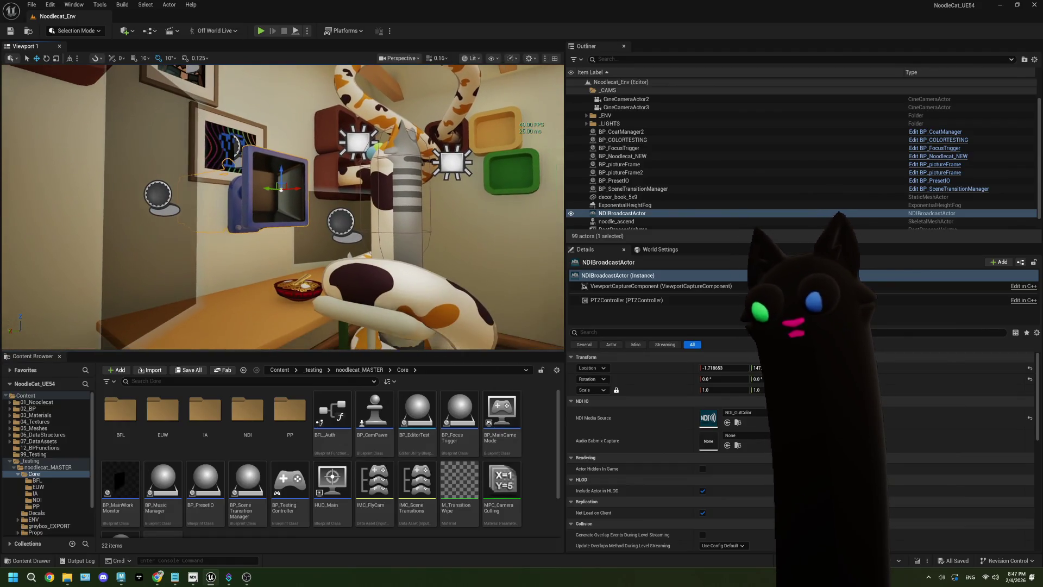
pyautogui.scroll(-1, 350, 414)
pyautogui.scroll(1, 349, 414)
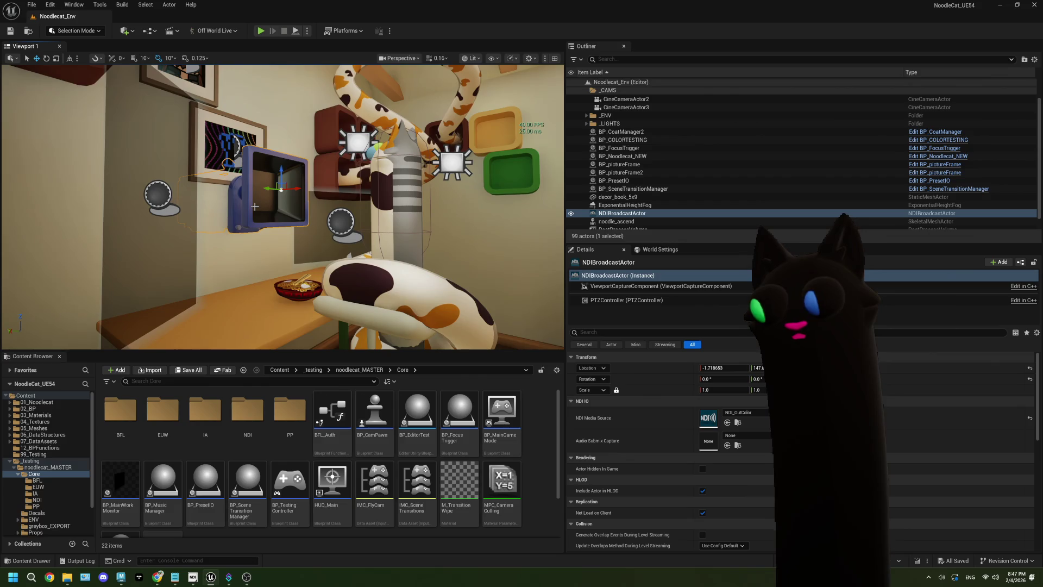
pyautogui.scroll(-1, 630, 207)
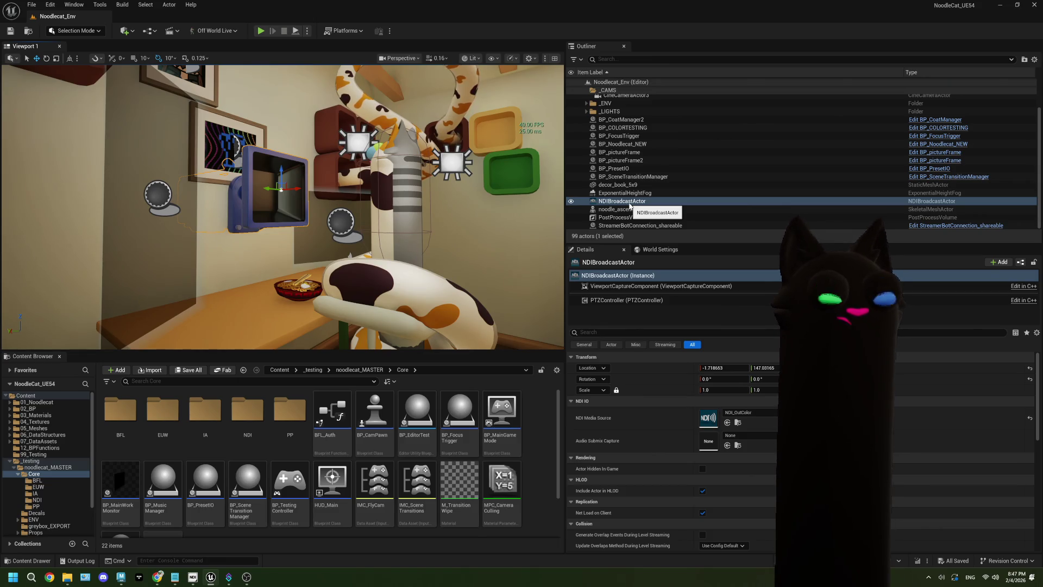
pyautogui.click(633, 194)
pyautogui.click(633, 201)
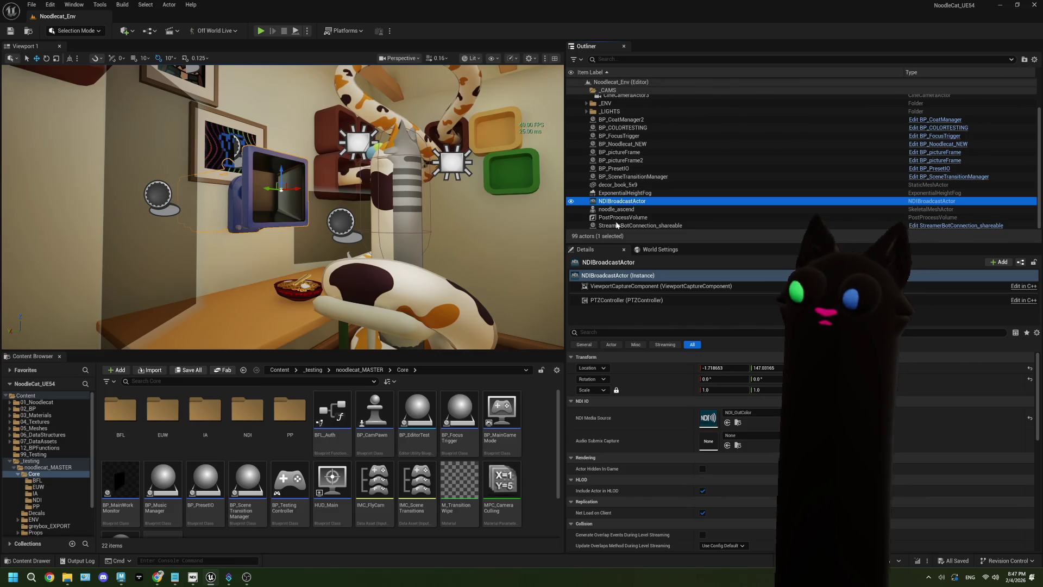
pyautogui.click(542, 428)
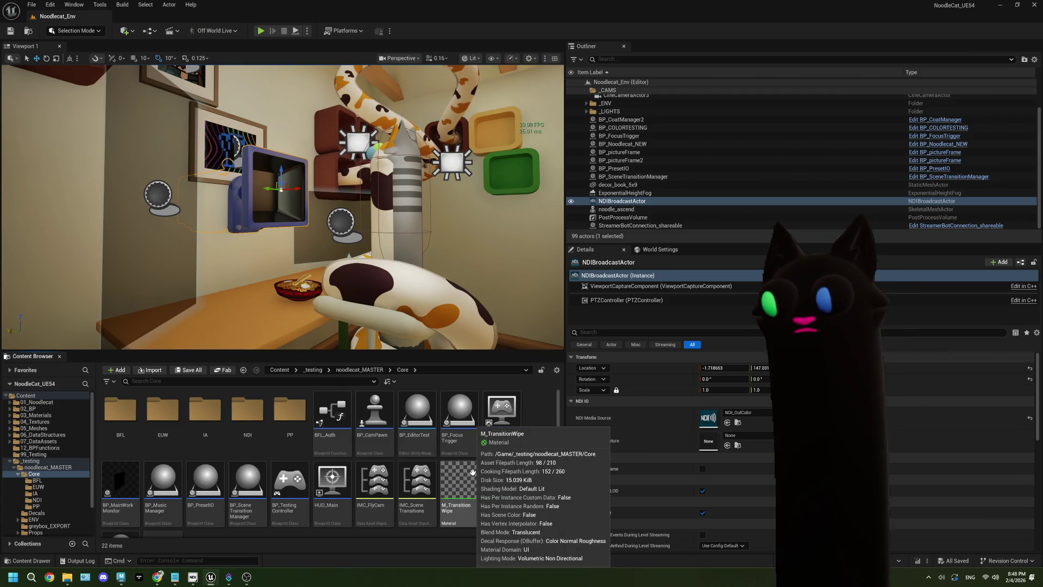
pyautogui.click(175, 577)
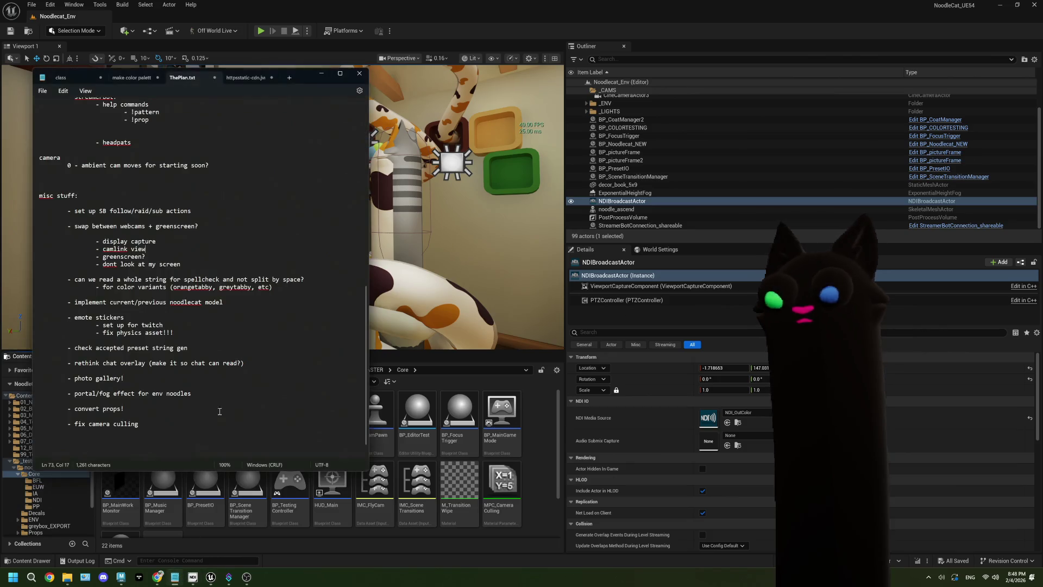
# Step: Select the swap option lines in turn: the whole block, camlink view, then display capture
pyautogui.moveTo(181, 265)
pyautogui.mouseDown()
pyautogui.moveTo(106, 241)
pyautogui.moveTo(38, 239)
pyautogui.mouseUp()
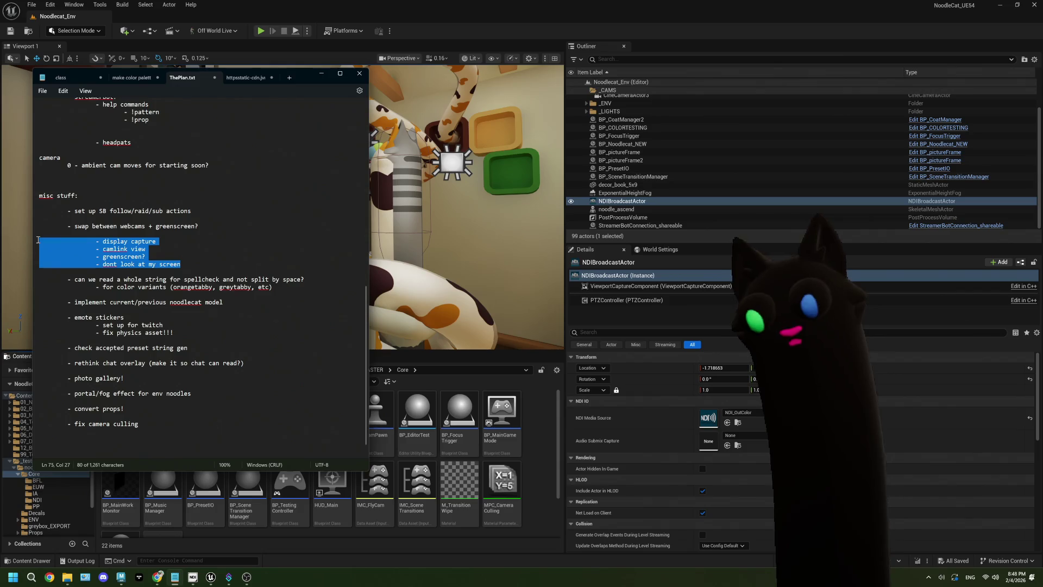
pyautogui.moveTo(181, 264); pyautogui.dragTo(94, 239)
pyautogui.click(180, 251)
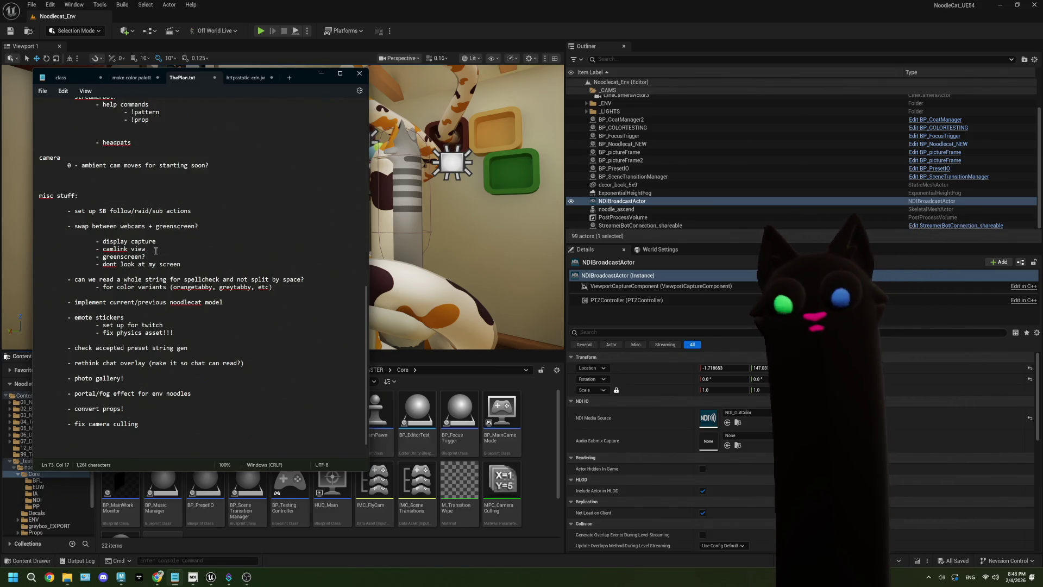
pyautogui.moveTo(146, 249); pyautogui.dragTo(103, 248)
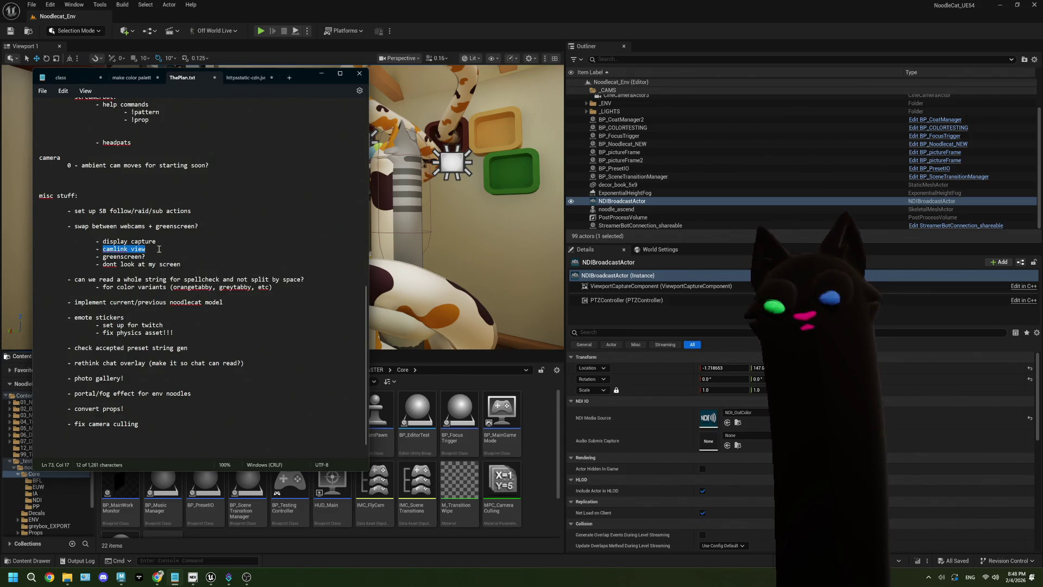
pyautogui.moveTo(146, 249); pyautogui.dragTo(103, 249)
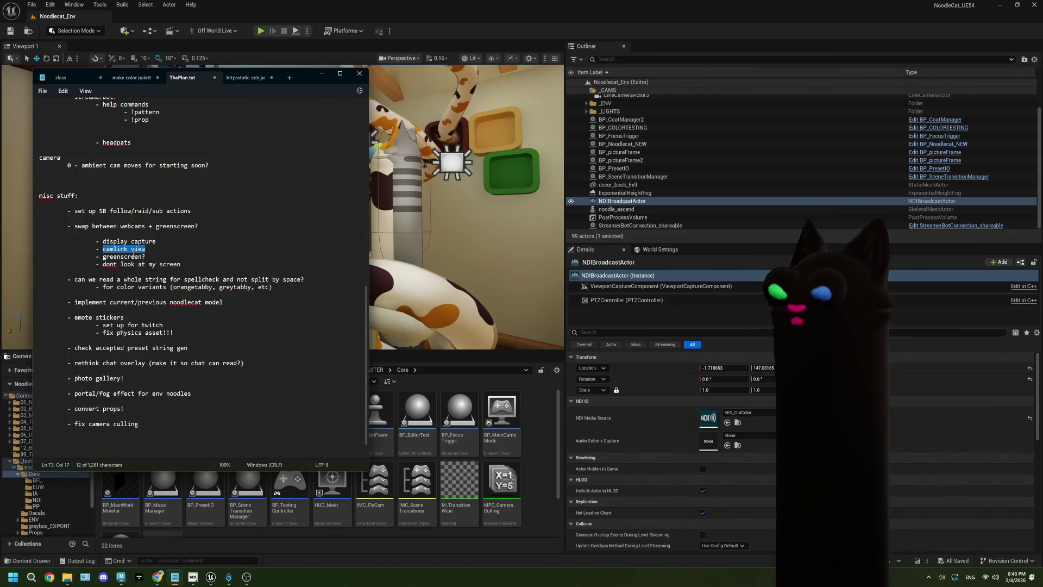
pyautogui.moveTo(146, 249); pyautogui.dragTo(114, 249)
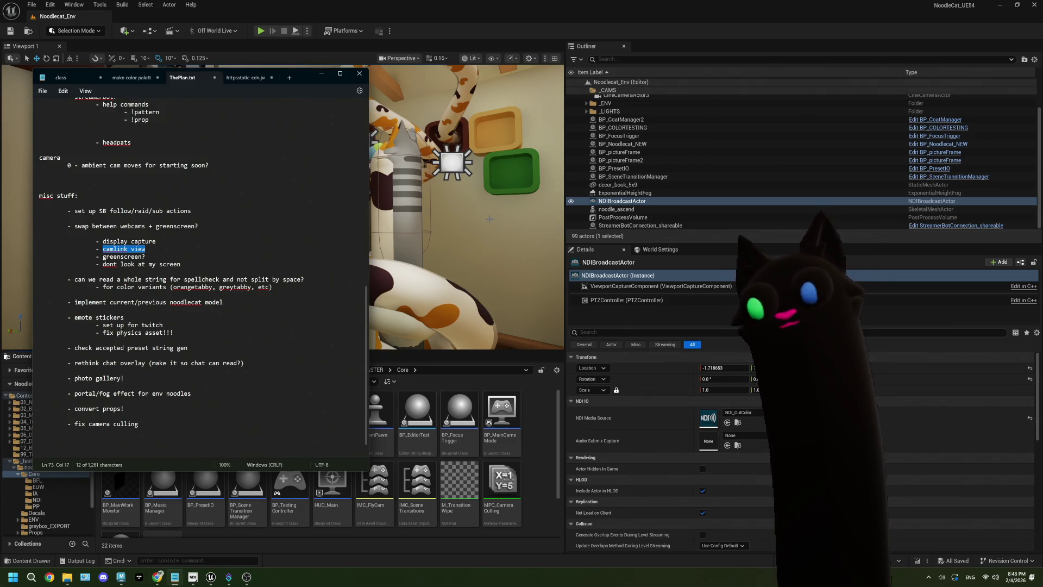
pyautogui.moveTo(156, 241); pyautogui.dragTo(103, 250)
pyautogui.click(157, 244)
pyautogui.press('Up')
pyautogui.press('Up')
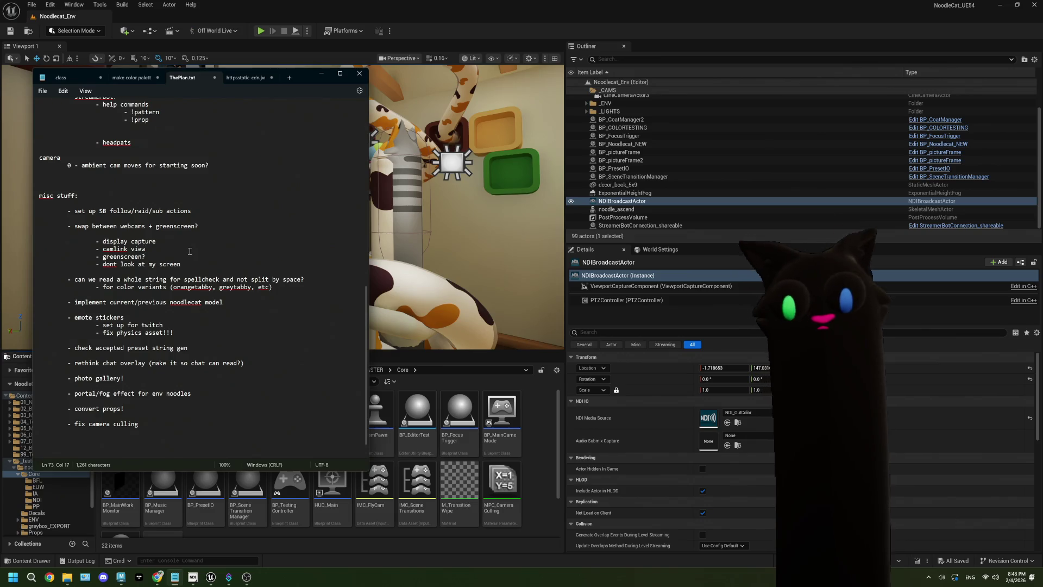
pyautogui.moveTo(158, 242)
pyautogui.mouseDown()
pyautogui.moveTo(96, 242)
pyautogui.moveTo(102, 248)
pyautogui.mouseUp()
pyautogui.click(148, 249)
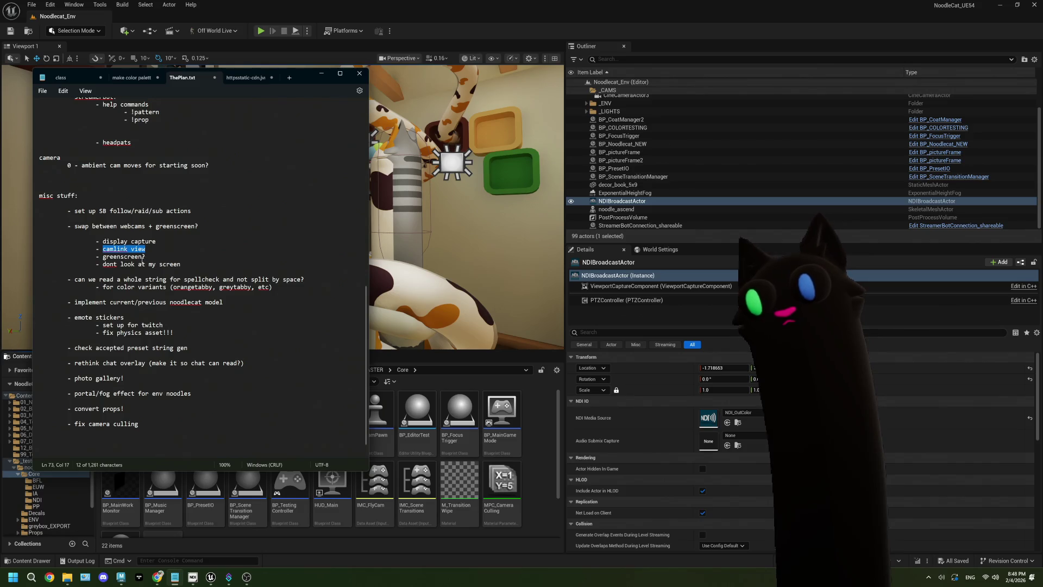
pyautogui.press('Right')
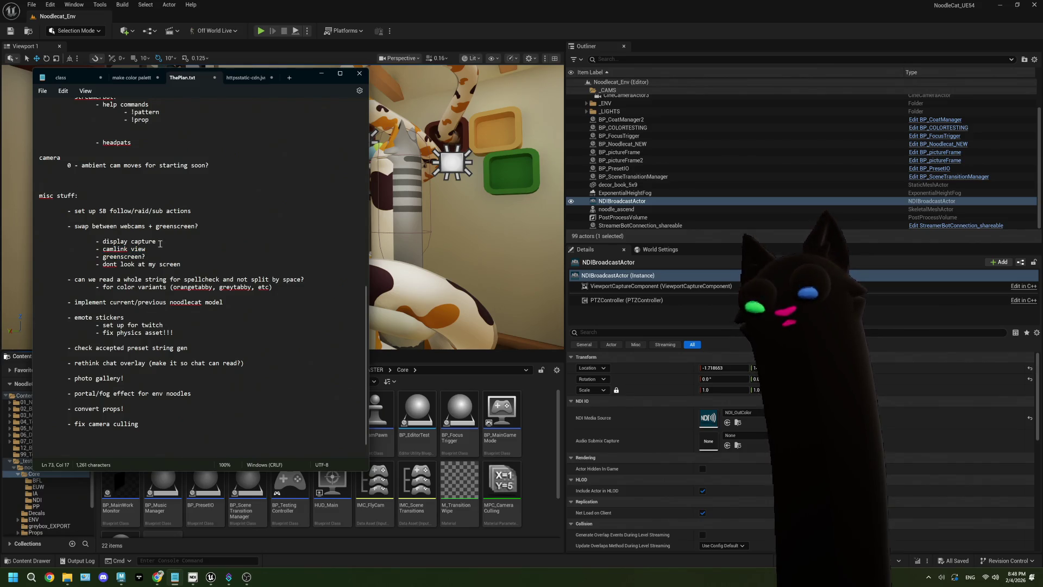
# Step: Move the notes window lower, check the dont look at my screen line, then minimize Notepad
pyautogui.moveTo(298, 77)
pyautogui.mouseDown()
pyautogui.moveTo(248, 377)
pyautogui.moveTo(283, 139)
pyautogui.moveTo(311, 98)
pyautogui.mouseUp()
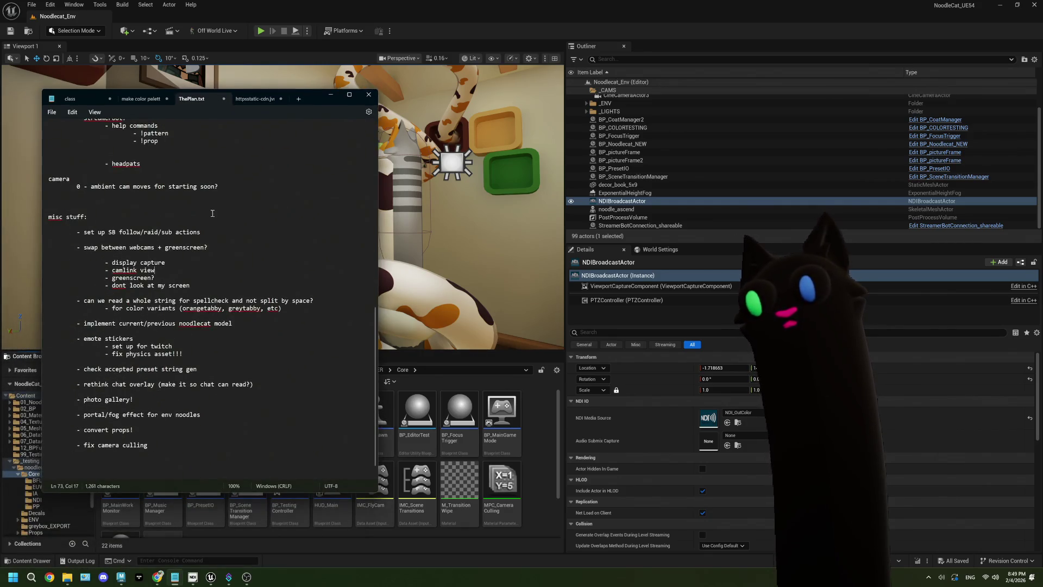
pyautogui.moveTo(155, 270); pyautogui.dragTo(110, 278)
pyautogui.moveTo(199, 287); pyautogui.dragTo(112, 285)
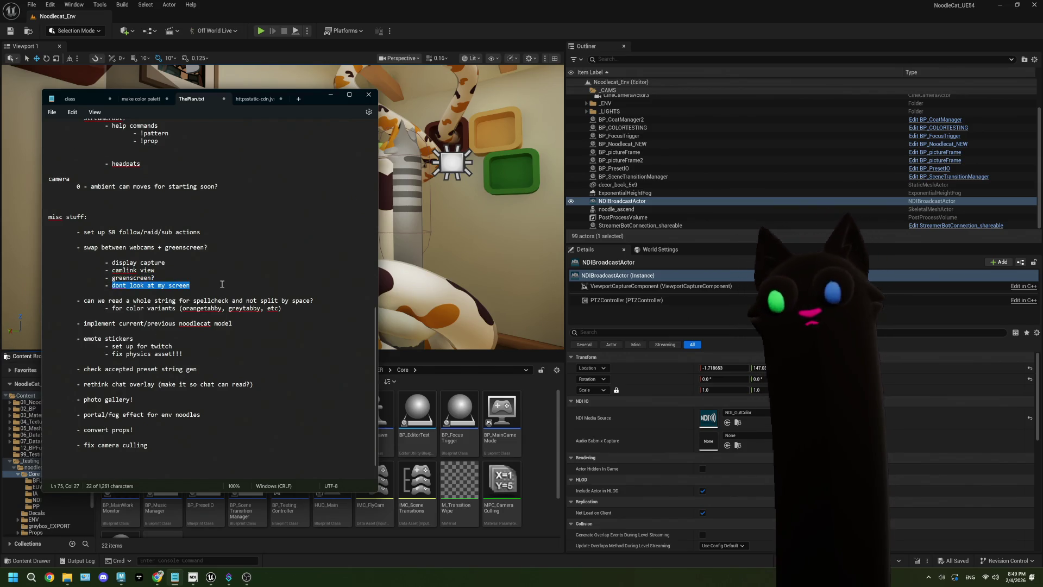
pyautogui.click(197, 283)
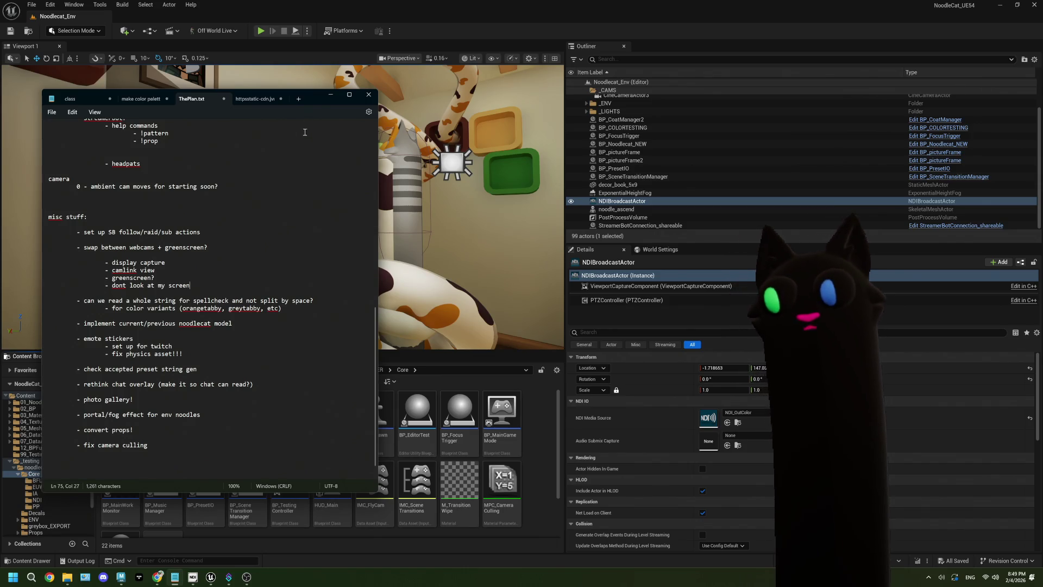
pyautogui.click(327, 100)
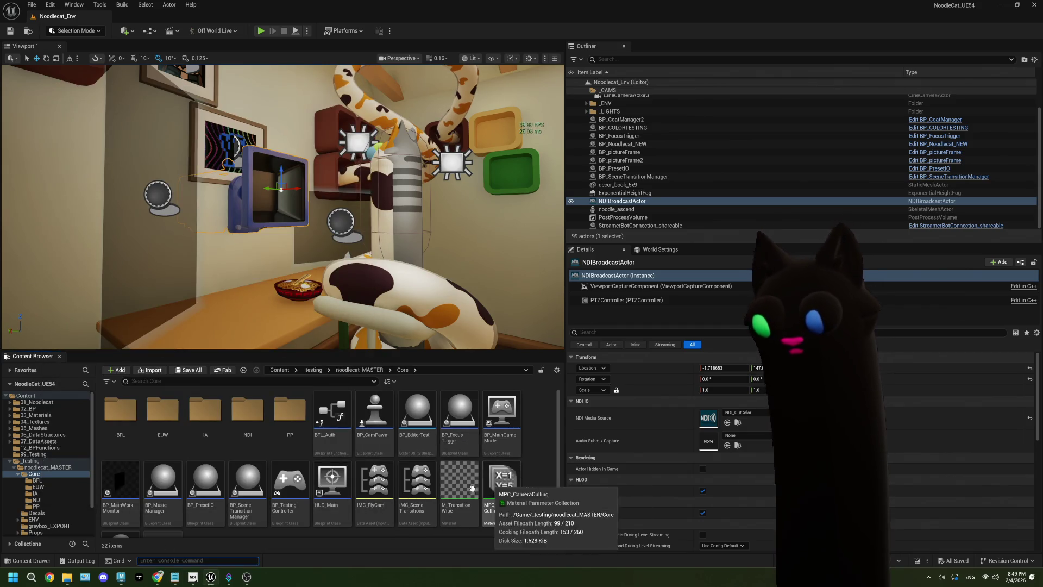
# Step: Open the PPM_Stencil material and gather the Texture Sample, Param and Power nodes together
pyautogui.scroll(-1, 462, 491)
pyautogui.scroll(1, 461, 492)
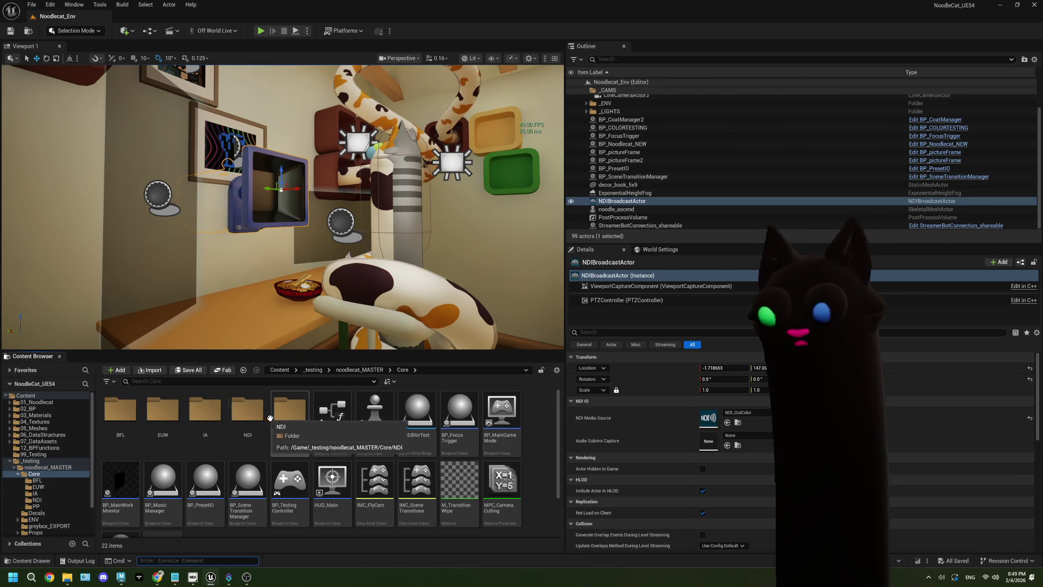
pyautogui.doubleClick(121, 410)
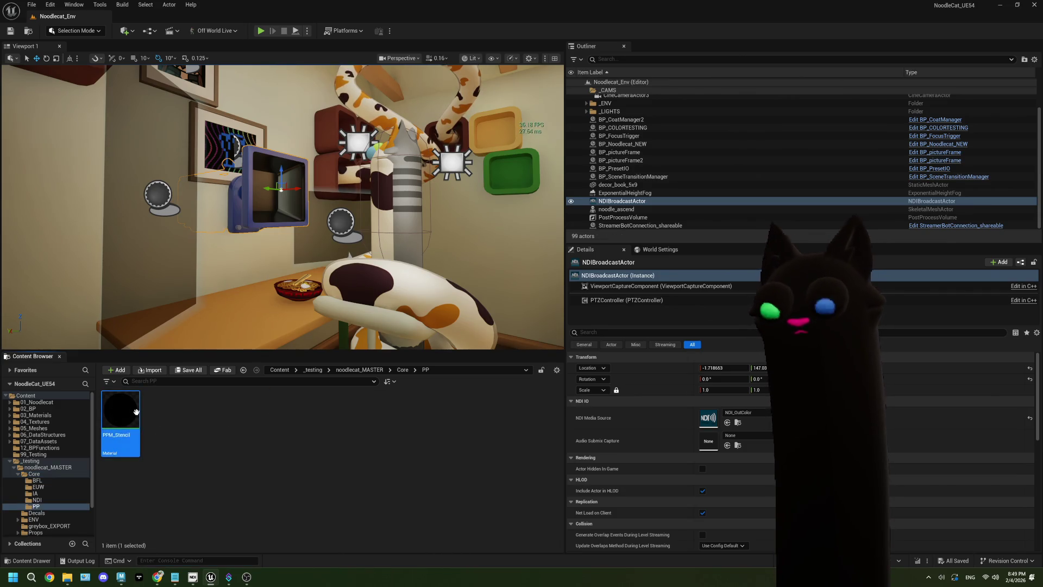
pyautogui.doubleClick(120, 410)
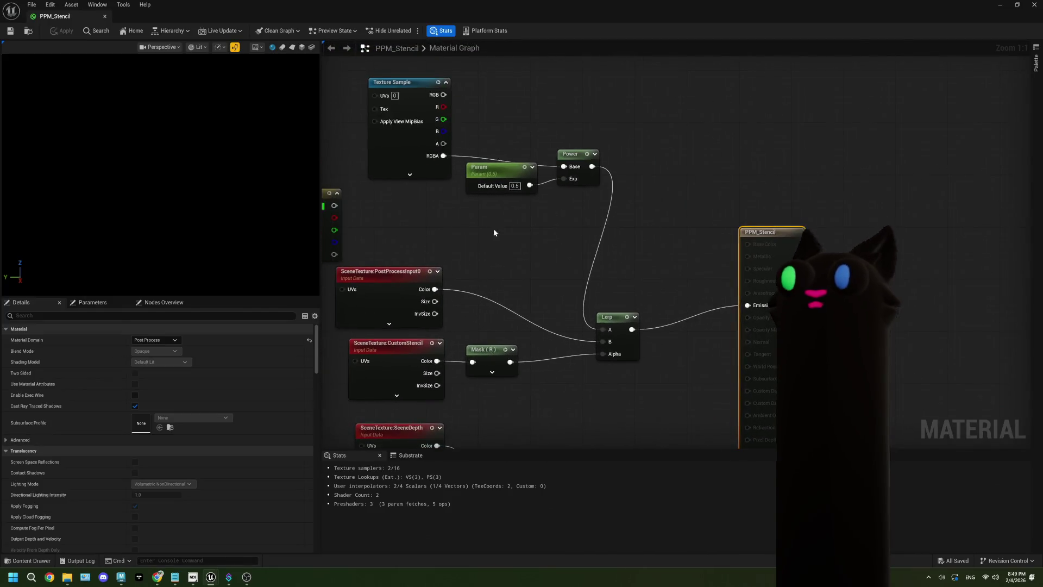
pyautogui.moveTo(451, 87); pyautogui.dragTo(418, 59)
pyautogui.moveTo(543, 233); pyautogui.dragTo(433, 212)
pyautogui.moveTo(629, 231)
pyautogui.mouseDown()
pyautogui.moveTo(488, 166)
pyautogui.moveTo(523, 168)
pyautogui.mouseUp()
# Step: Wrap the Texture Sample, Param and Power nodes in a comment titled 'DisplayCapture'
pyautogui.scroll(-3, 531, 259)
pyautogui.moveTo(531, 259); pyautogui.dragTo(430, 157)
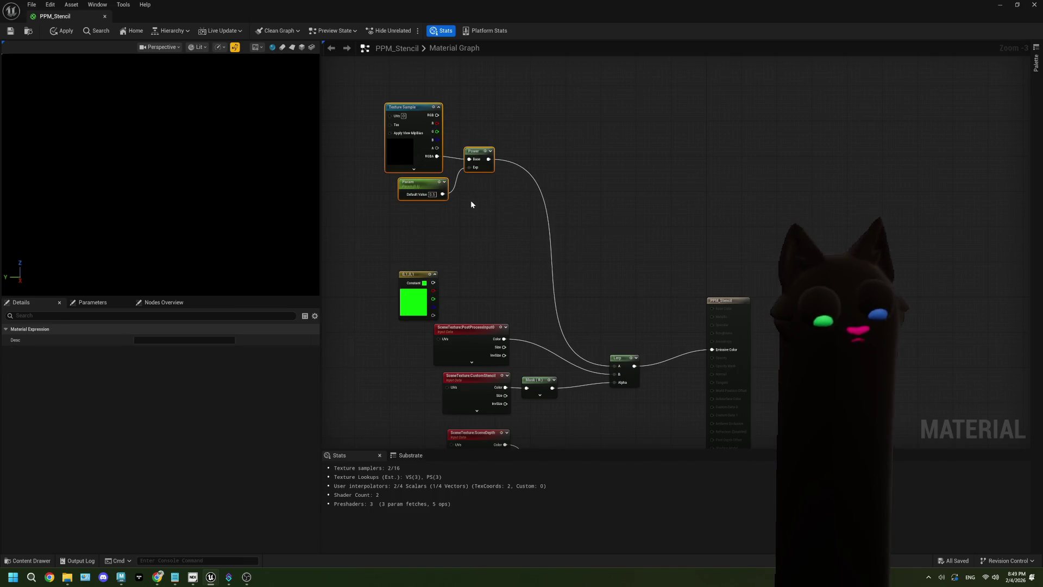
pyautogui.press('c')
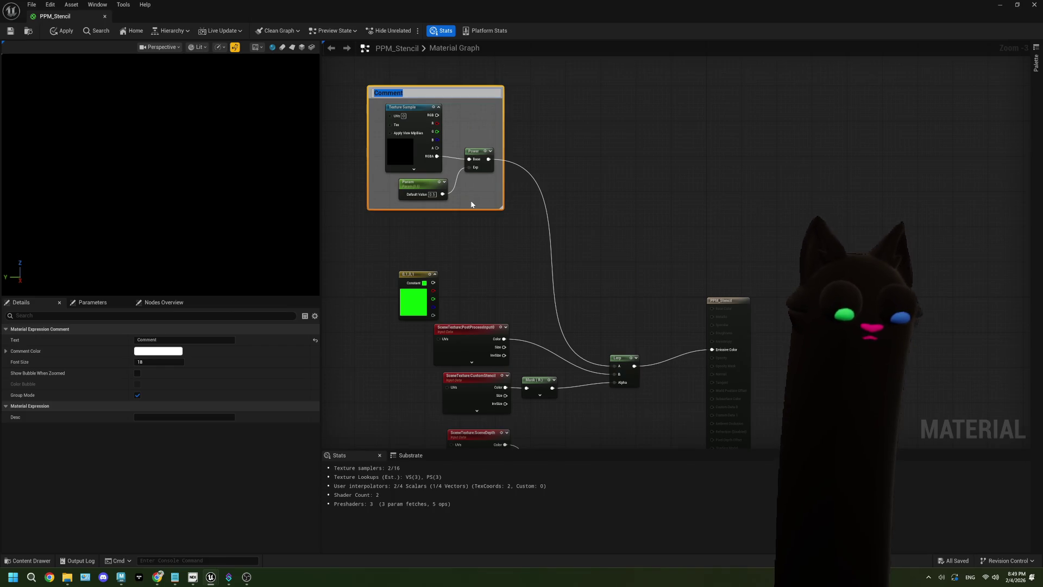
pyautogui.write('Di')
pyautogui.press('BackSpace')
pyautogui.write('layC')
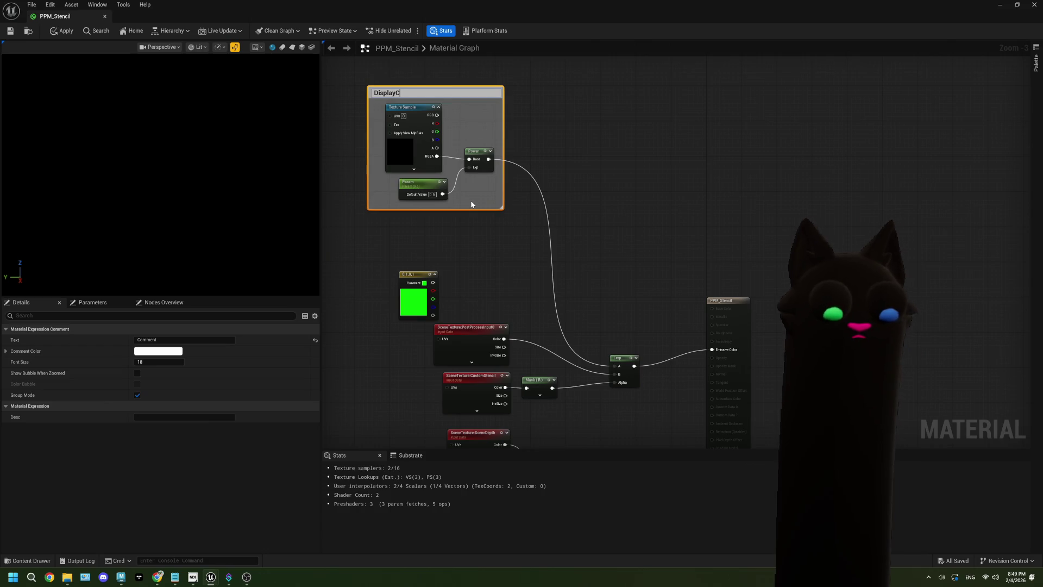
pyautogui.write('apture')
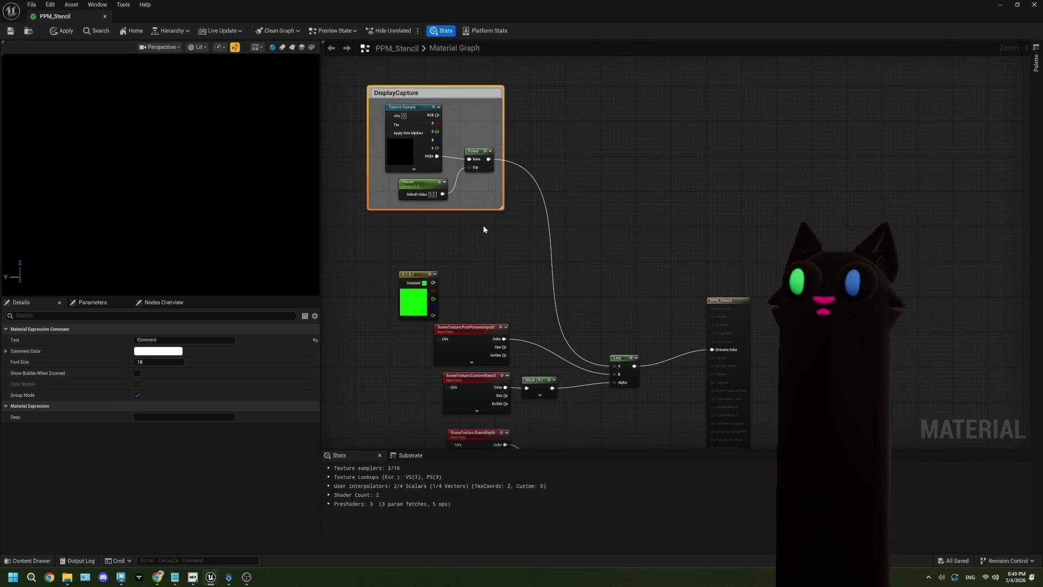
pyautogui.click(413, 131)
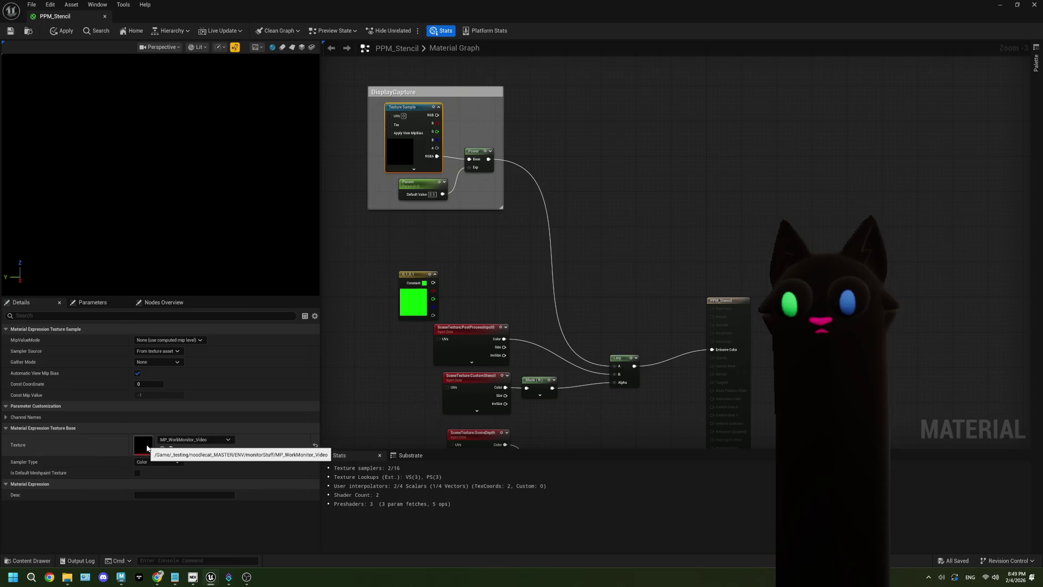
pyautogui.doubleClick(145, 444)
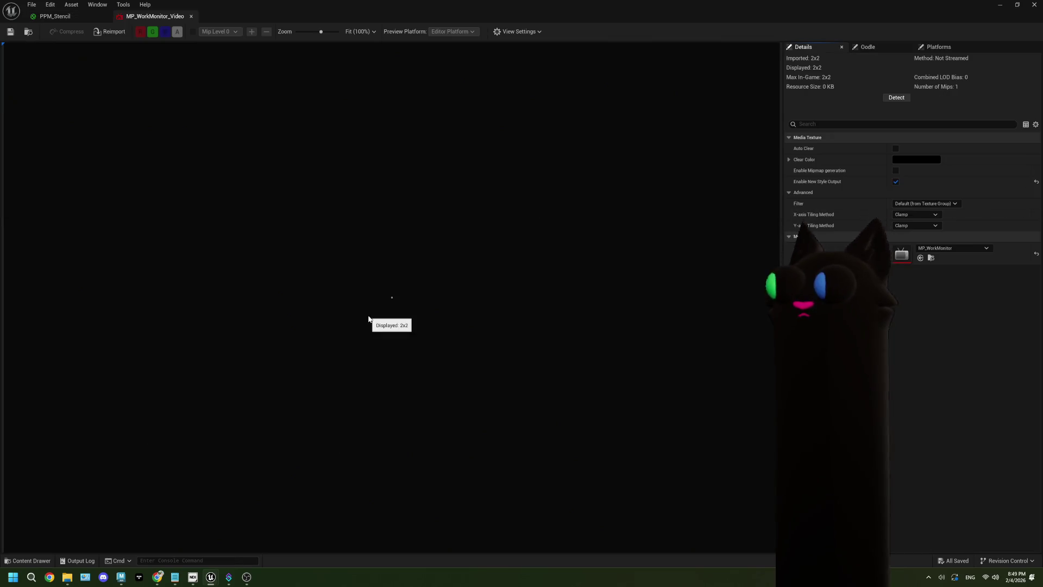
# Step: Open the MP_WorkMonitor media player, check its Capture Devices video list, then close it
pyautogui.doubleClick(907, 255)
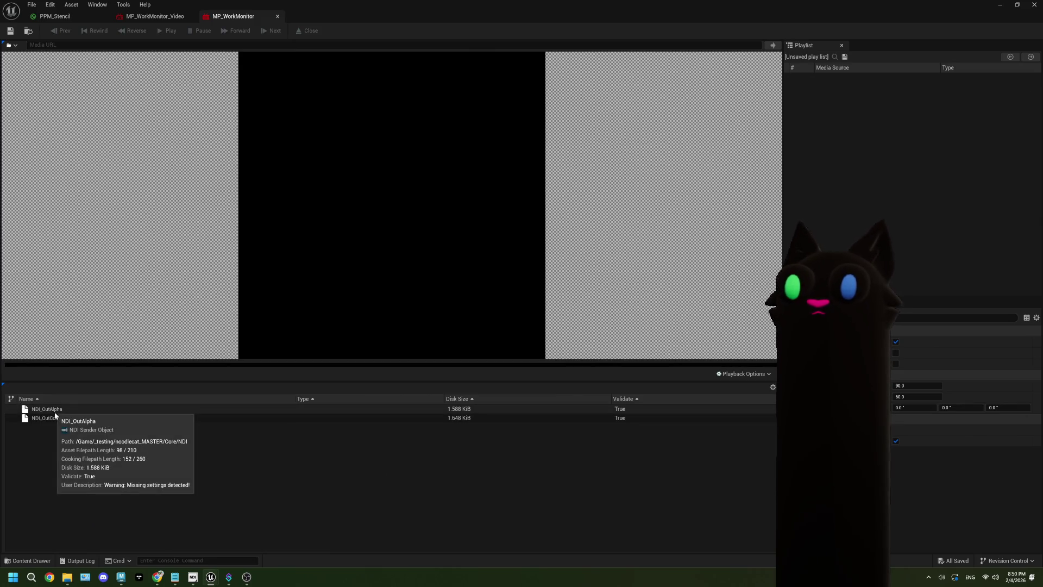
pyautogui.click(10, 45)
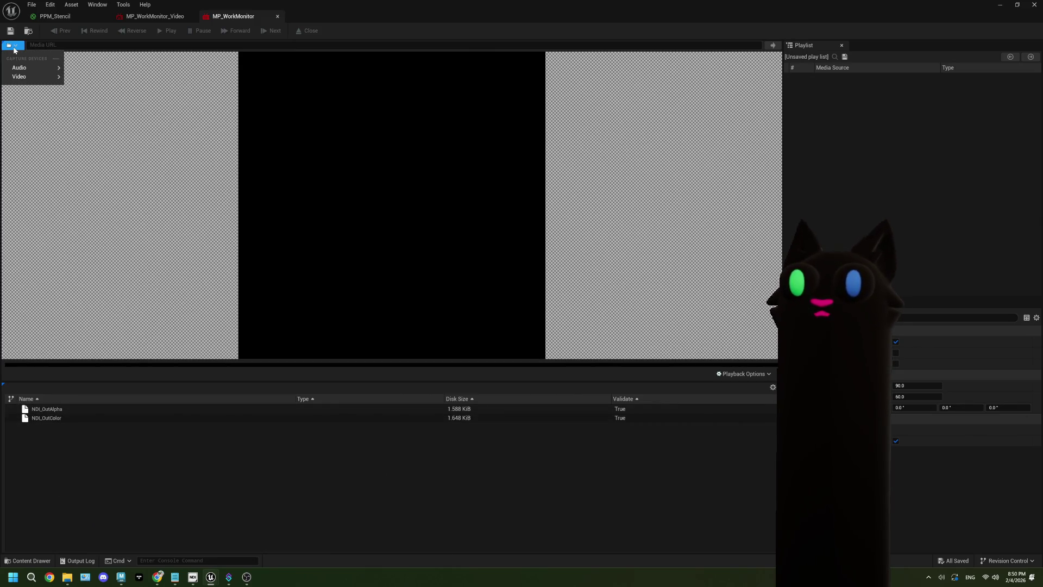
pyautogui.moveTo(32, 78)
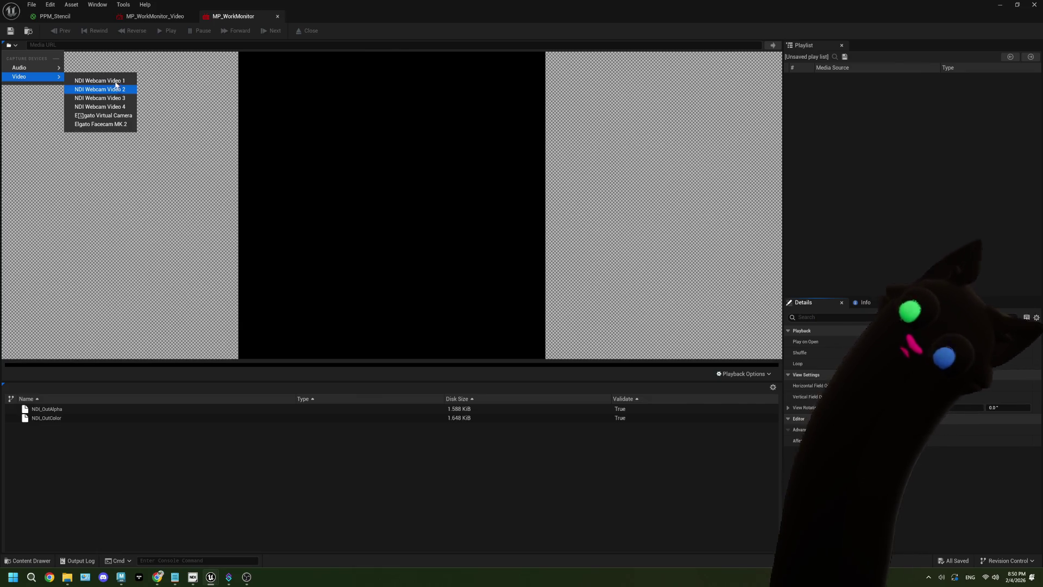
pyautogui.click(278, 20)
pyautogui.click(278, 17)
pyautogui.scroll(2, 527, 167)
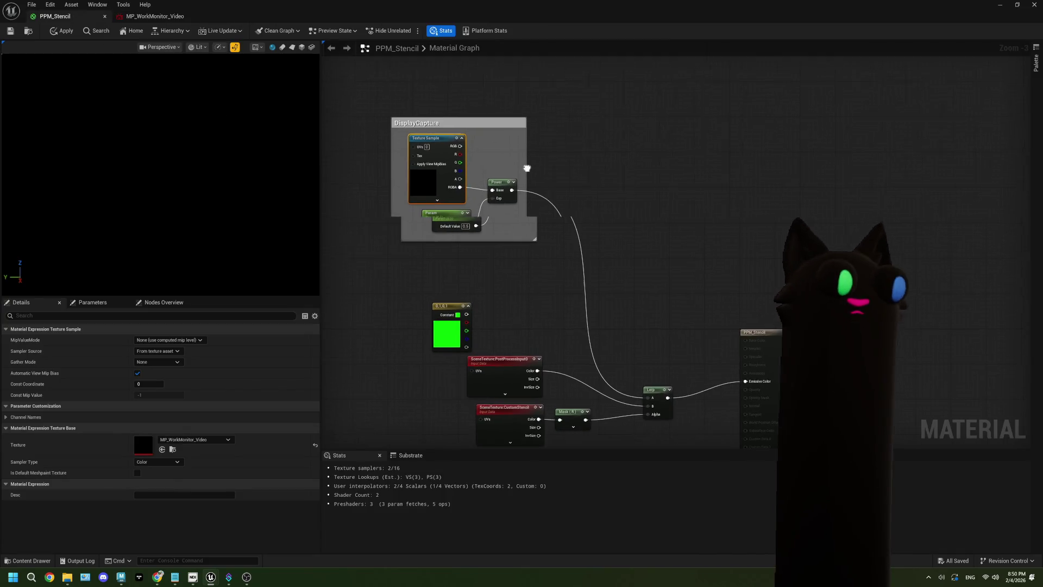
# Step: Rename the DisplayCapture comment to 'Media Player' and move it higher in the graph
pyautogui.doubleClick(462, 117)
pyautogui.write('Media P')
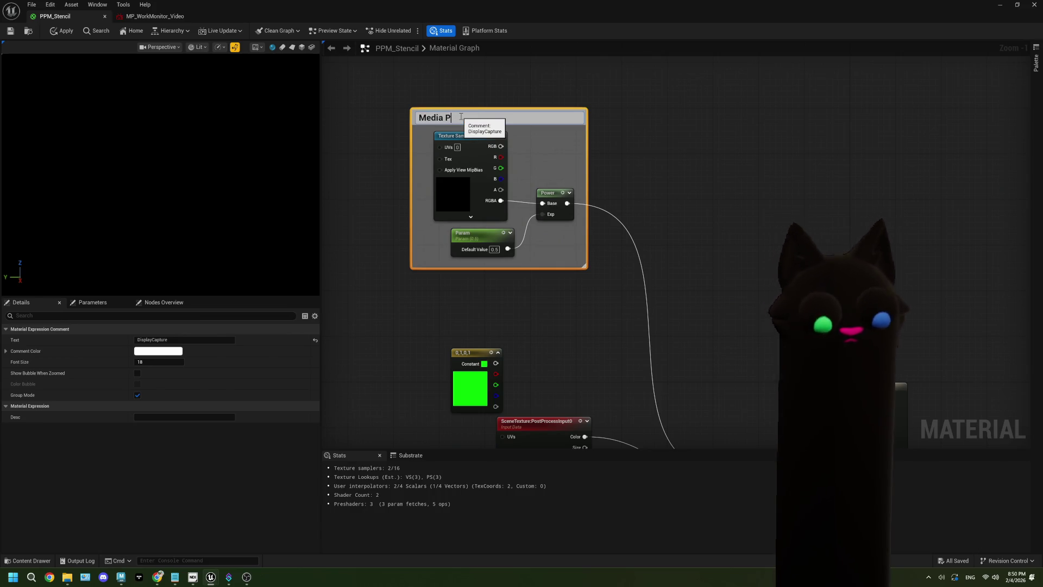
pyautogui.click(513, 302)
pyautogui.scroll(-2, 513, 302)
pyautogui.moveTo(525, 314); pyautogui.dragTo(485, 231)
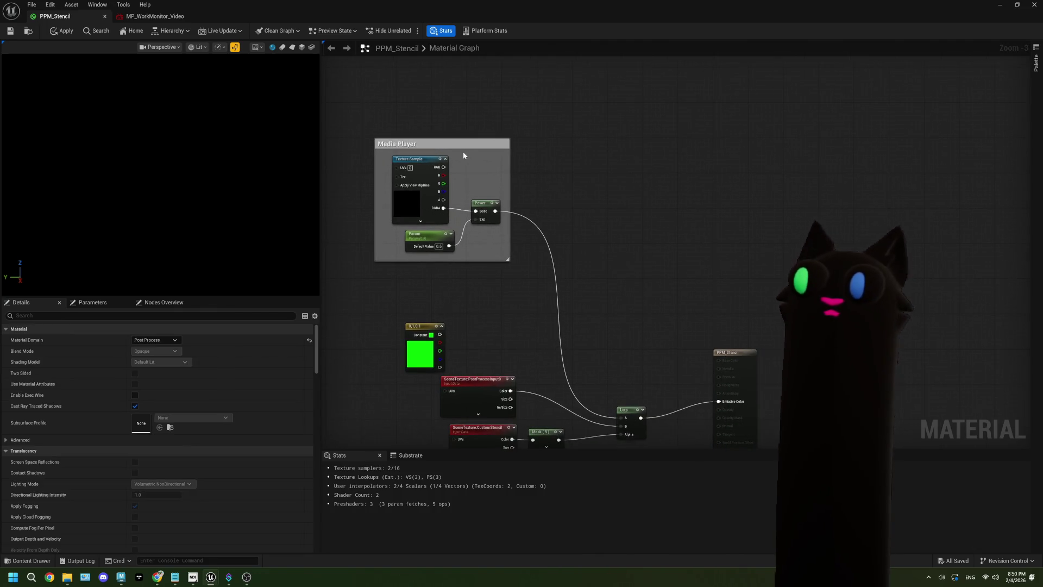
pyautogui.moveTo(464, 157); pyautogui.dragTo(452, 104)
# Step: Wrap the green Constant node in a new 'Greenscreen' comment and move it up-right
pyautogui.click(451, 324)
pyautogui.moveTo(450, 324)
pyautogui.mouseDown()
pyautogui.moveTo(428, 262)
pyautogui.moveTo(472, 344)
pyautogui.mouseUp()
pyautogui.press('c')
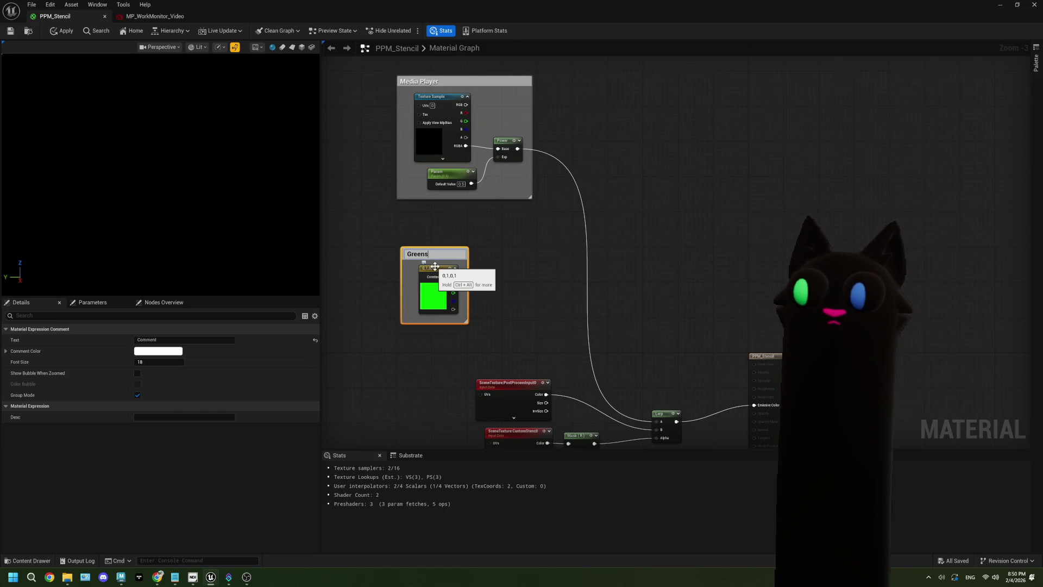
pyautogui.click(473, 267)
pyautogui.moveTo(448, 259); pyautogui.dragTo(506, 215)
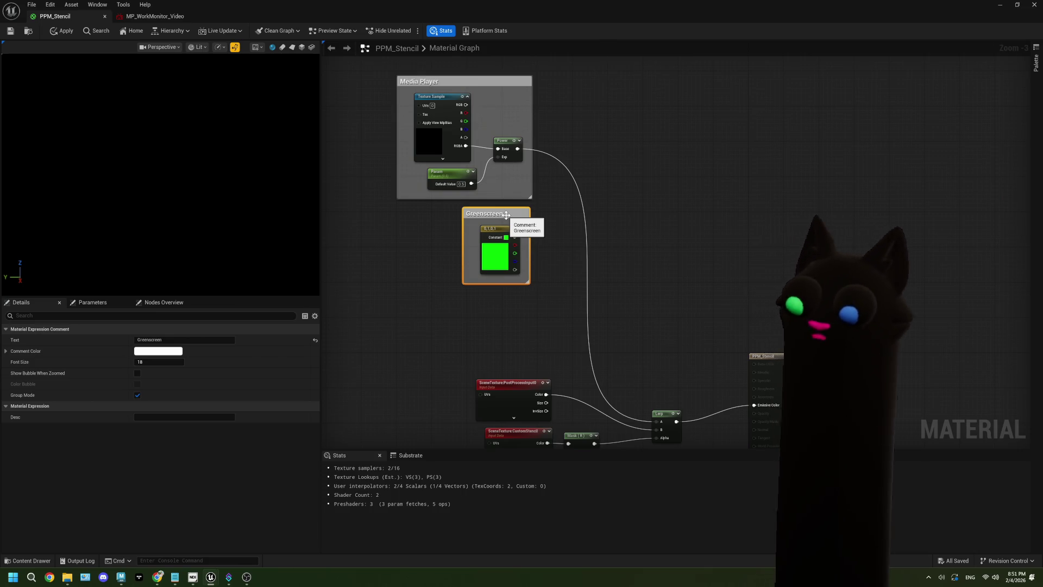
# Step: Create an empty comment below the Greenscreen group titled 'No looky'
pyautogui.click(444, 318)
pyautogui.press('c')
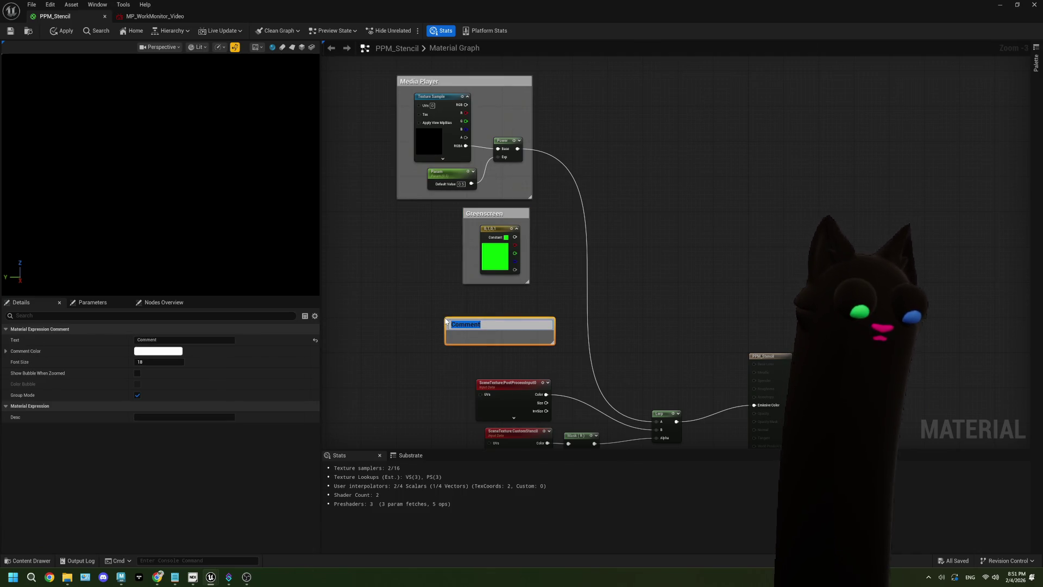
pyautogui.write('No look')
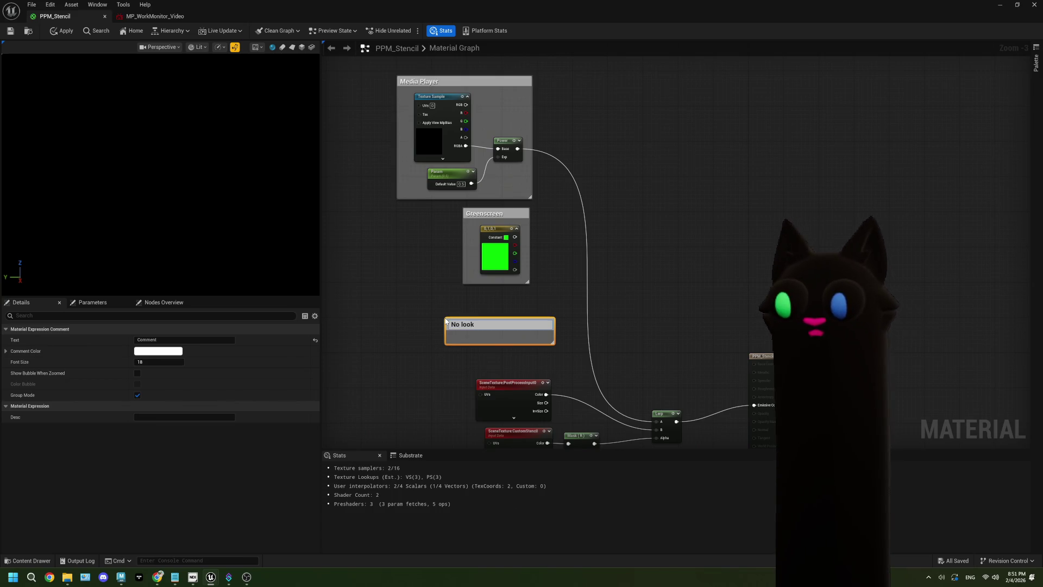
pyautogui.write('ey')
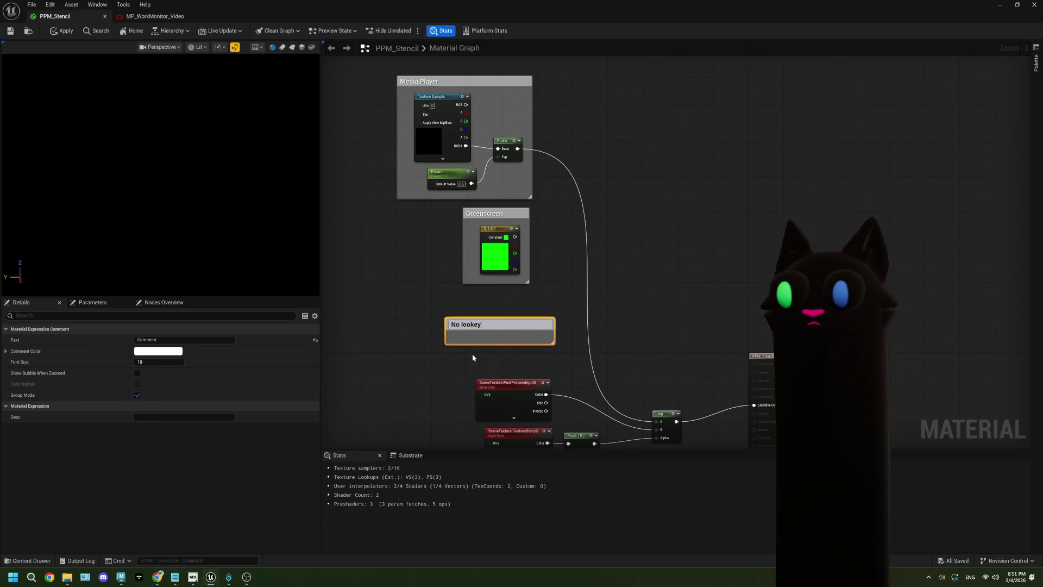
pyautogui.click(473, 356)
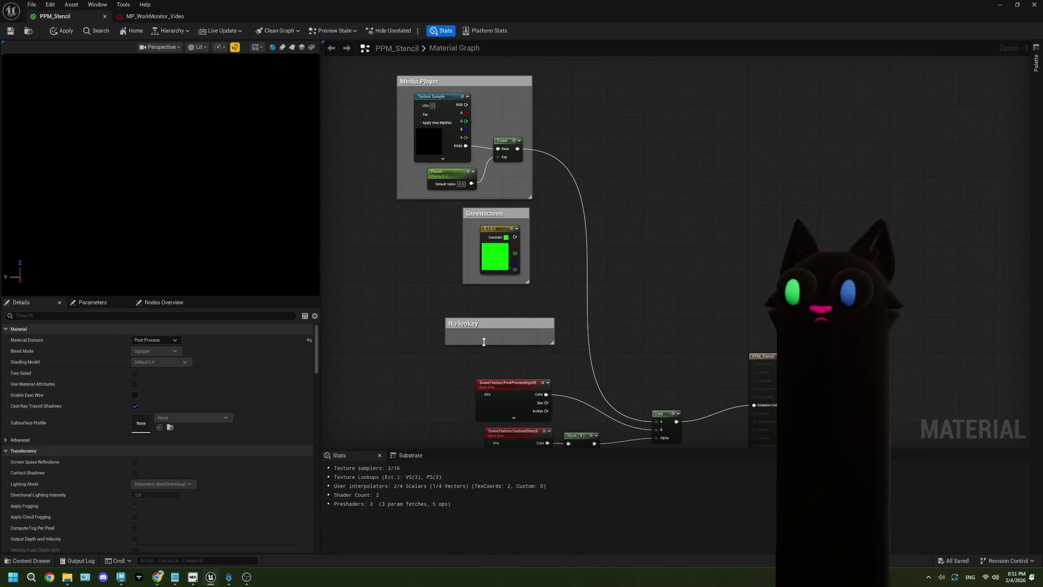
pyautogui.doubleClick(482, 324)
pyautogui.click(481, 323)
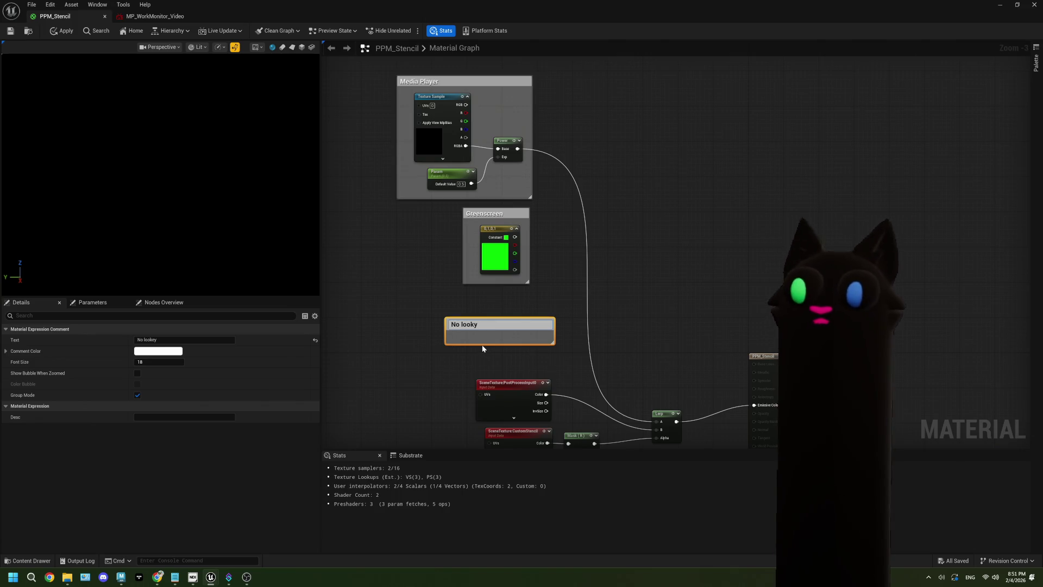
pyautogui.press('Return')
# Step: Position the No looky comment and save the PPM_Stencil material
pyautogui.moveTo(488, 324)
pyautogui.mouseDown()
pyautogui.moveTo(480, 297)
pyautogui.moveTo(504, 373)
pyautogui.mouseUp()
pyautogui.moveTo(512, 297); pyautogui.dragTo(501, 300)
pyautogui.click(554, 306)
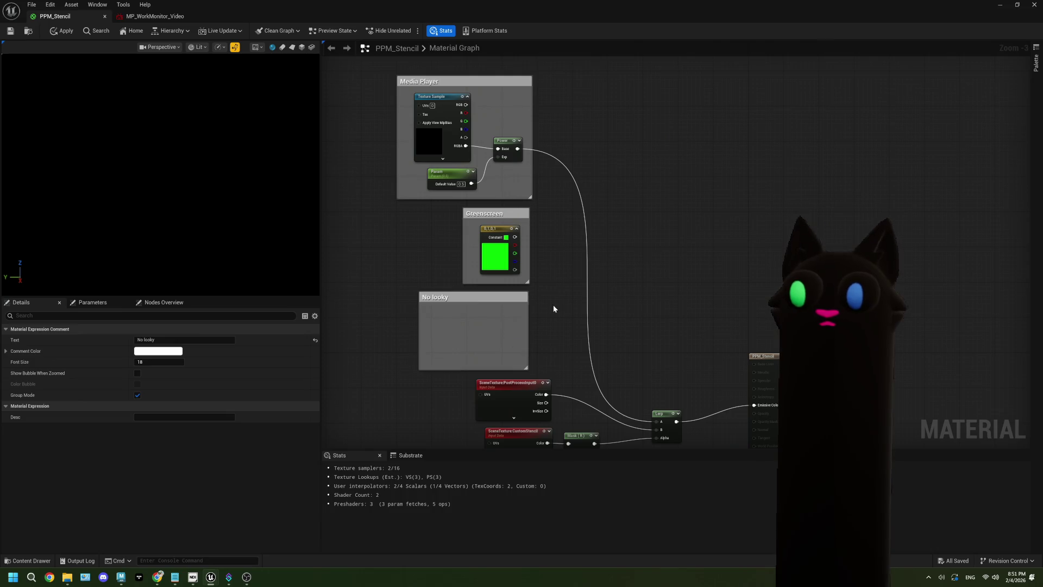
pyautogui.hotkey('ctrl', 's')
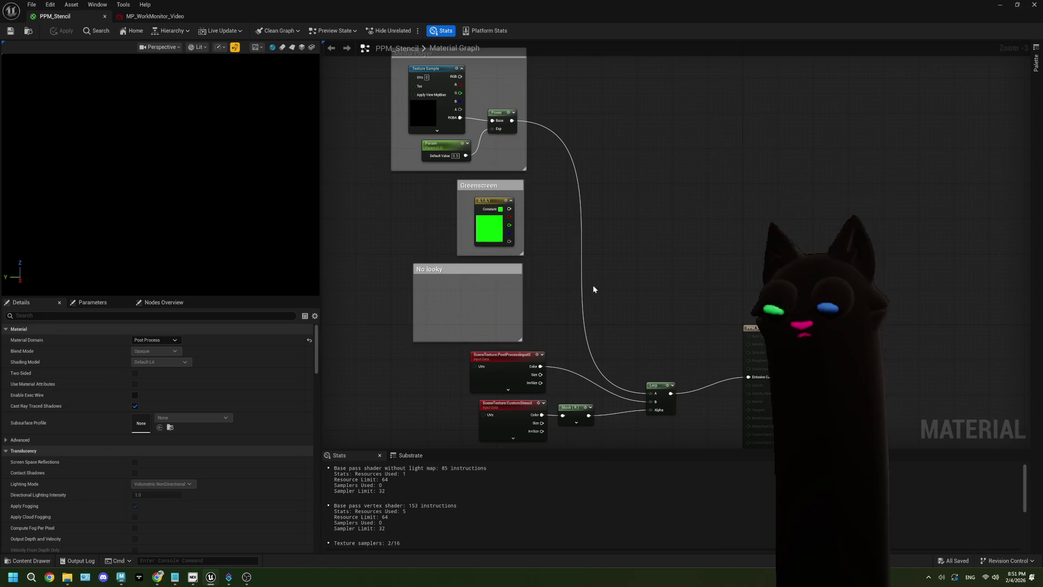
pyautogui.moveTo(609, 284)
pyautogui.mouseDown()
pyautogui.moveTo(606, 261)
pyautogui.moveTo(607, 270)
pyautogui.mouseUp()
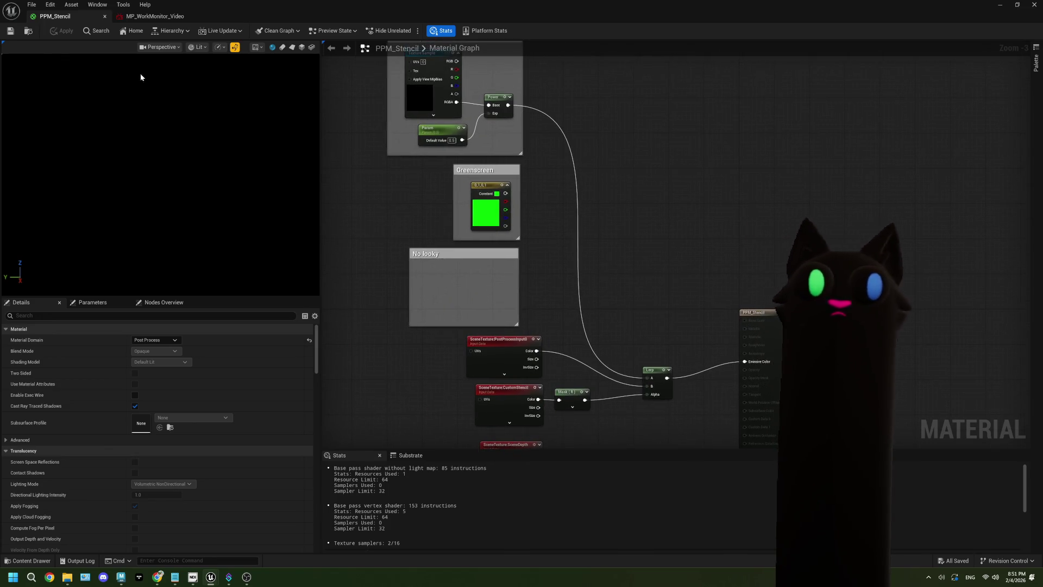
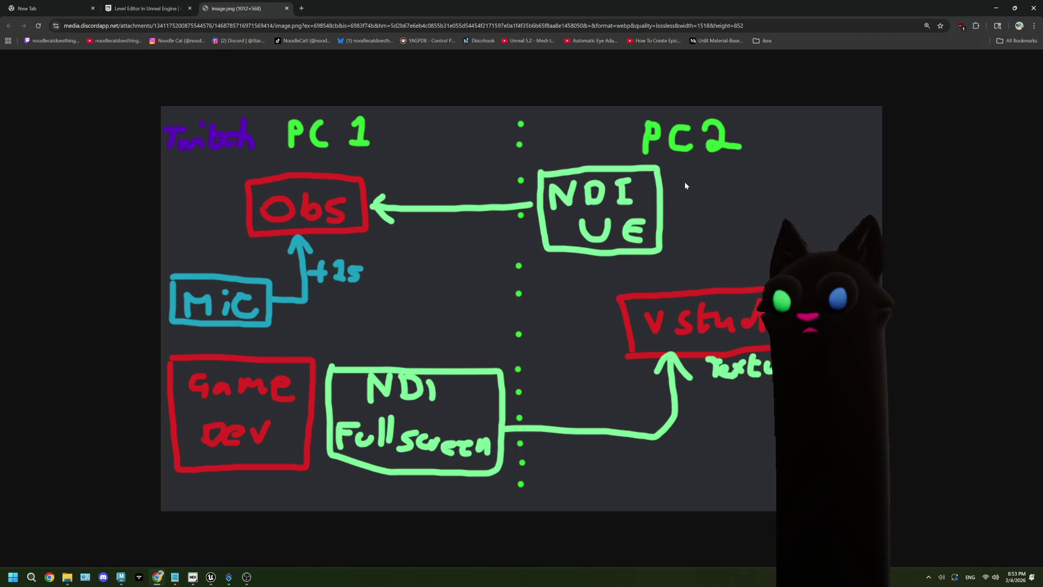
# Step: Launch Paint by searching 'msp' from the Start menu
pyautogui.click(31, 577)
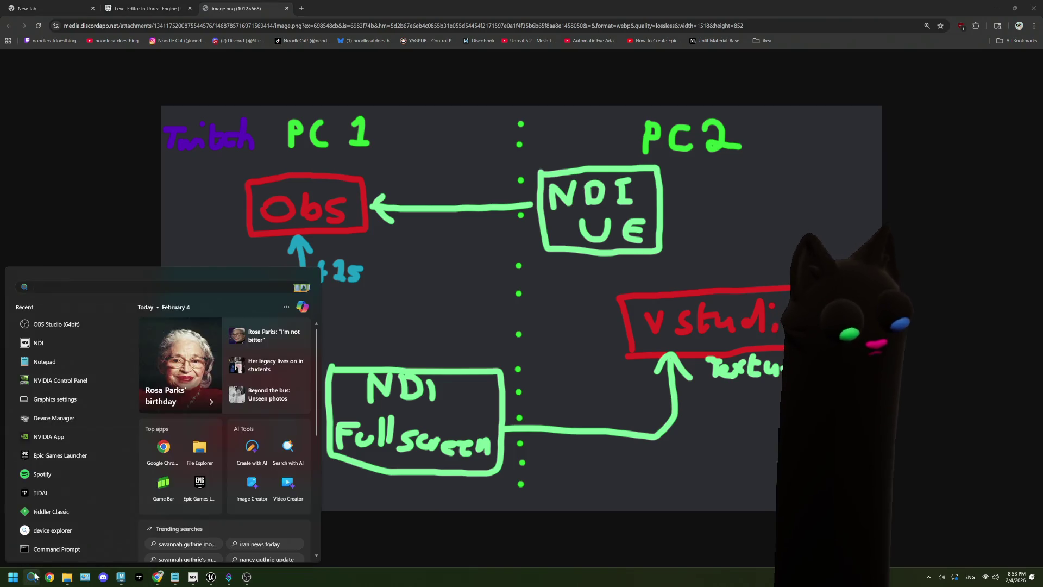
pyautogui.write('msp')
pyautogui.press('Return')
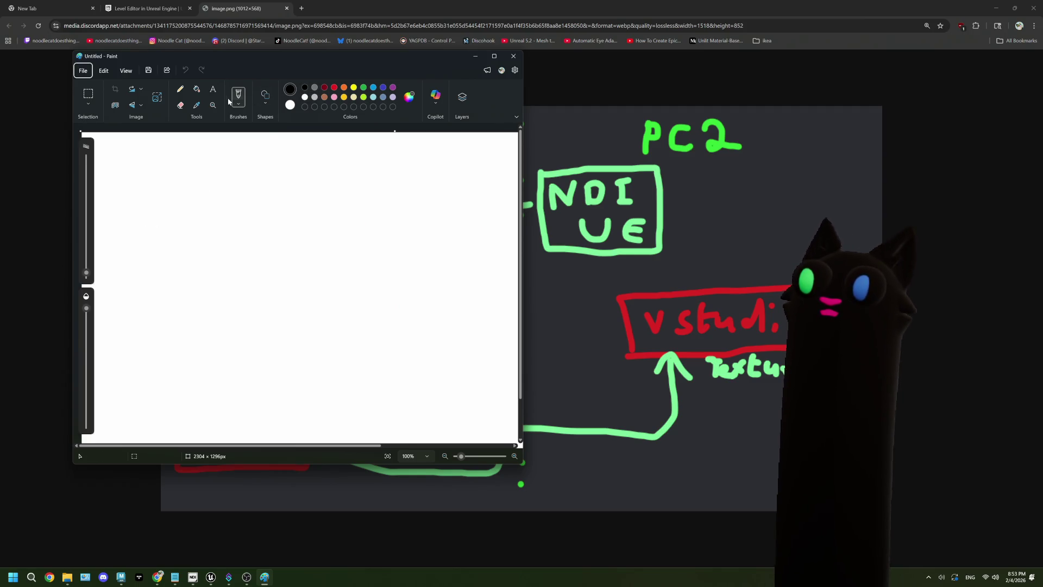
# Step: Fill the Paint canvas black and enlarge the Paint window
pyautogui.click(196, 89)
pyautogui.click(239, 172)
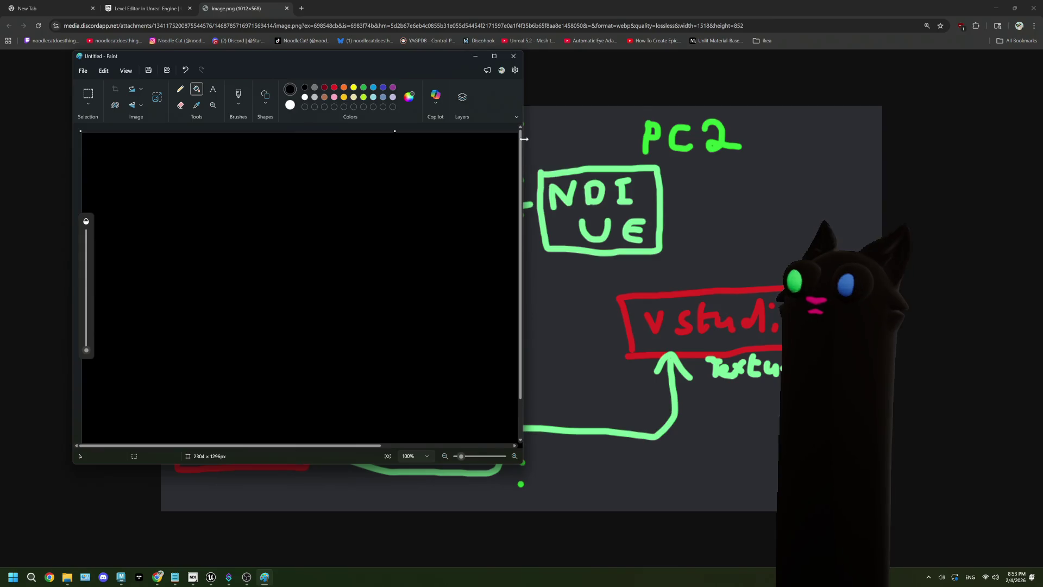
pyautogui.moveTo(524, 139); pyautogui.dragTo(803, 132)
pyautogui.moveTo(601, 57); pyautogui.dragTo(667, 69)
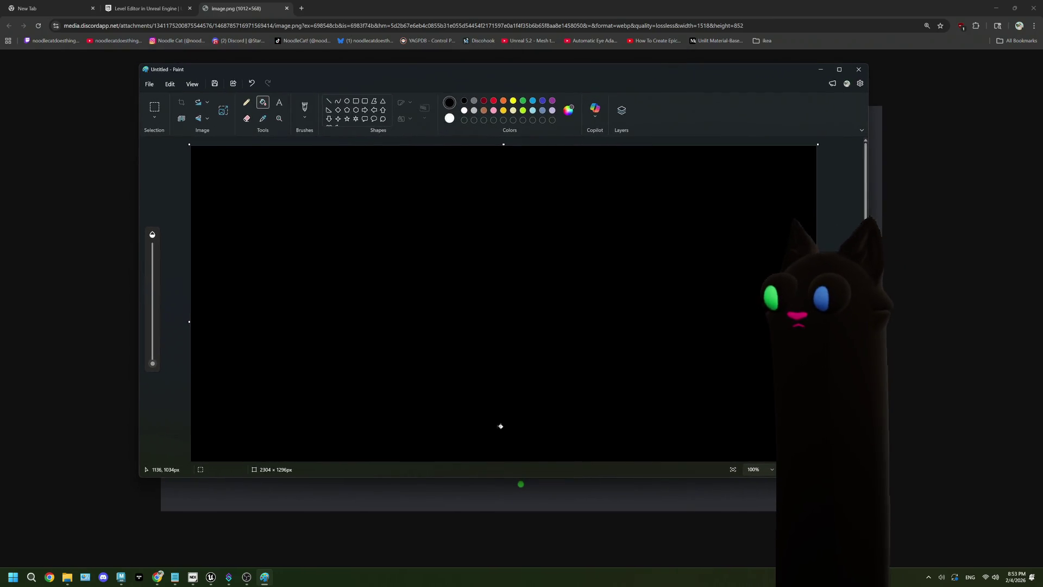
pyautogui.moveTo(476, 478); pyautogui.dragTo(477, 530)
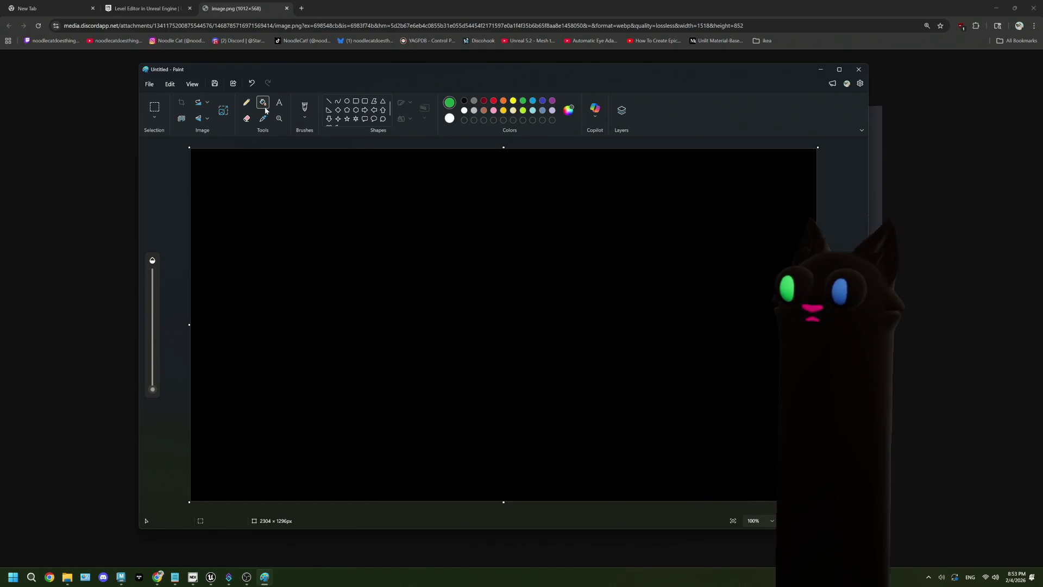
# Step: Brush a dashed green centre divider, PC 1 and PC 2 headings, and a purple Twitch label
pyautogui.click(303, 109)
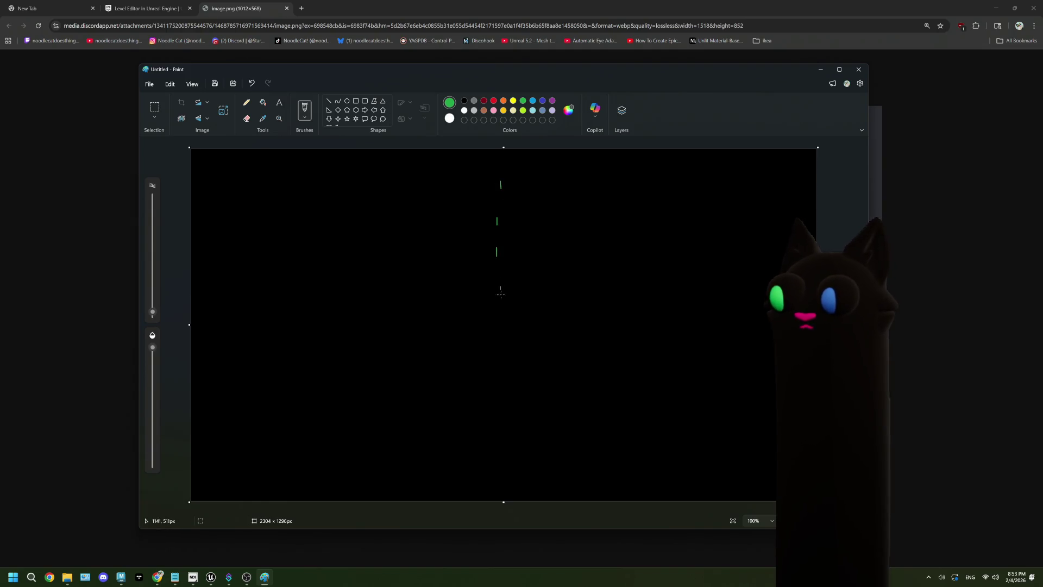
pyautogui.moveTo(503, 454); pyautogui.dragTo(504, 462)
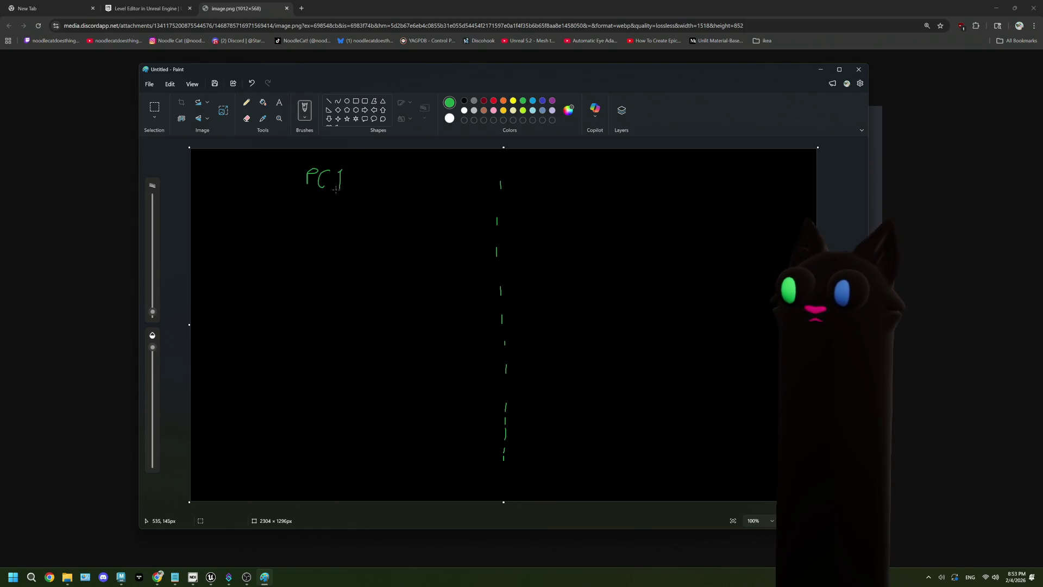
pyautogui.moveTo(627, 174)
pyautogui.mouseDown()
pyautogui.moveTo(630, 186)
pyautogui.moveTo(657, 185)
pyautogui.mouseUp()
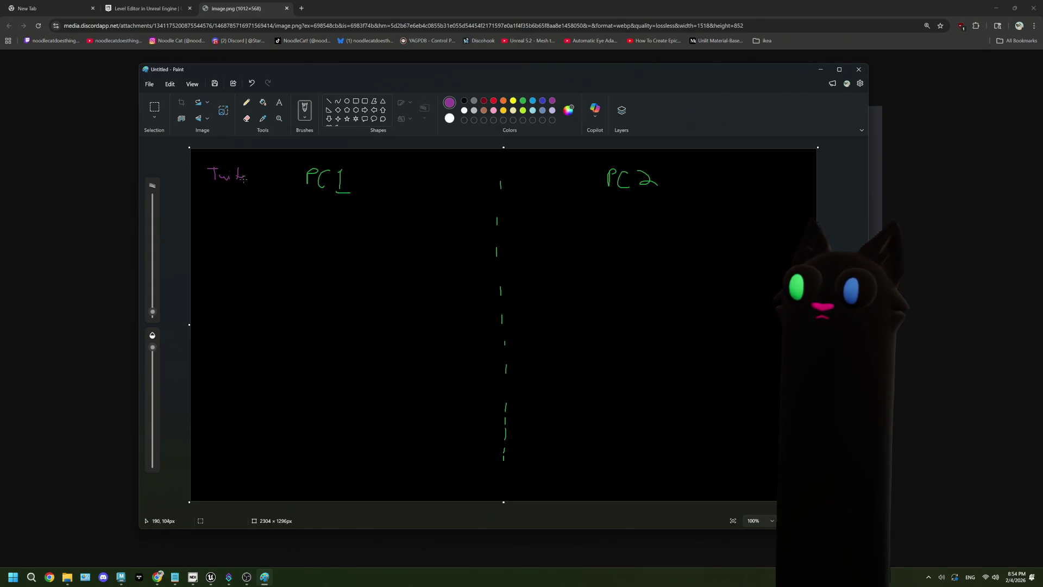
pyautogui.moveTo(259, 174); pyautogui.dragTo(263, 181)
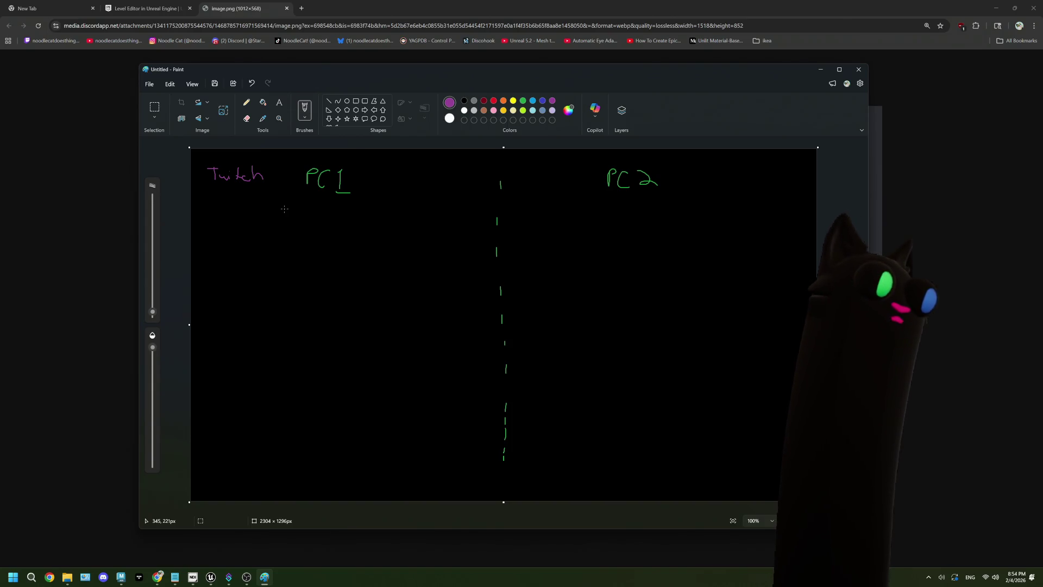
pyautogui.moveTo(514, 77); pyautogui.dragTo(408, 505)
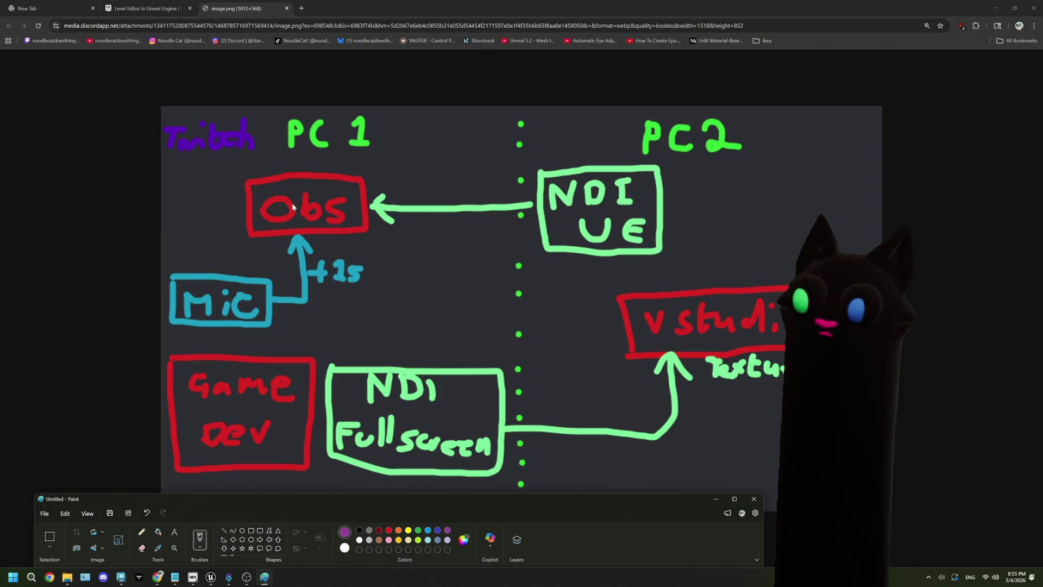
# Step: Maximize Paint and draw a red box labelled OBS under the PC 1 heading
pyautogui.doubleClick(381, 504)
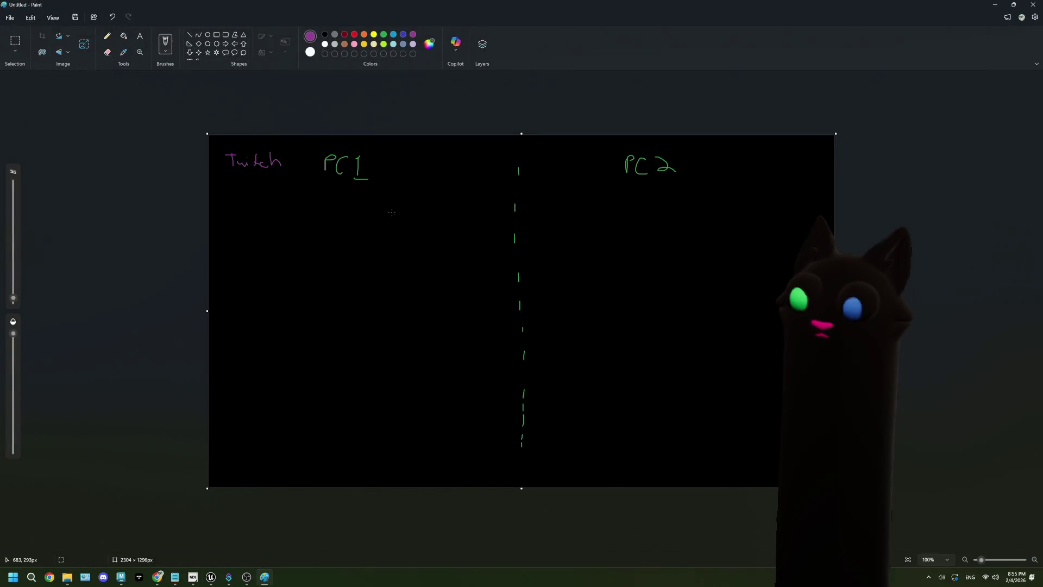
pyautogui.click(355, 35)
pyautogui.moveTo(307, 218)
pyautogui.mouseDown()
pyautogui.moveTo(309, 241)
pyautogui.moveTo(365, 215)
pyautogui.mouseUp()
pyautogui.moveTo(310, 245)
pyautogui.mouseDown()
pyautogui.moveTo(360, 248)
pyautogui.moveTo(380, 208)
pyautogui.mouseUp()
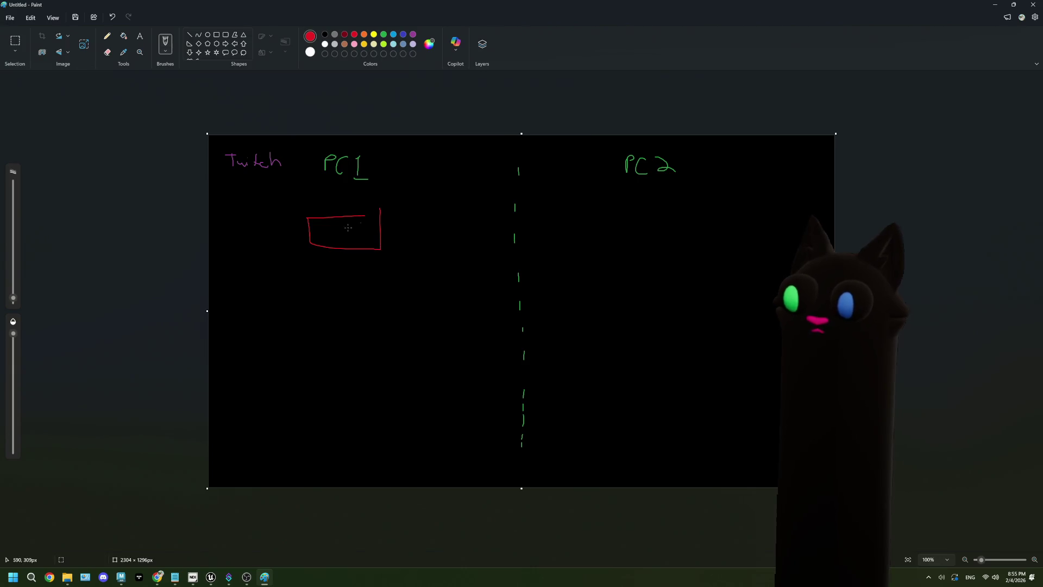
pyautogui.moveTo(323, 230)
pyautogui.mouseDown()
pyautogui.moveTo(338, 224)
pyautogui.moveTo(346, 237)
pyautogui.mouseUp()
# Step: Adjust the brush size slider and pick lime green as the colour
pyautogui.moveTo(14, 297); pyautogui.dragTo(13, 281)
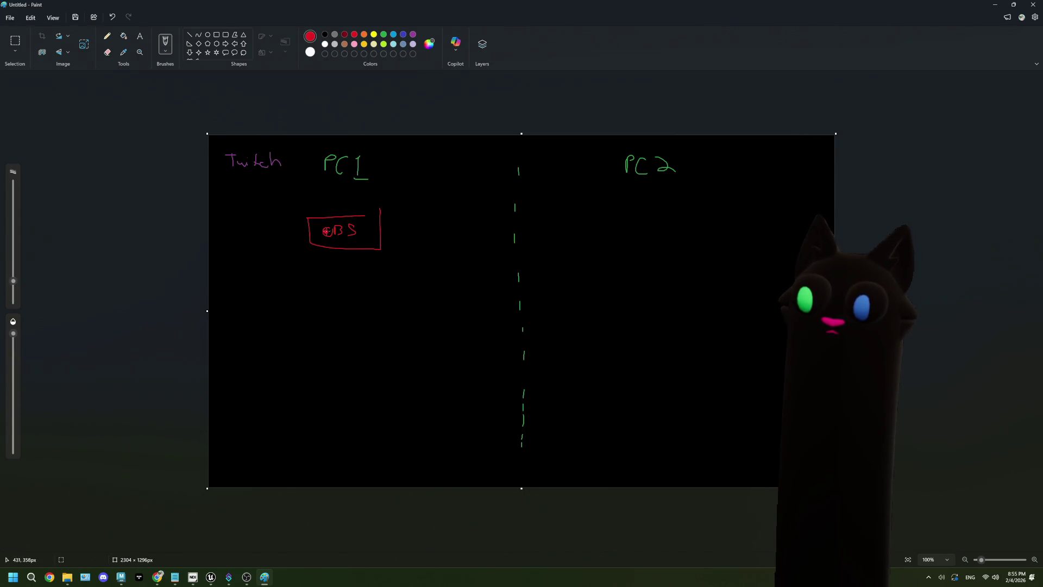
pyautogui.moveTo(13, 281); pyautogui.dragTo(13, 289)
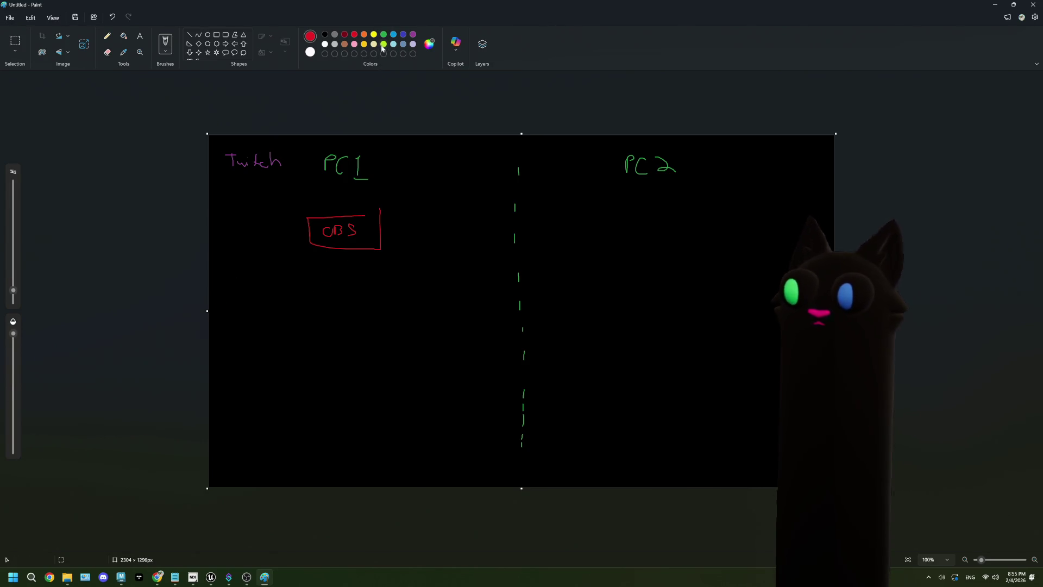
pyautogui.click(384, 44)
# Step: Draw a red box below OBS and write 'UE game' inside it
pyautogui.click(354, 34)
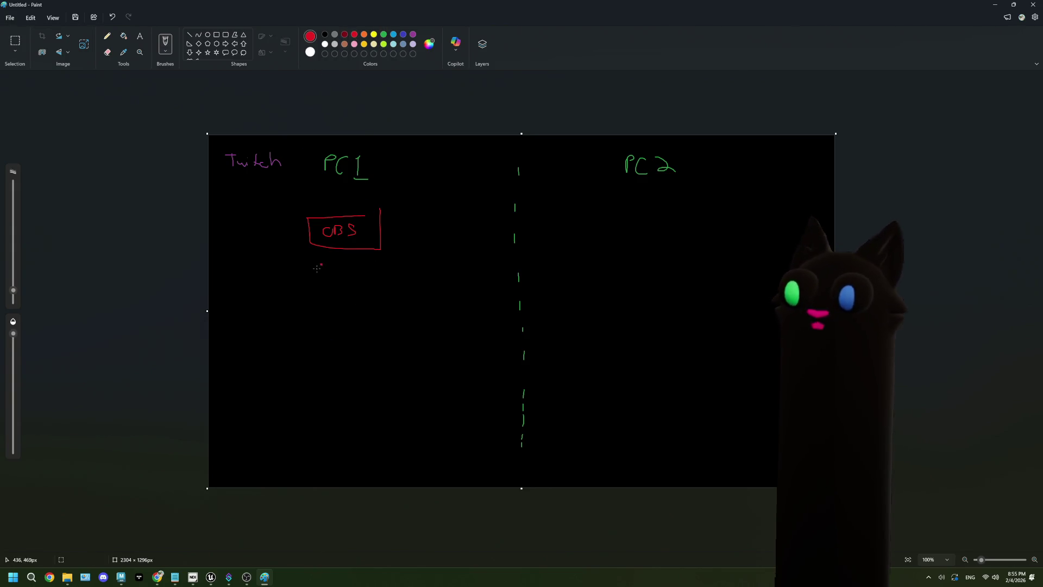
pyautogui.moveTo(307, 315); pyautogui.dragTo(378, 315)
pyautogui.moveTo(306, 321)
pyautogui.mouseDown()
pyautogui.moveTo(304, 372)
pyautogui.moveTo(383, 365)
pyautogui.moveTo(384, 313)
pyautogui.mouseUp()
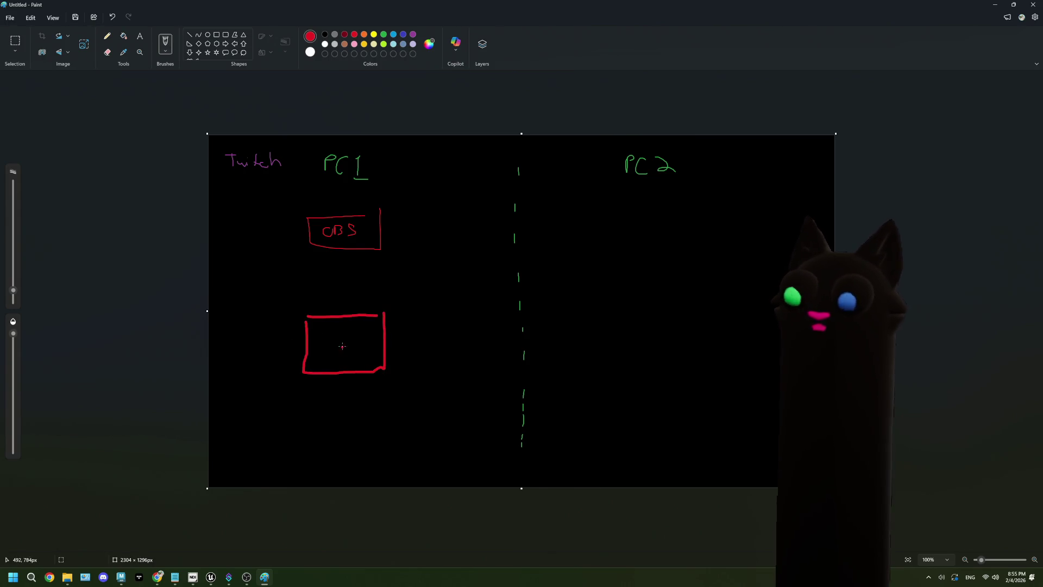
pyautogui.moveTo(323, 338)
pyautogui.mouseDown()
pyautogui.moveTo(325, 350)
pyautogui.moveTo(340, 338)
pyautogui.moveTo(343, 353)
pyautogui.moveTo(353, 336)
pyautogui.moveTo(370, 351)
pyautogui.moveTo(326, 366)
pyautogui.moveTo(370, 371)
pyautogui.mouseUp()
pyautogui.click(392, 296)
# Step: Draw a green arrow pointing up from the UE box to OBS
pyautogui.click(384, 34)
pyautogui.moveTo(341, 305); pyautogui.dragTo(340, 266)
pyautogui.moveTo(328, 273)
pyautogui.mouseDown()
pyautogui.moveTo(348, 266)
pyautogui.moveTo(359, 289)
pyautogui.moveTo(393, 293)
pyautogui.mouseUp()
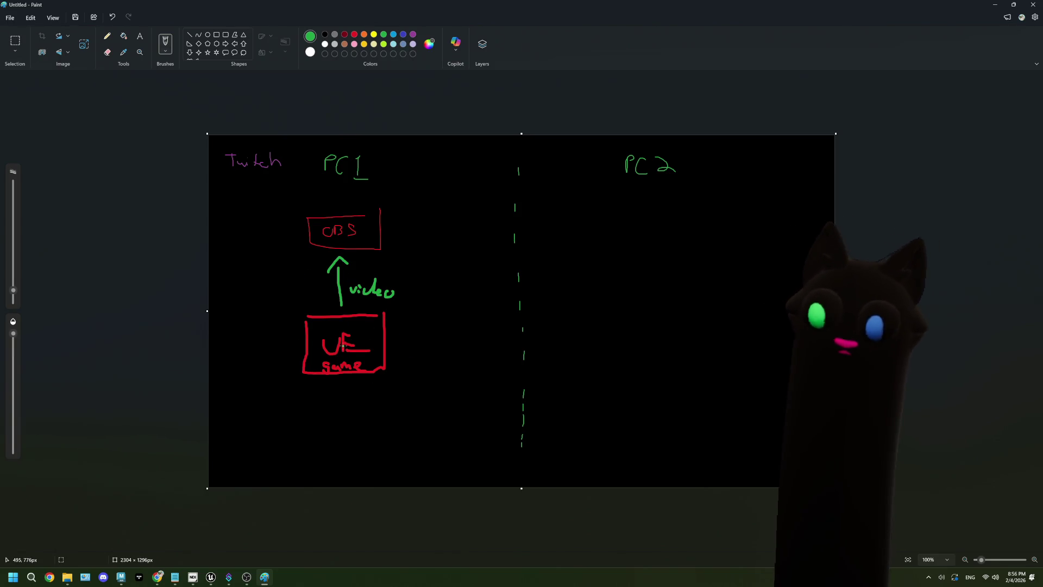
# Step: Draw a red box labelled Dev under the PC 2 heading
pyautogui.click(354, 34)
pyautogui.moveTo(612, 216); pyautogui.dragTo(613, 263)
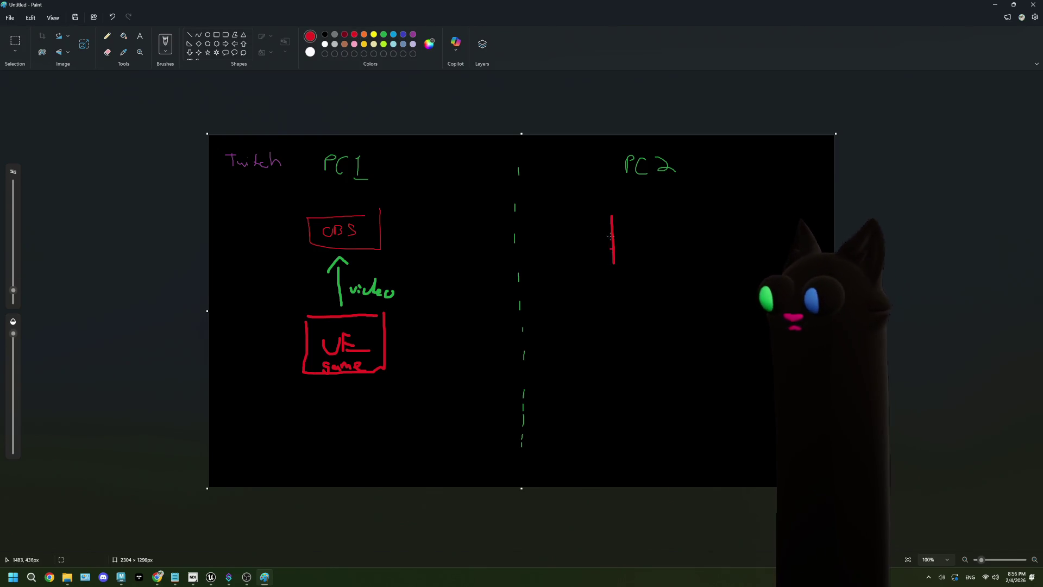
pyautogui.moveTo(613, 215); pyautogui.dragTo(725, 208)
pyautogui.moveTo(616, 267)
pyautogui.mouseDown()
pyautogui.moveTo(723, 271)
pyautogui.moveTo(720, 222)
pyautogui.mouseUp()
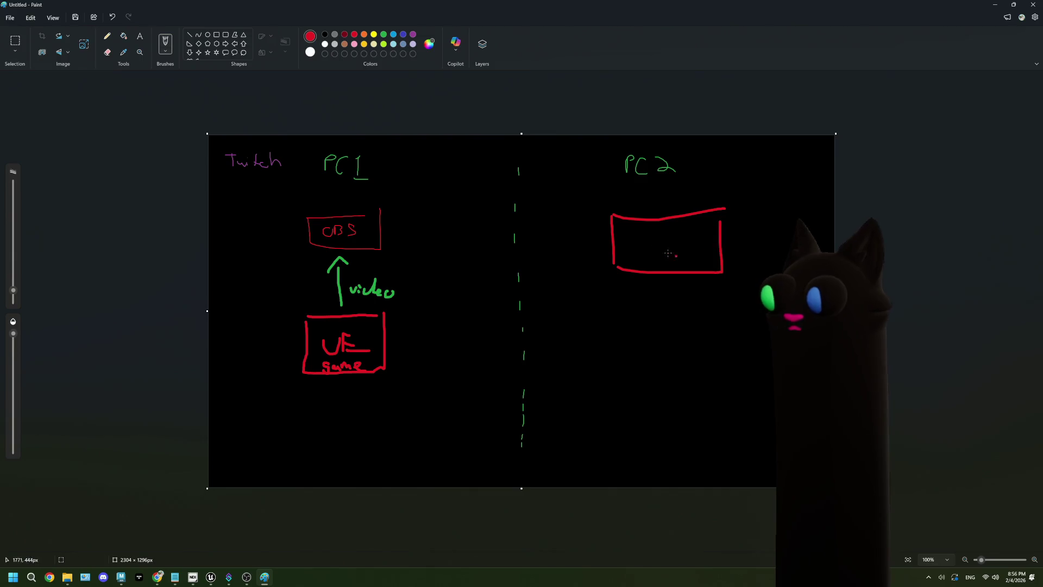
pyautogui.moveTo(638, 238)
pyautogui.mouseDown()
pyautogui.moveTo(639, 253)
pyautogui.moveTo(680, 246)
pyautogui.mouseUp()
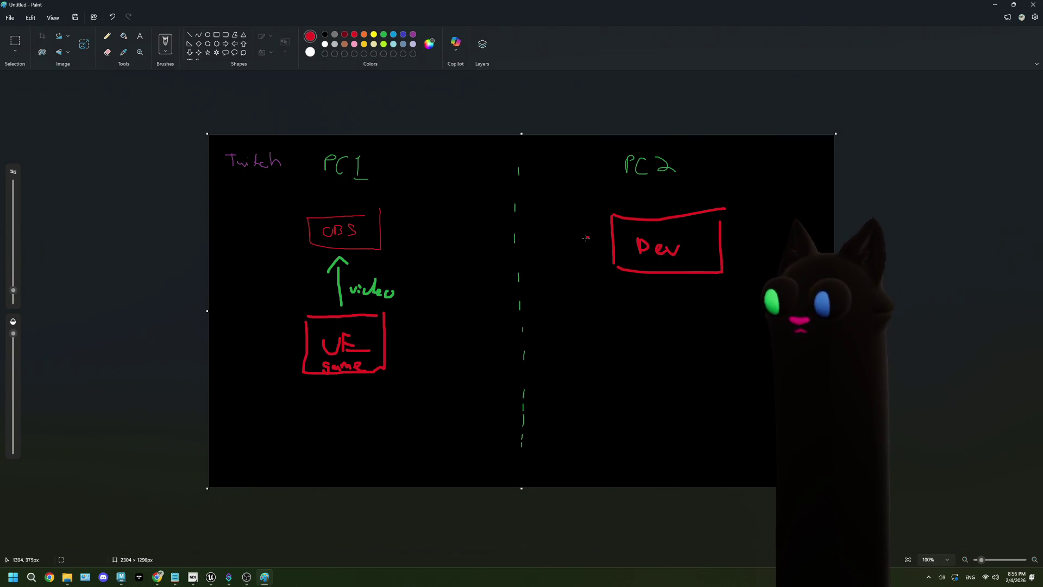
# Step: Undo a stray red line, then draw a green line from Dev to UE and a dashed arrow to OBS
pyautogui.moveTo(588, 237); pyautogui.dragTo(503, 284)
pyautogui.hotkey('ctrl', 'z')
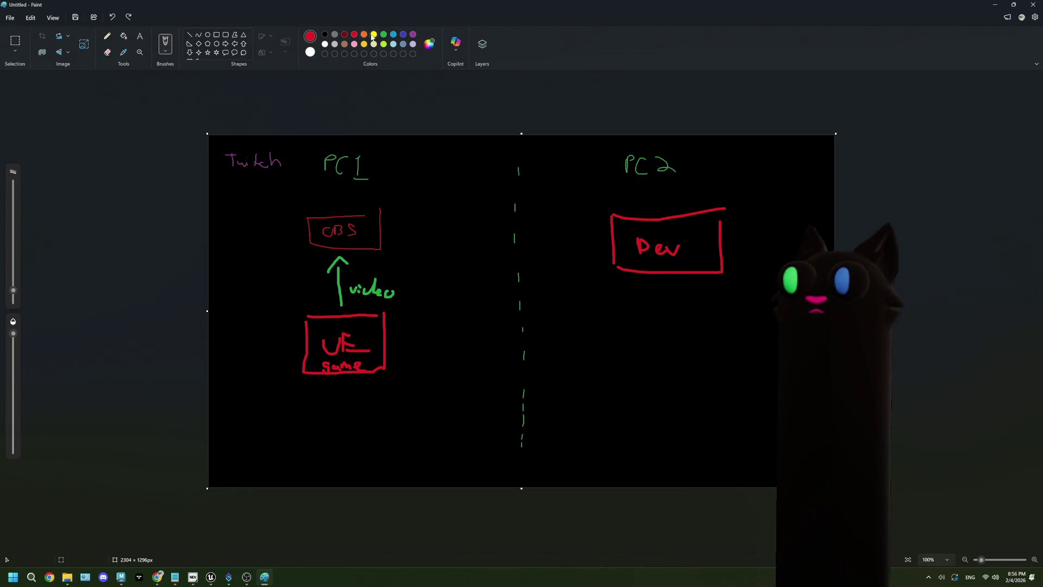
pyautogui.click(364, 44)
pyautogui.click(561, 249)
pyautogui.hotkey('ctrl', 'z')
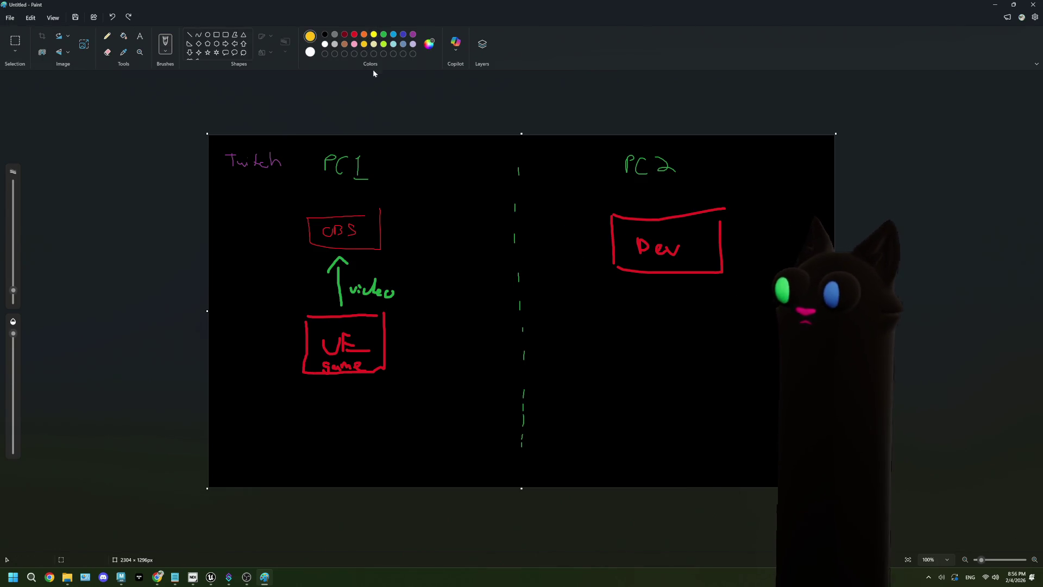
pyautogui.click(384, 34)
pyautogui.moveTo(591, 242)
pyautogui.mouseDown()
pyautogui.moveTo(491, 250)
pyautogui.moveTo(467, 356)
pyautogui.moveTo(413, 350)
pyautogui.moveTo(413, 360)
pyautogui.mouseUp()
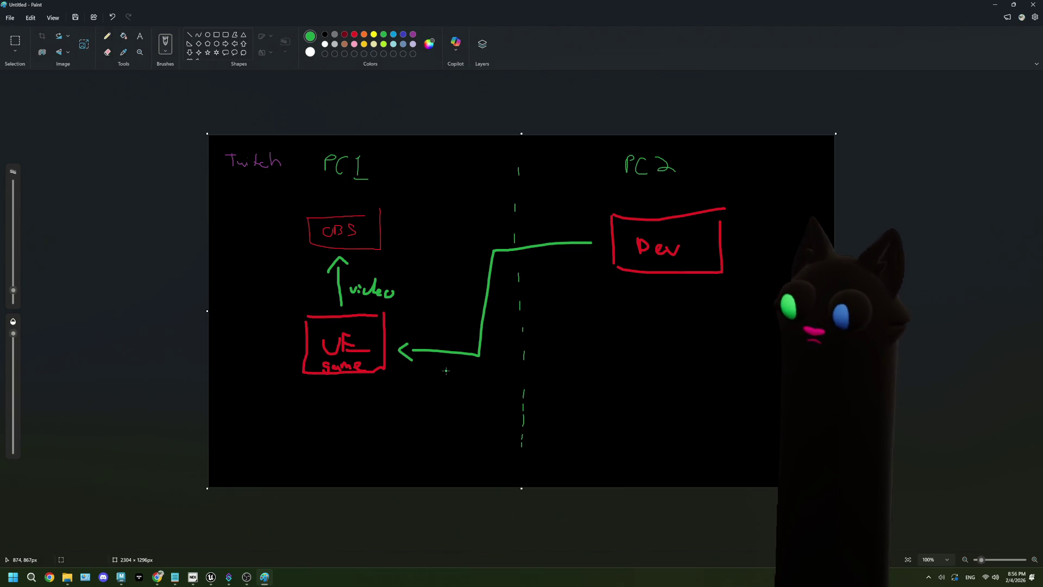
pyautogui.moveTo(478, 247)
pyautogui.mouseDown()
pyautogui.moveTo(396, 245)
pyautogui.moveTo(400, 232)
pyautogui.mouseUp()
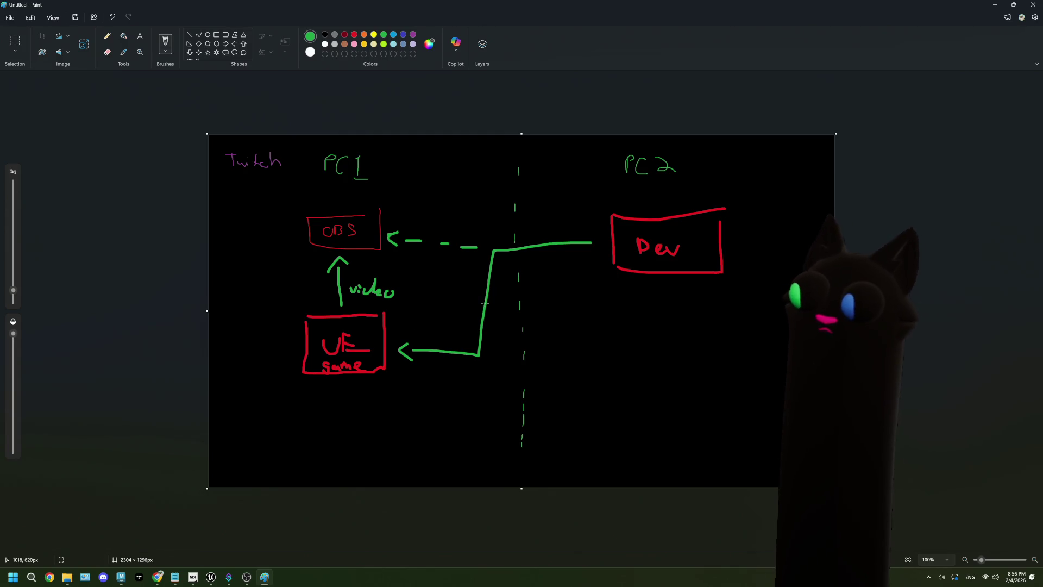
pyautogui.click(394, 34)
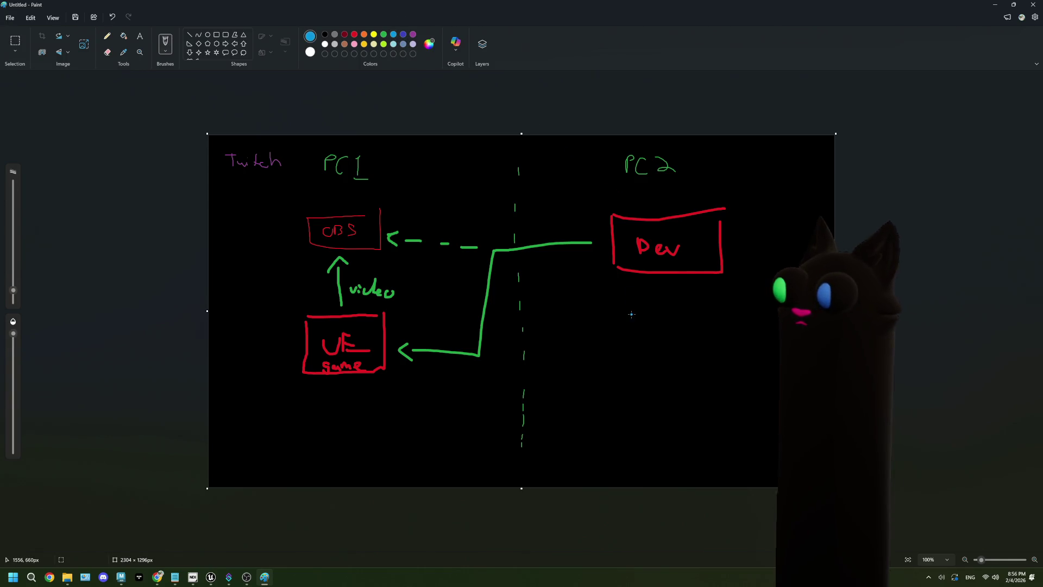
# Step: Write a blue Mic label under Dev and draw a yellow line from it to OBS
pyautogui.click(649, 308)
pyautogui.moveTo(627, 324)
pyautogui.mouseDown()
pyautogui.moveTo(650, 315)
pyautogui.moveTo(672, 327)
pyautogui.mouseUp()
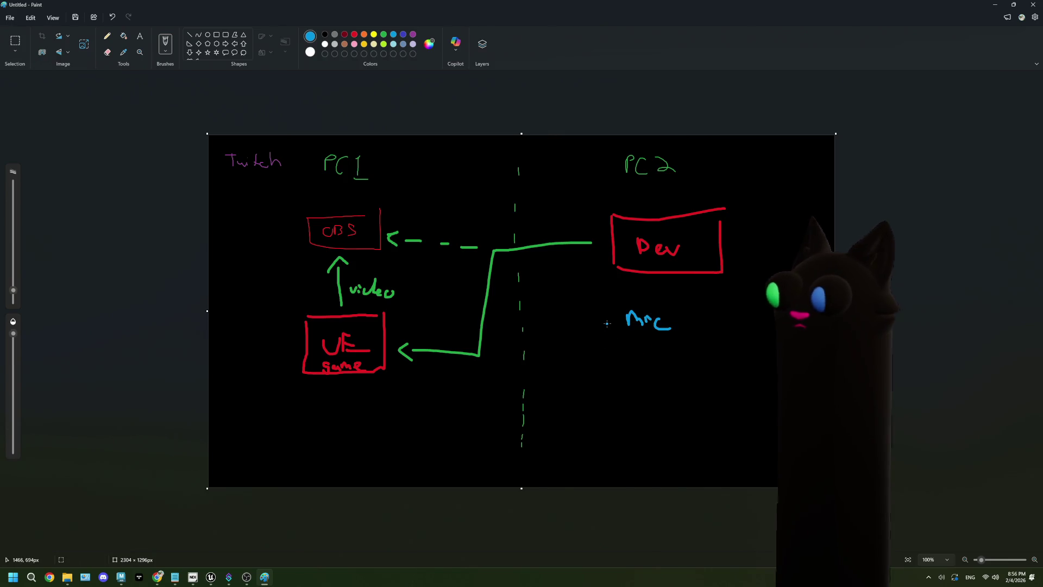
pyautogui.click(522, 239)
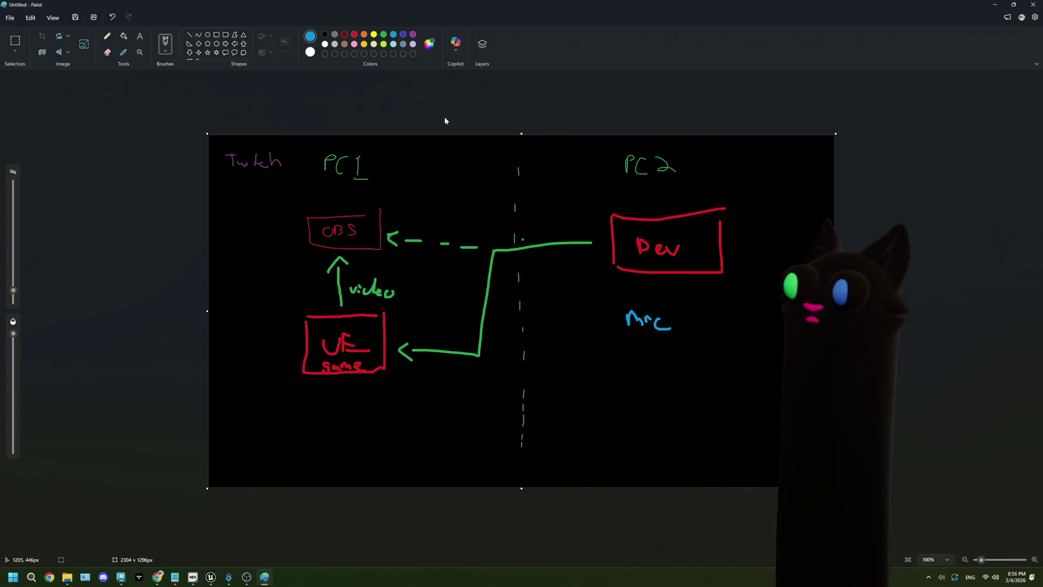
pyautogui.click(374, 35)
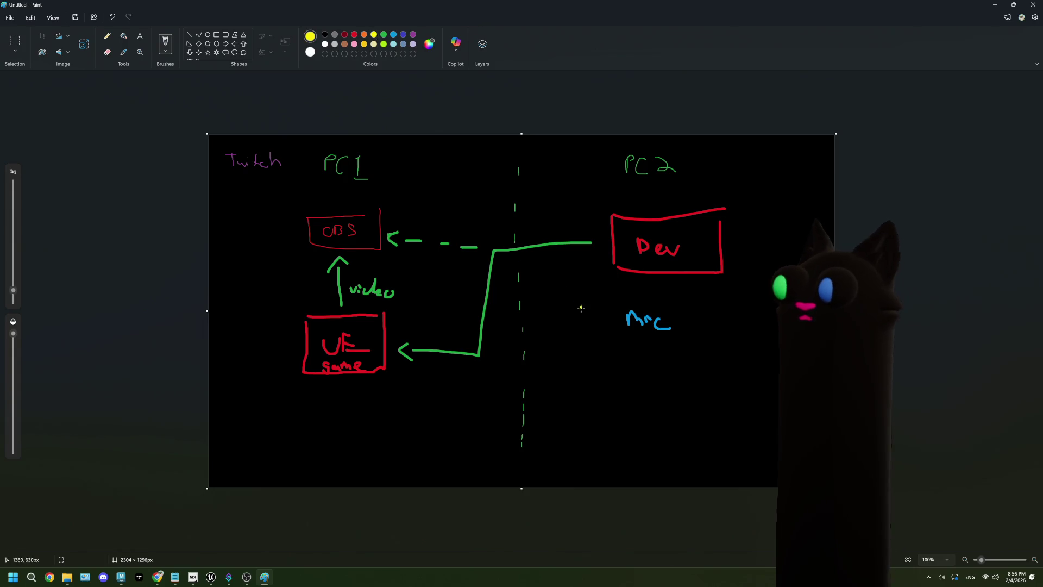
pyautogui.moveTo(609, 316)
pyautogui.mouseDown()
pyautogui.moveTo(496, 302)
pyautogui.moveTo(432, 255)
pyautogui.moveTo(382, 257)
pyautogui.moveTo(392, 253)
pyautogui.mouseUp()
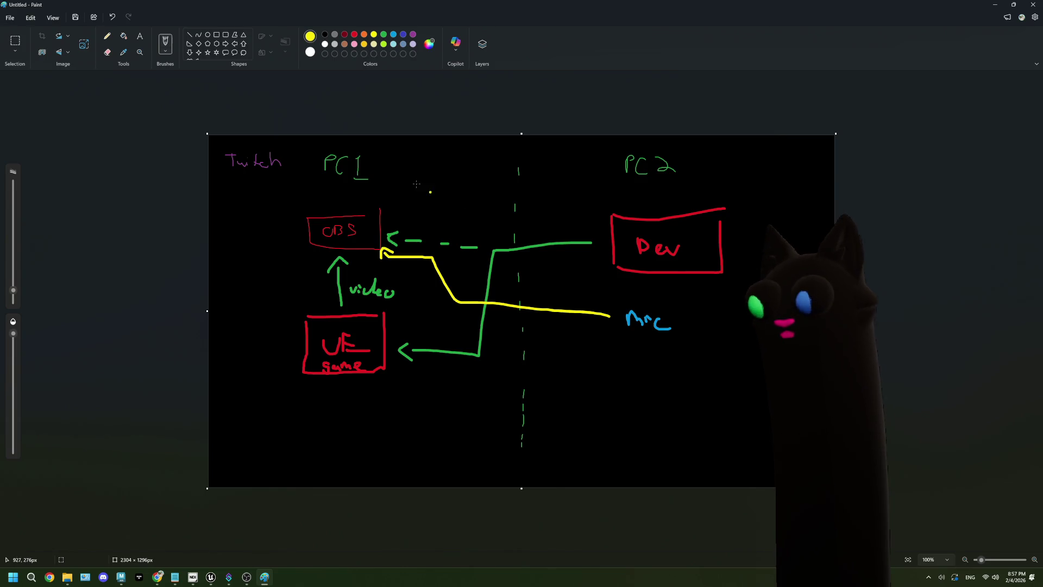
# Step: Draw a yellow arrow from Dev into OBS, discarding a trial arrow along the bottom
pyautogui.click(395, 264)
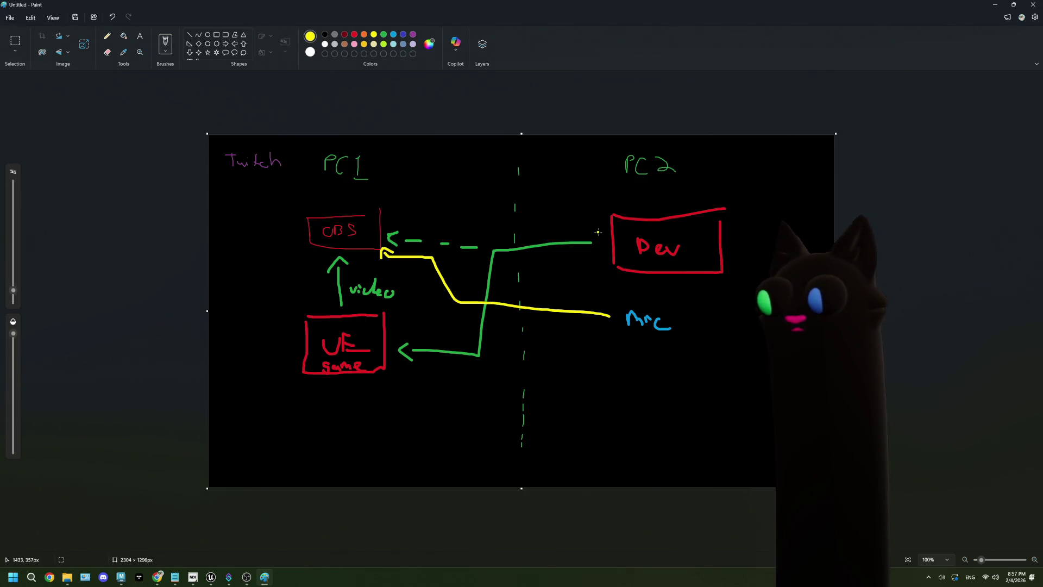
pyautogui.moveTo(598, 232)
pyautogui.mouseDown()
pyautogui.moveTo(405, 230)
pyautogui.moveTo(400, 243)
pyautogui.mouseUp()
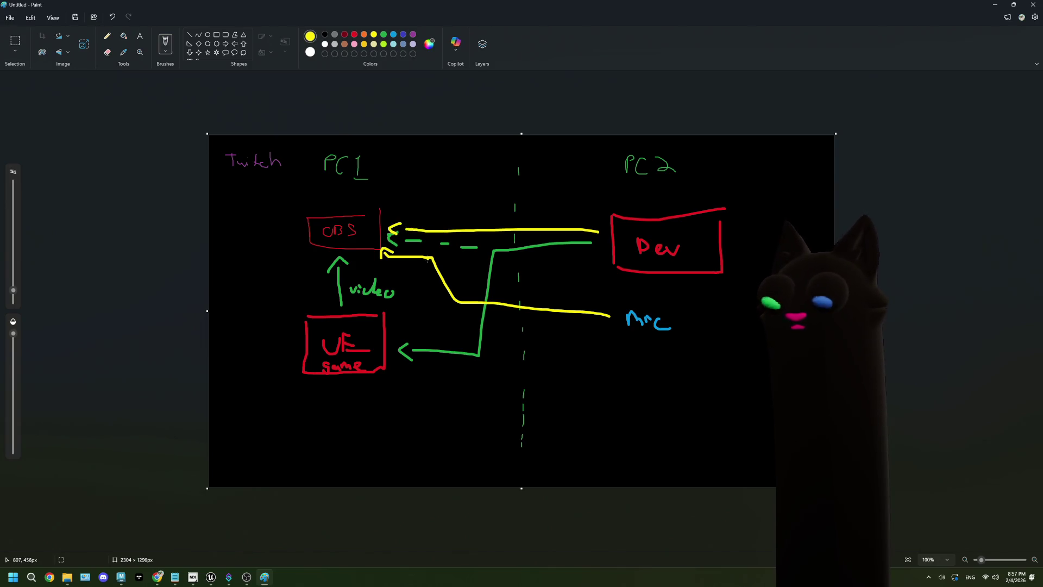
pyautogui.click(358, 437)
pyautogui.moveTo(387, 419)
pyautogui.mouseDown()
pyautogui.moveTo(734, 419)
pyautogui.moveTo(739, 380)
pyautogui.moveTo(747, 396)
pyautogui.mouseUp()
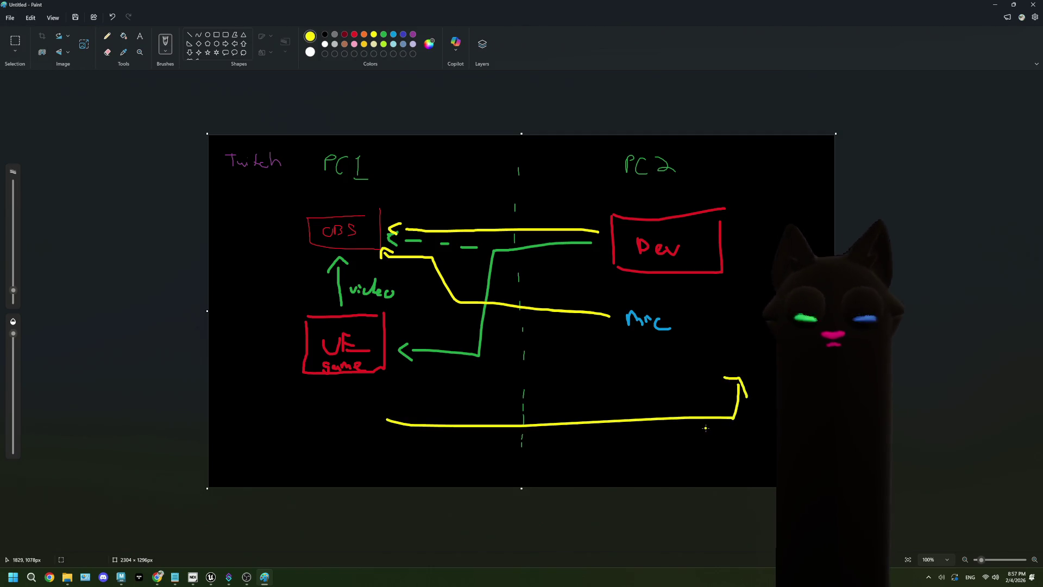
pyautogui.hotkey('ctrl', 'z')
pyautogui.hotkey('ctrl', 'z')
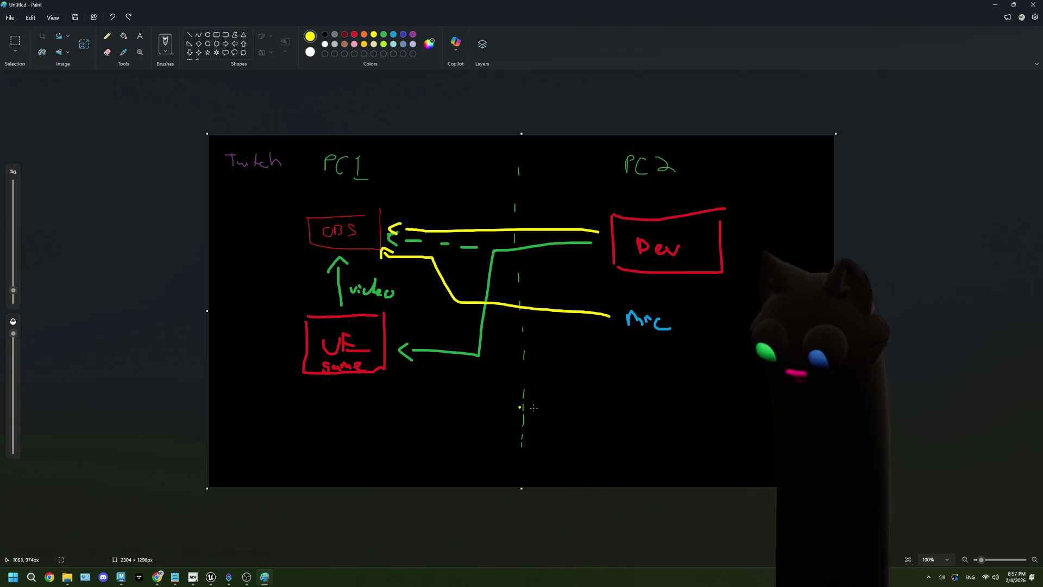
pyautogui.click(439, 290)
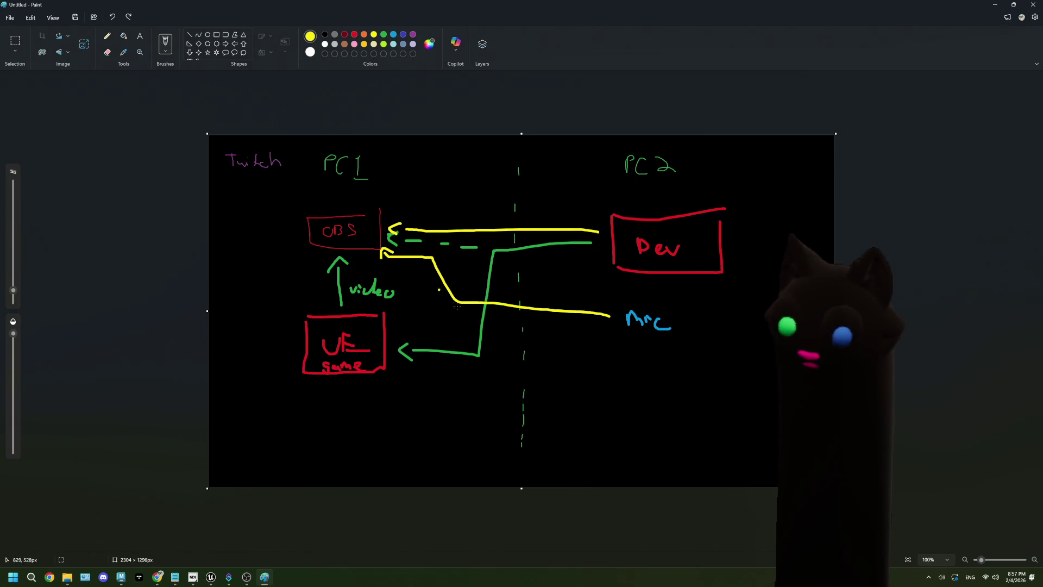
pyautogui.click(402, 34)
# Step: In orange, strike out 'video' and draw an arrow from UE to OBS labelled ndi
pyautogui.click(364, 35)
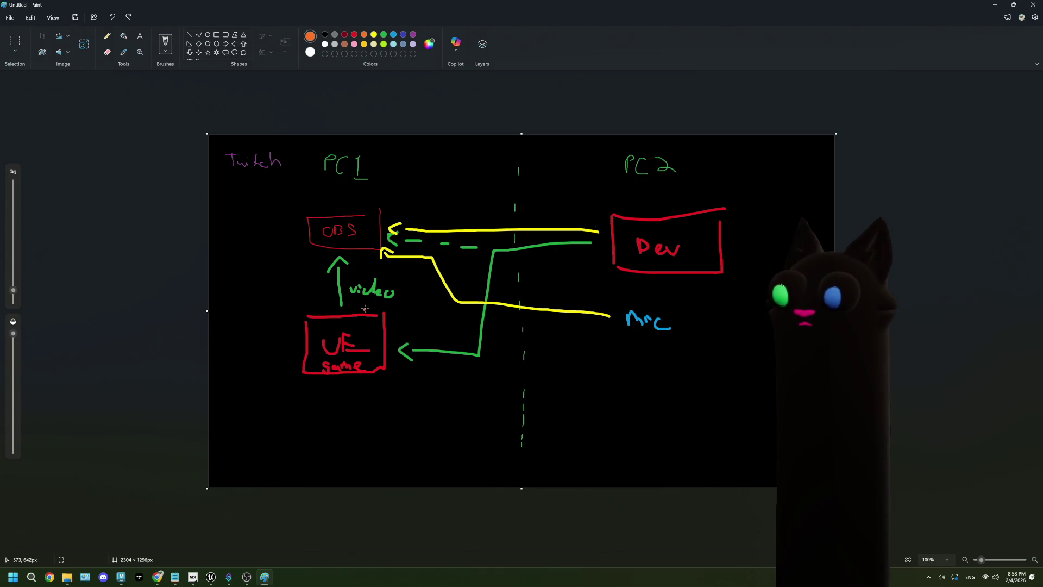
pyautogui.moveTo(348, 288); pyautogui.dragTo(411, 291)
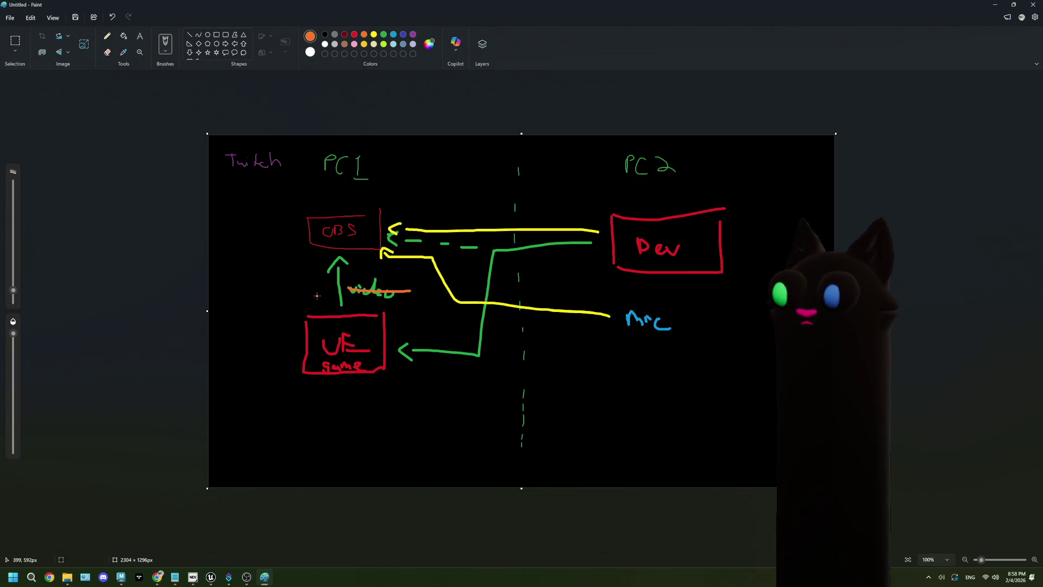
pyautogui.moveTo(313, 307)
pyautogui.mouseDown()
pyautogui.moveTo(312, 255)
pyautogui.moveTo(304, 265)
pyautogui.moveTo(319, 262)
pyautogui.mouseUp()
pyautogui.moveTo(268, 296)
pyautogui.mouseDown()
pyautogui.moveTo(291, 282)
pyautogui.moveTo(294, 297)
pyautogui.mouseUp()
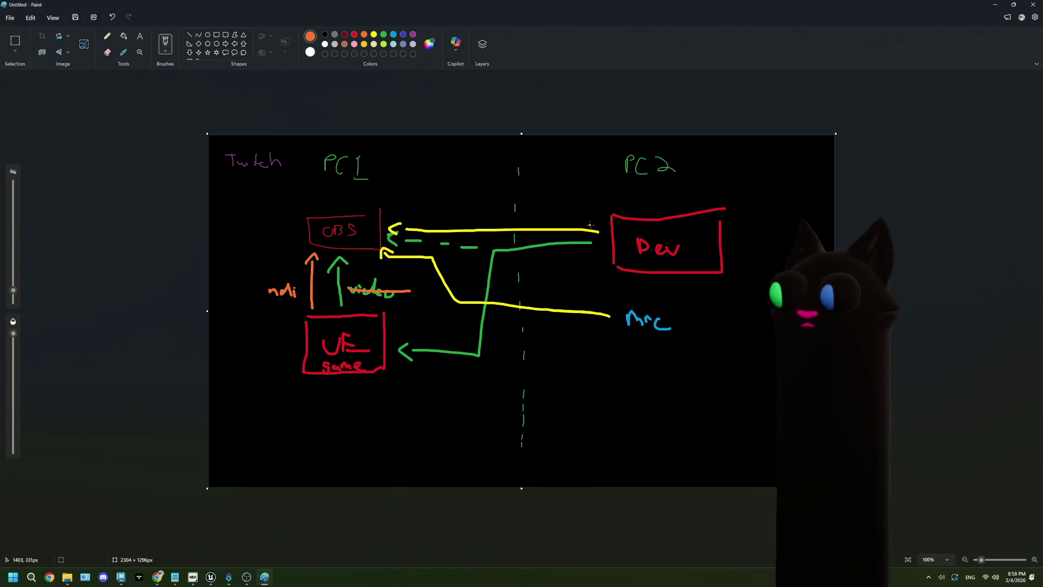
# Step: Add an orange Dev-to-OBS line and arrows into OBS labelled webcam and no looky
pyautogui.moveTo(602, 223); pyautogui.dragTo(401, 228)
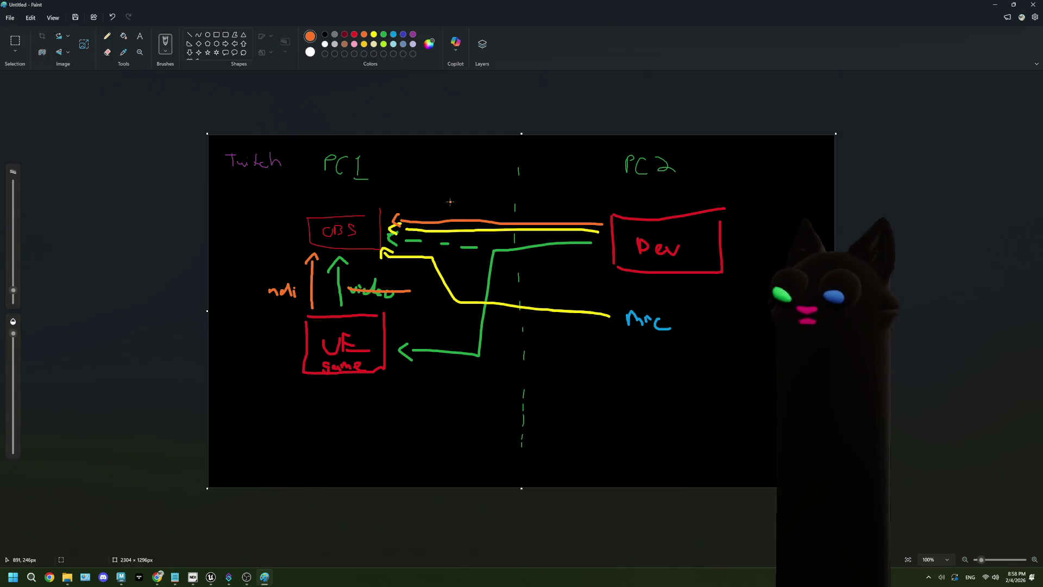
pyautogui.moveTo(451, 206); pyautogui.dragTo(393, 212)
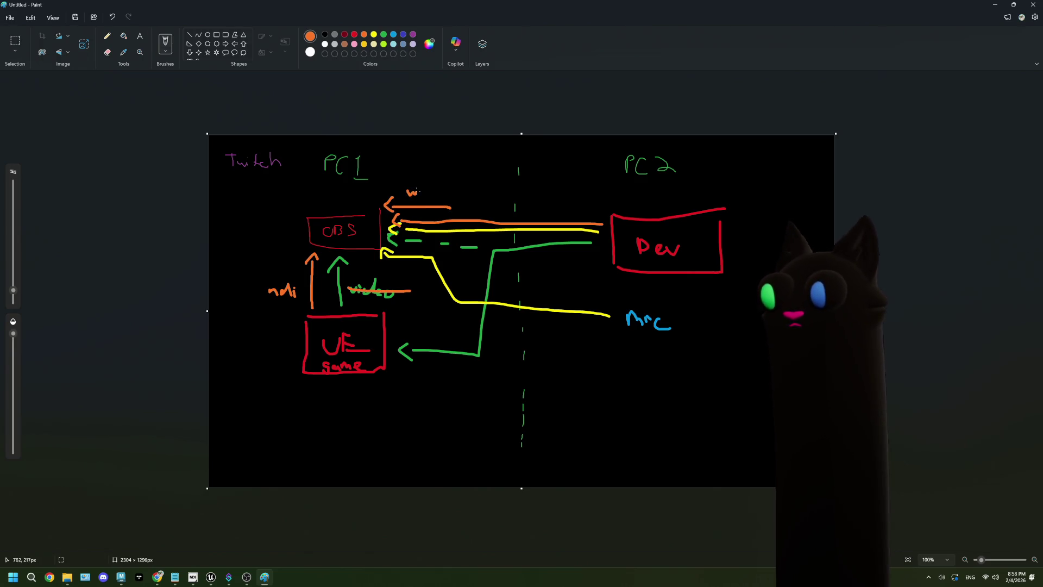
pyautogui.moveTo(444, 193); pyautogui.dragTo(401, 173)
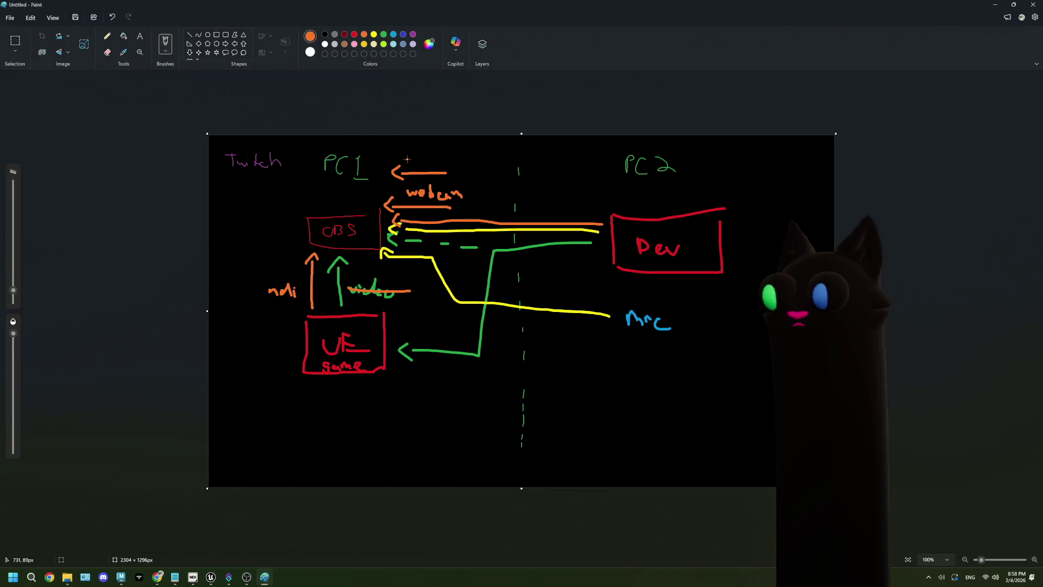
pyautogui.moveTo(411, 161); pyautogui.dragTo(430, 158)
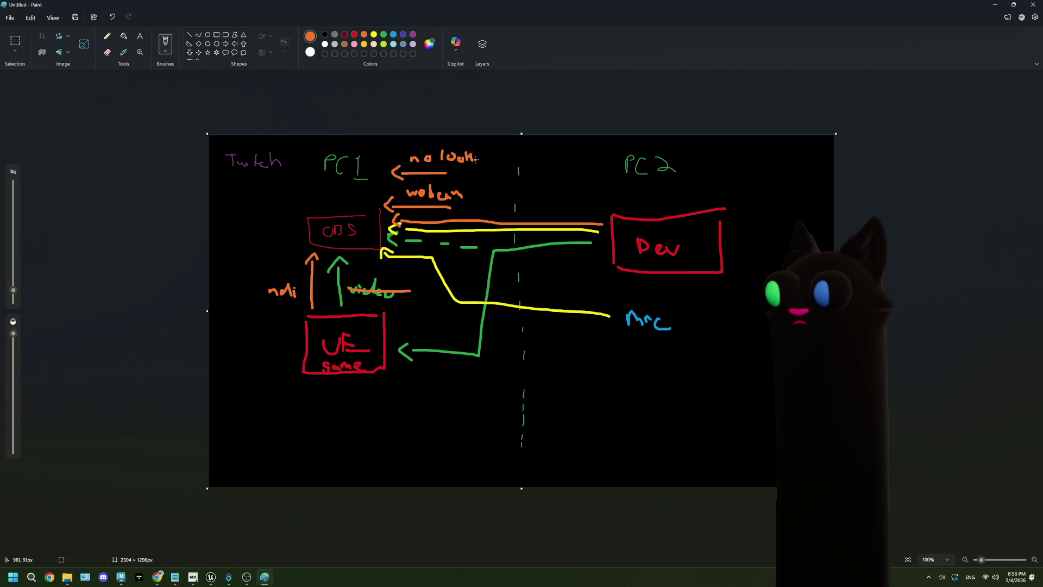
pyautogui.moveTo(479, 159); pyautogui.dragTo(468, 170)
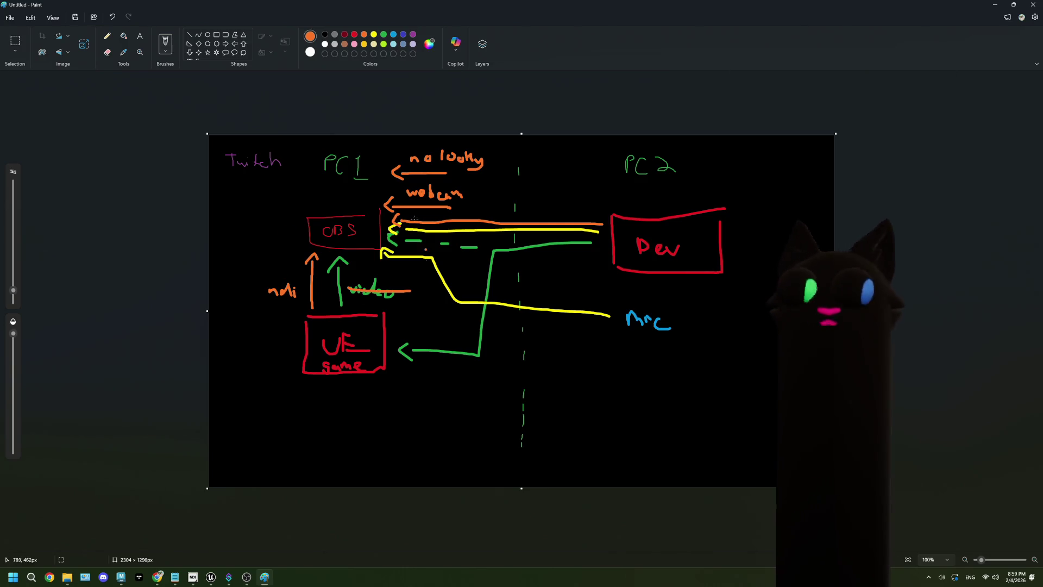
pyautogui.click(375, 339)
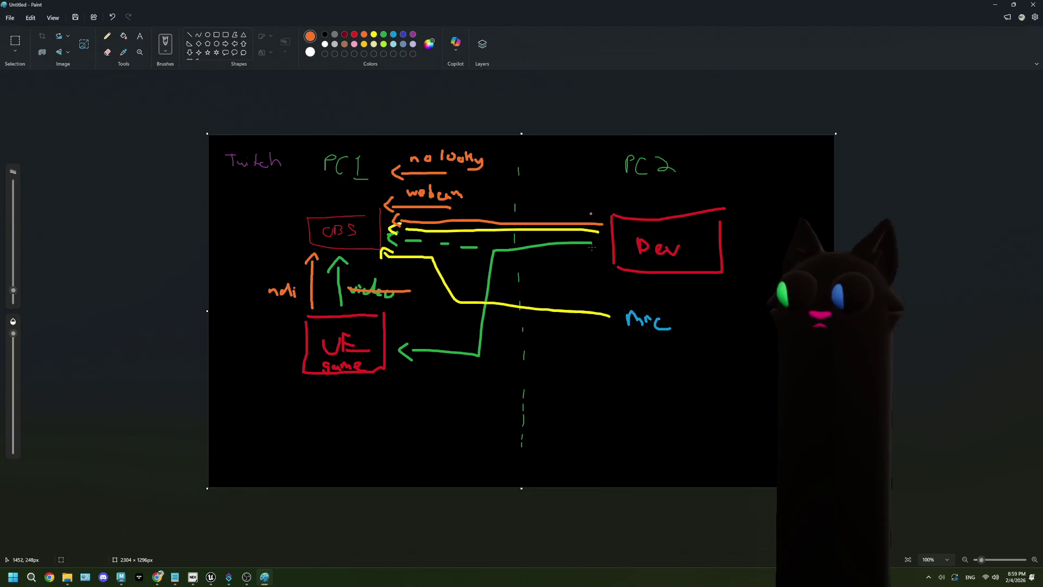
pyautogui.moveTo(631, 228)
pyautogui.mouseDown()
pyautogui.moveTo(666, 247)
pyautogui.moveTo(622, 227)
pyautogui.mouseUp()
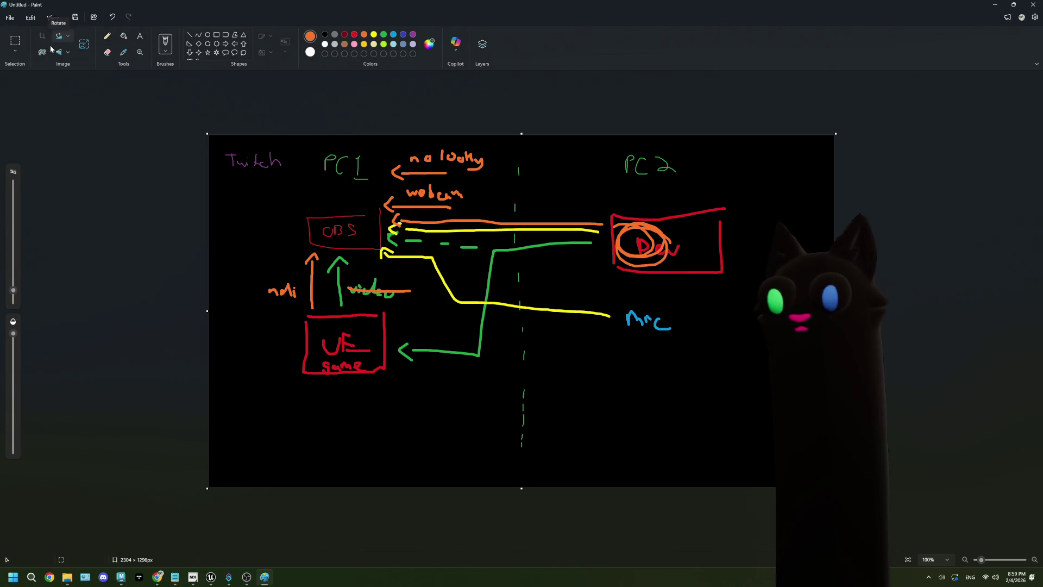
pyautogui.click(112, 17)
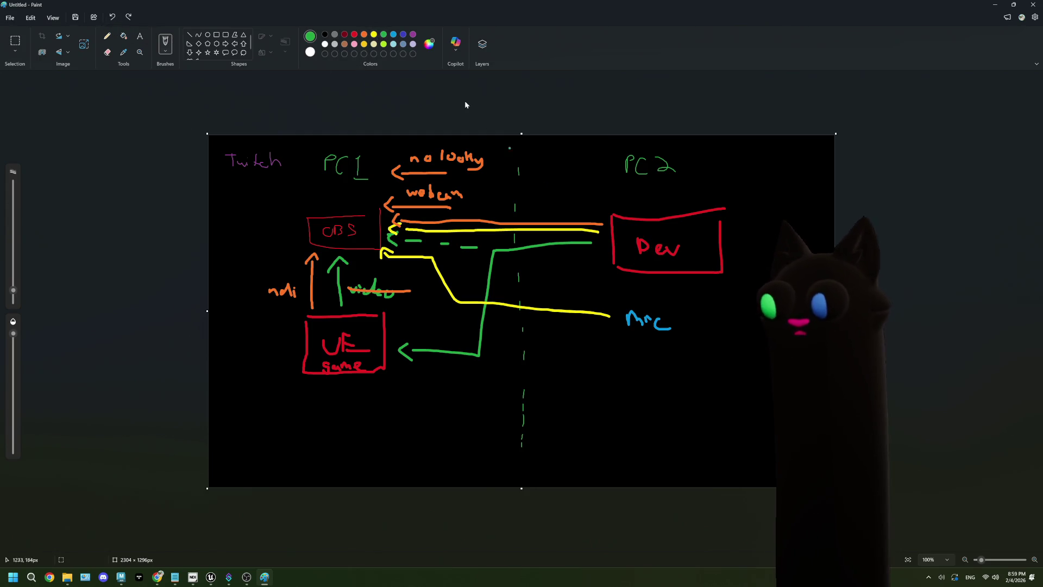
pyautogui.click(374, 34)
# Step: Circle Dev in yellow, add a yellow OBS-to-Twitch arrow, and mark UE with a turquoise star
pyautogui.moveTo(630, 210)
pyautogui.mouseDown()
pyautogui.moveTo(624, 236)
pyautogui.moveTo(604, 217)
pyautogui.moveTo(701, 251)
pyautogui.mouseUp()
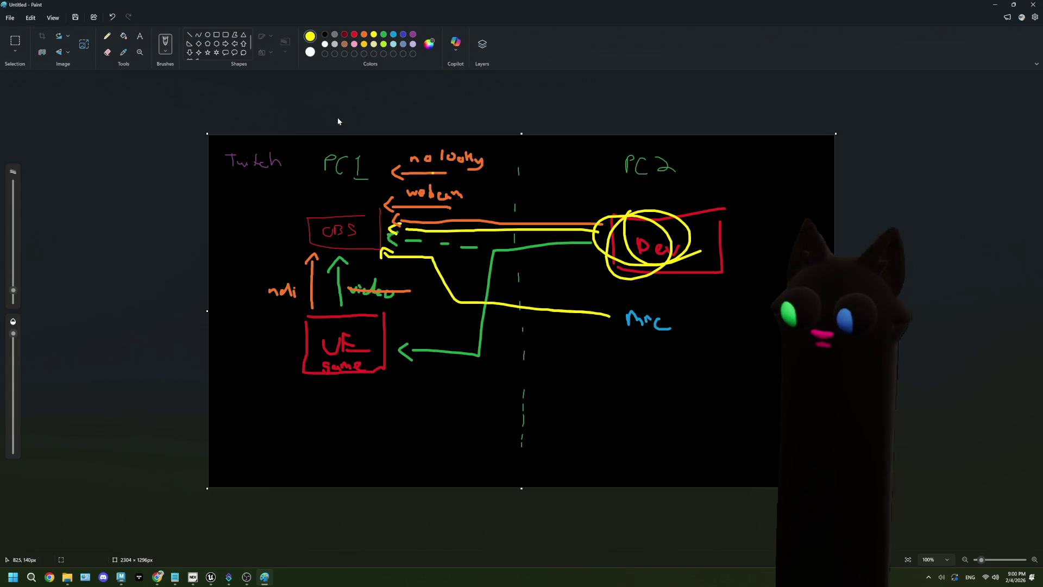
pyautogui.moveTo(317, 203); pyautogui.dragTo(287, 168)
pyautogui.moveTo(286, 182); pyautogui.dragTo(295, 169)
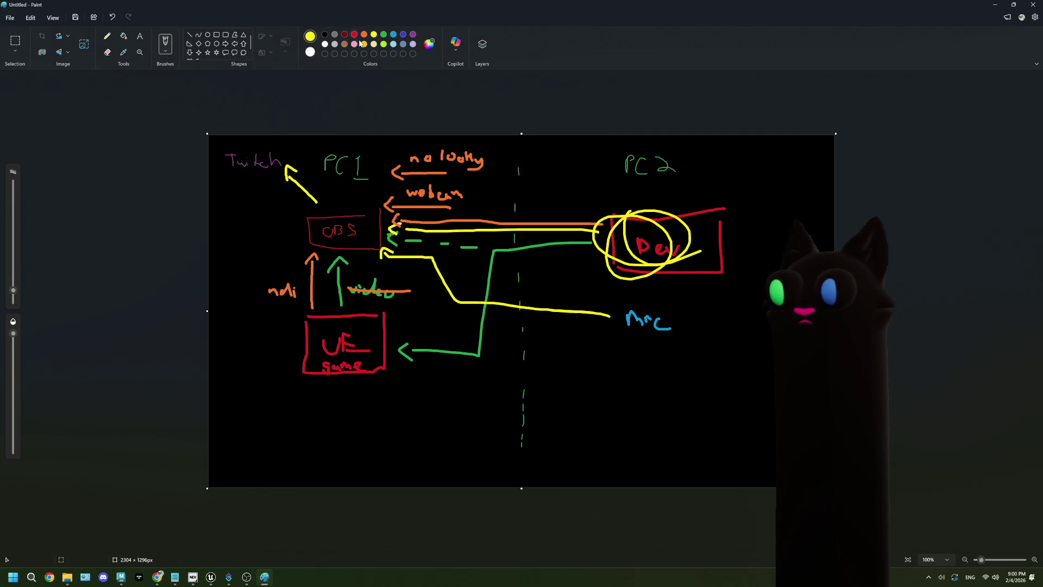
pyautogui.click(393, 44)
pyautogui.moveTo(307, 389)
pyautogui.mouseDown()
pyautogui.moveTo(304, 350)
pyautogui.moveTo(281, 393)
pyautogui.mouseUp()
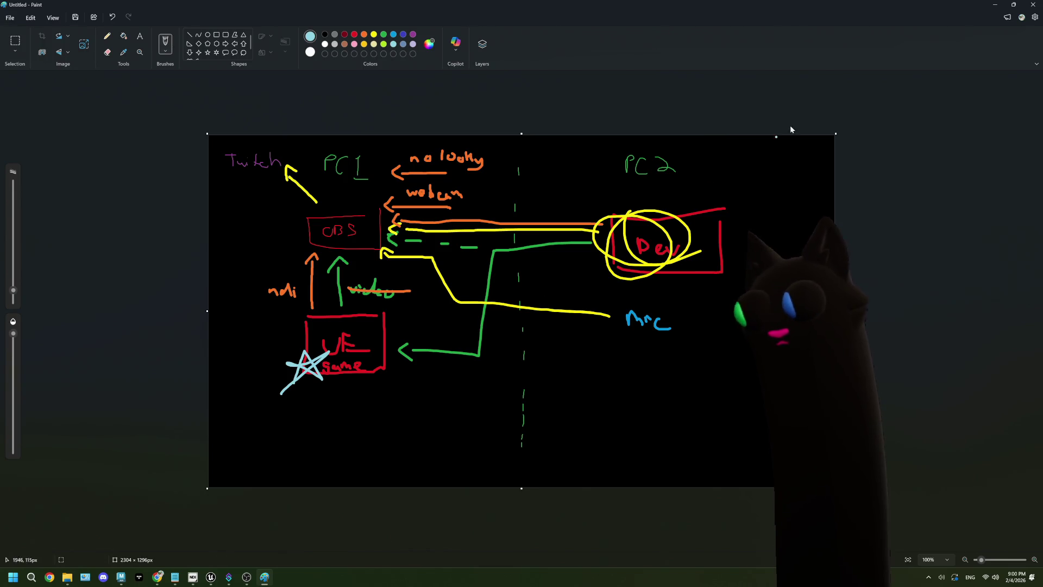
# Step: Minimize Paint and bring the Unreal material editor back as a restored window
pyautogui.click(1001, 6)
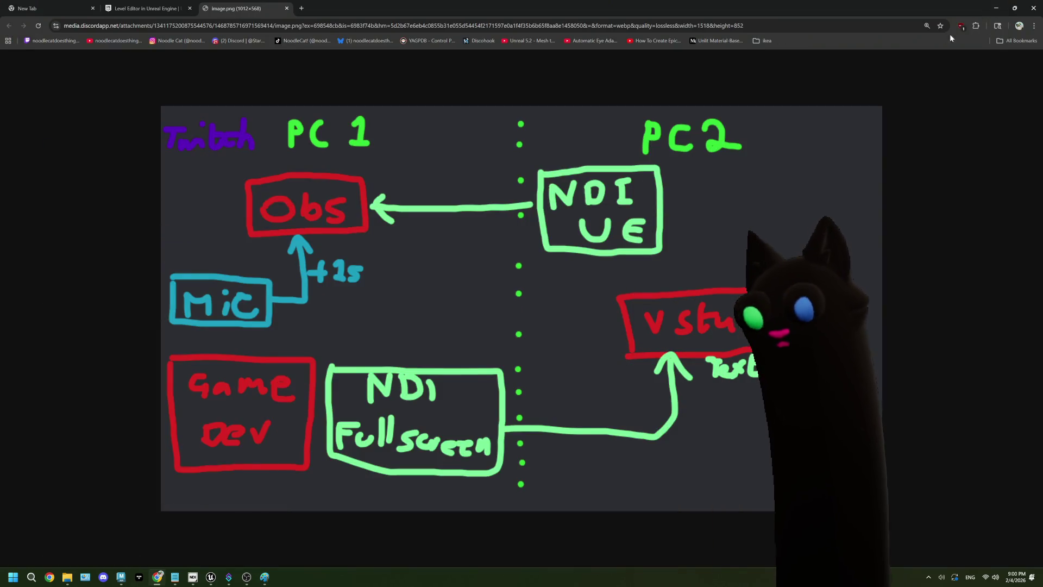
pyautogui.moveTo(218, 579)
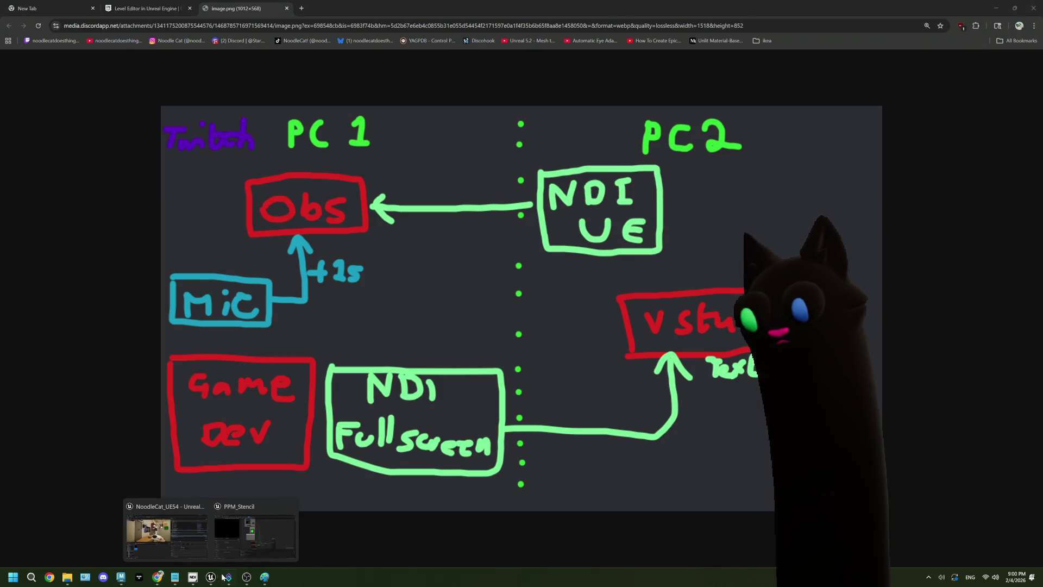
pyautogui.click(166, 532)
pyautogui.doubleClick(962, 10)
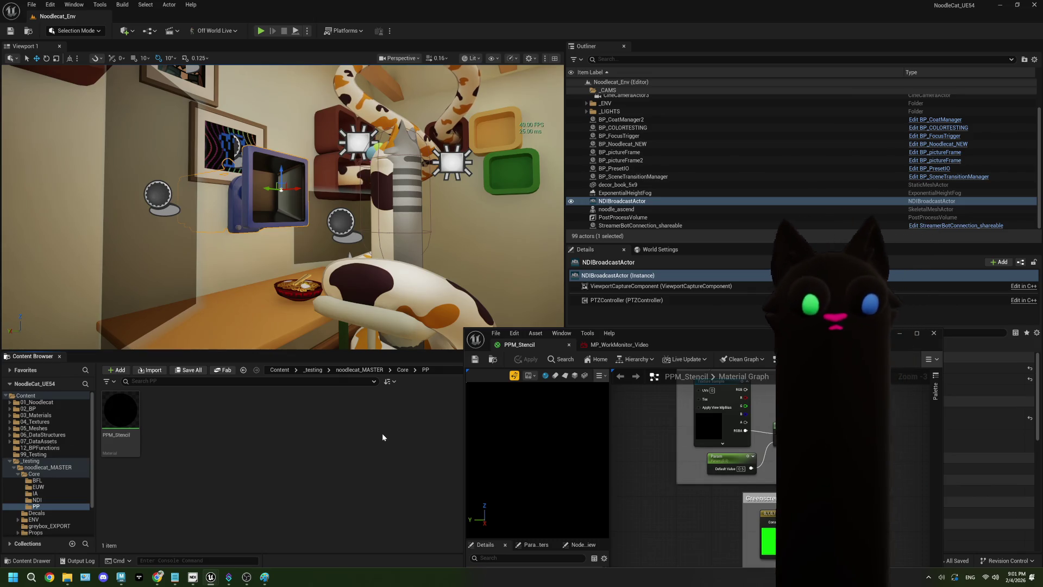
# Step: Bring the ThePlan.txt notes forward and select the four screen-capture option lines
pyautogui.click(175, 576)
pyautogui.moveTo(191, 285); pyautogui.dragTo(107, 262)
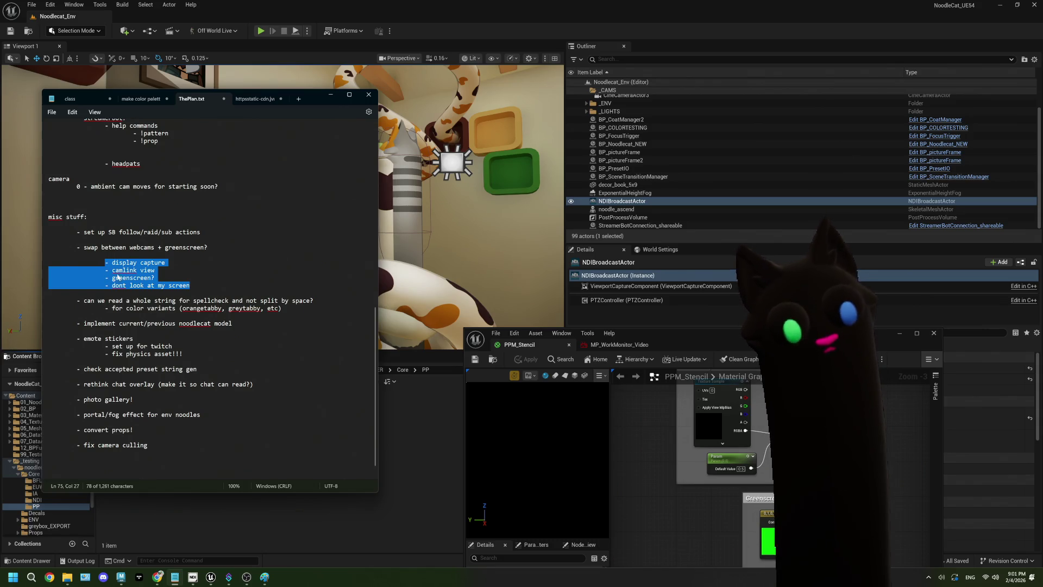
pyautogui.click(206, 309)
# Step: Delete the spellcheck question lines and the 'rethink chat overlay' to-do item
pyautogui.moveTo(287, 309); pyautogui.dragTo(44, 302)
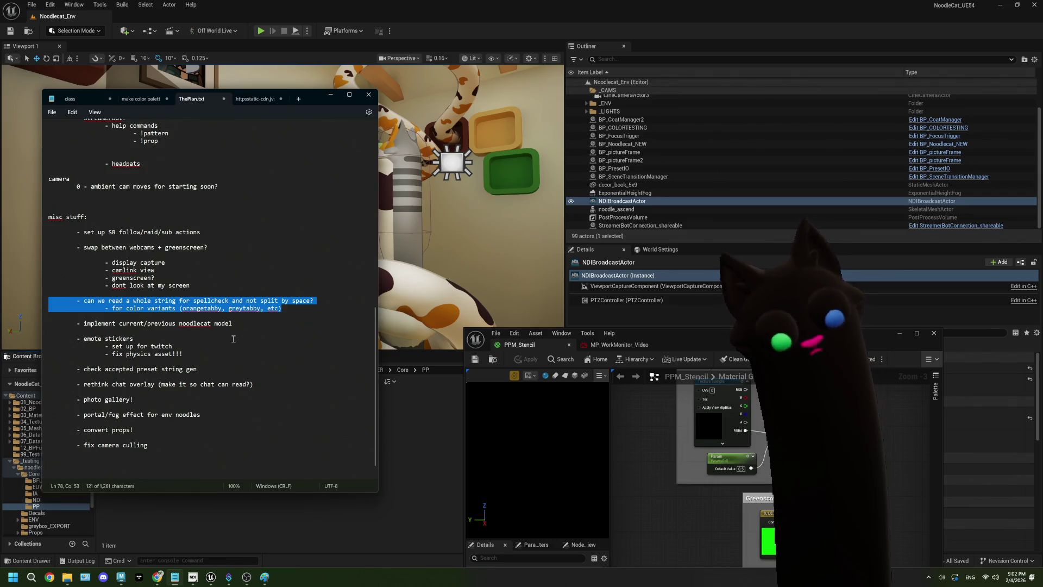
pyautogui.press('Delete')
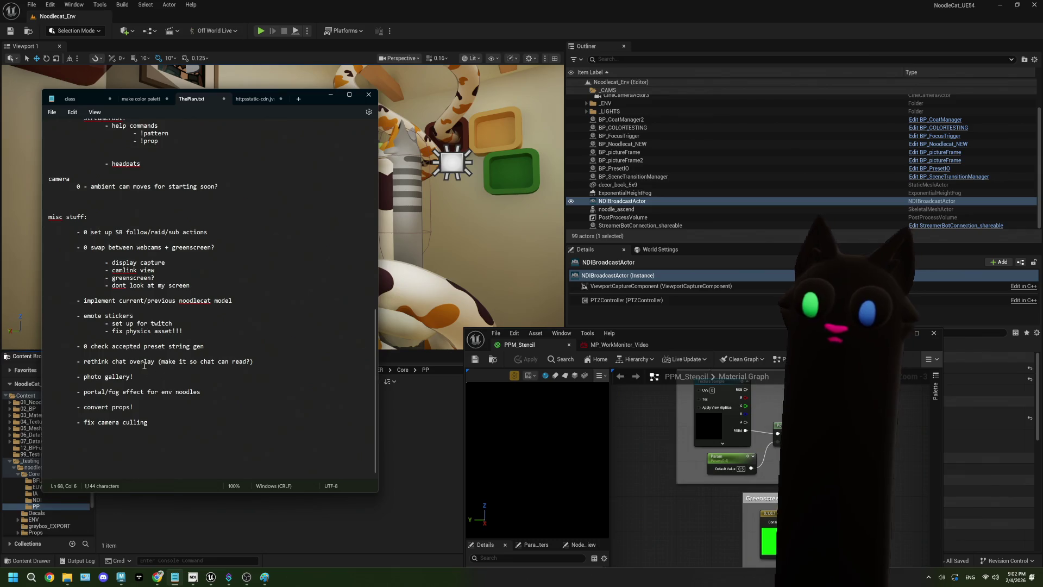
pyautogui.moveTo(259, 362); pyautogui.dragTo(47, 362)
pyautogui.press('BackSpace')
pyautogui.press('BackSpace')
pyautogui.press('BackSpace')
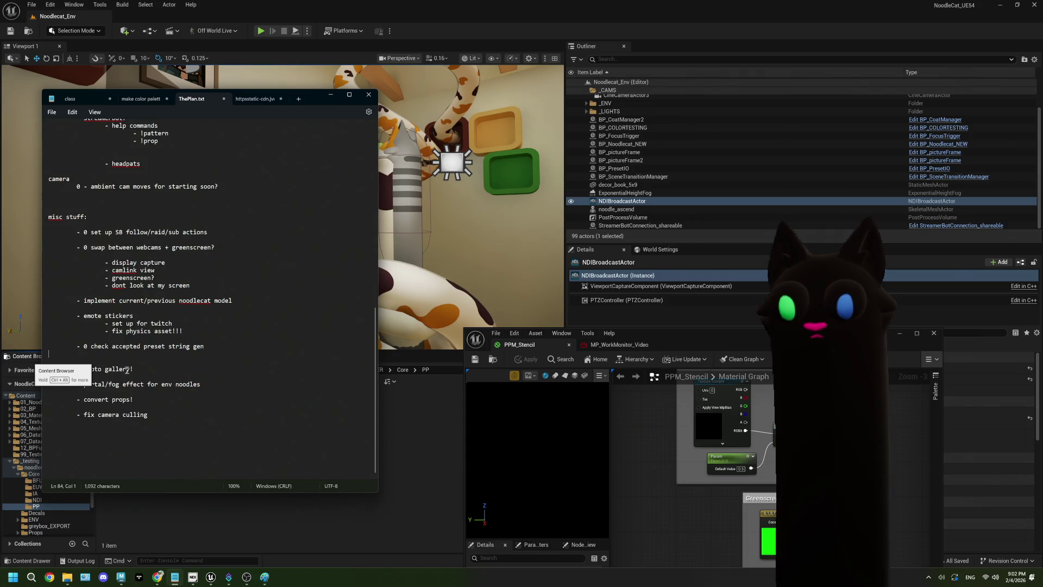
# Step: Prefix the remaining to-dos with priorities: 2 photo gallery, 3 model, 3 stickers, 1 props, 0 camera culling
pyautogui.moveTo(148, 362); pyautogui.dragTo(58, 361)
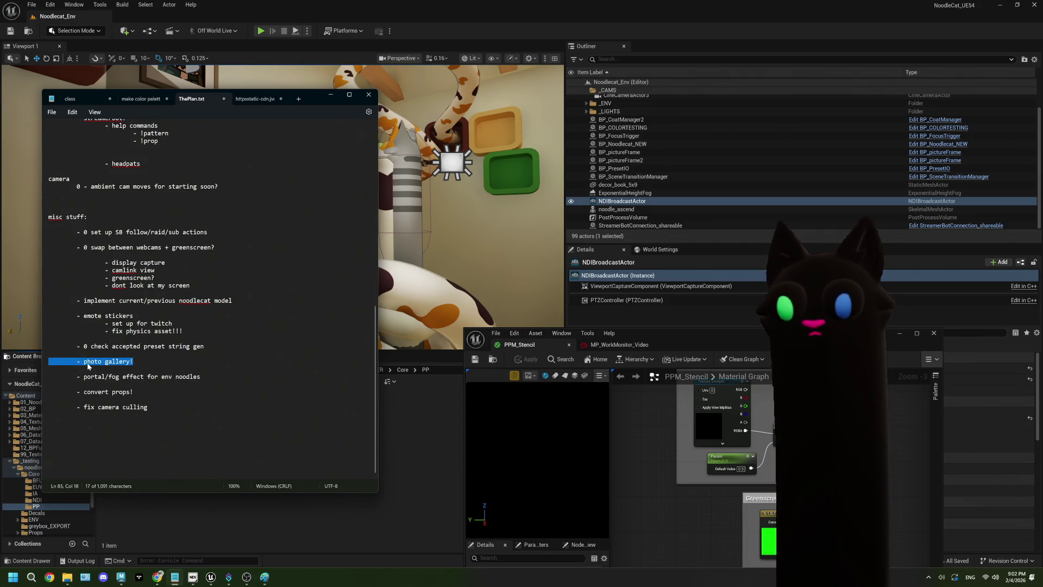
pyautogui.click(85, 361)
pyautogui.write('2')
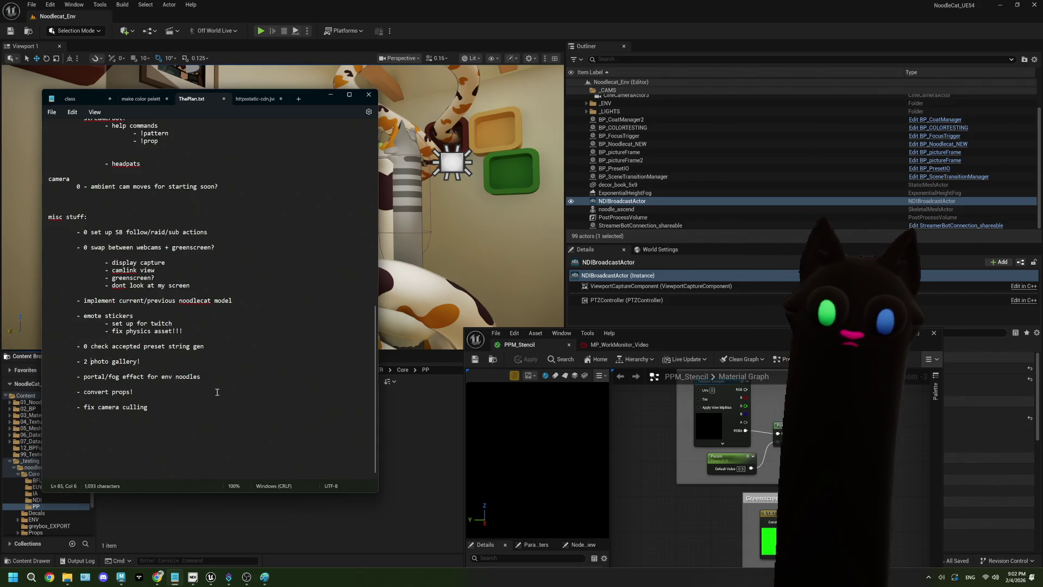
pyautogui.click(84, 377)
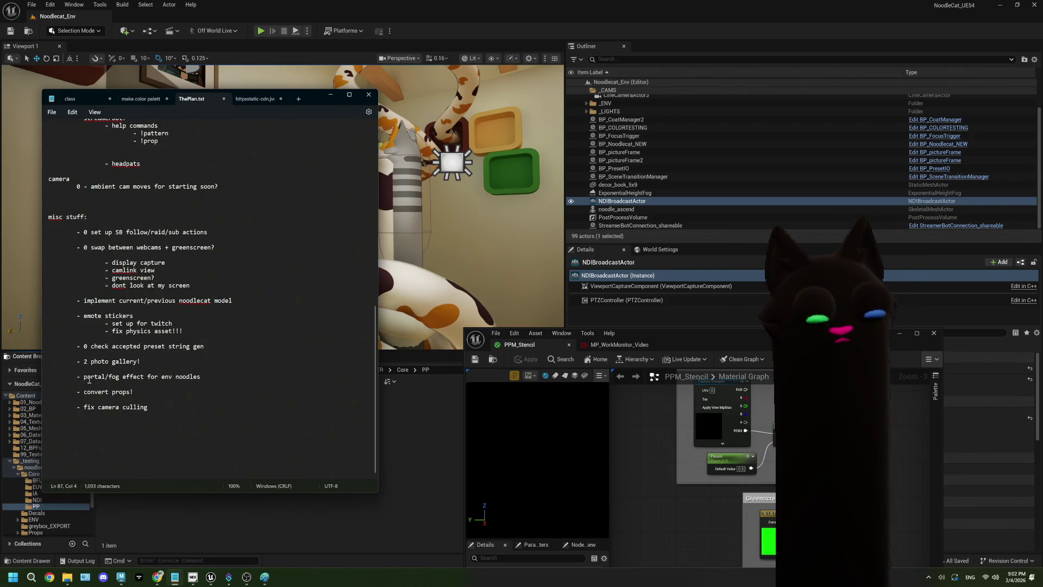
pyautogui.write('3 ')
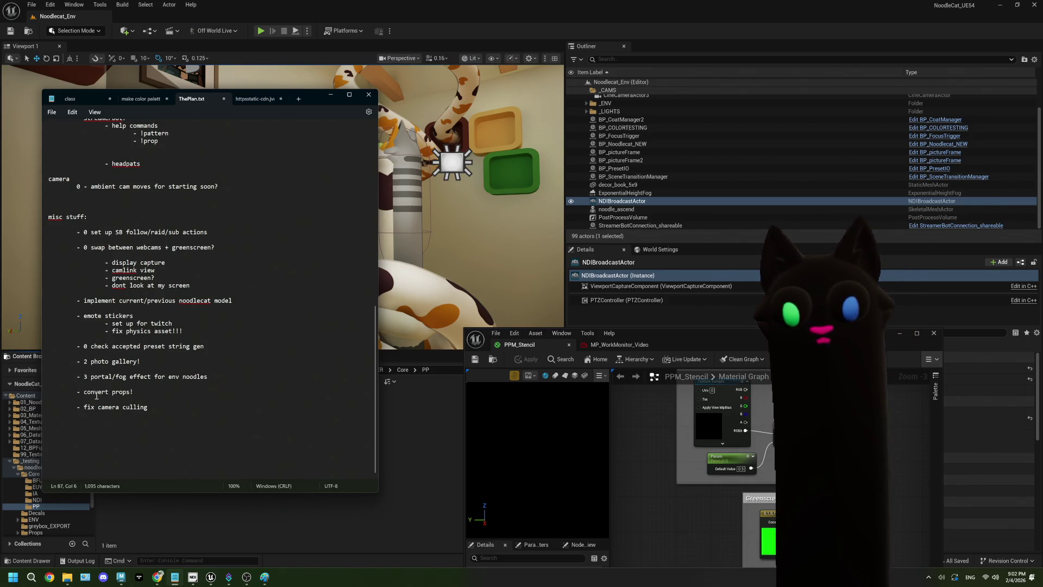
pyautogui.write('3')
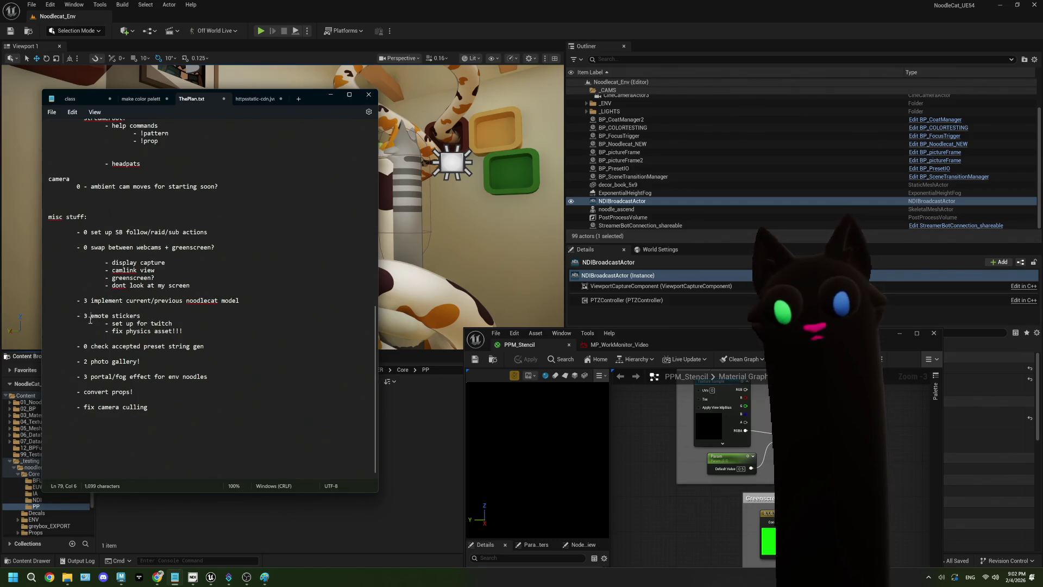
pyautogui.click(86, 392)
pyautogui.write('1 ')
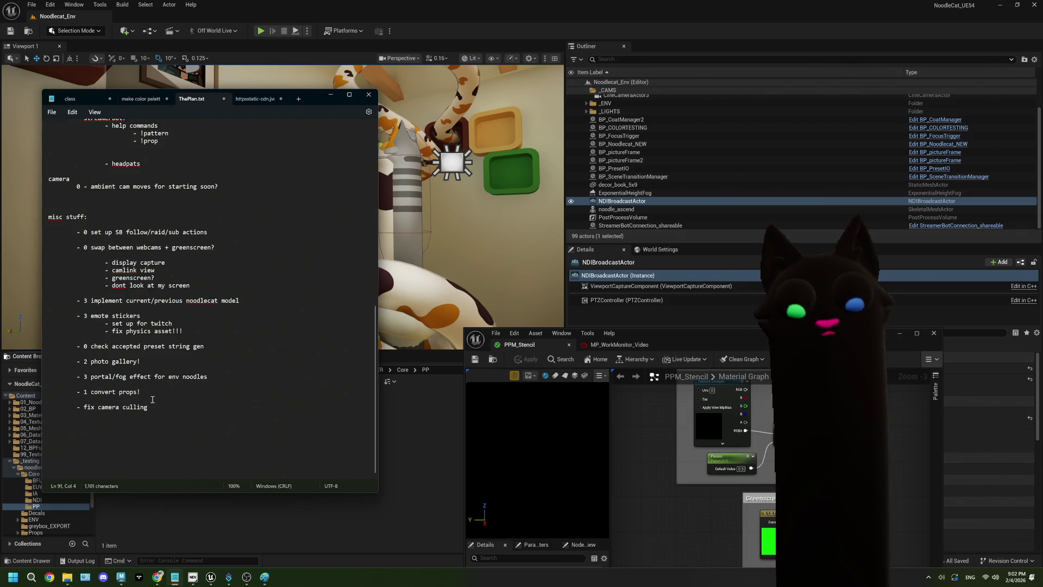
pyautogui.write('0')
pyautogui.click(162, 407)
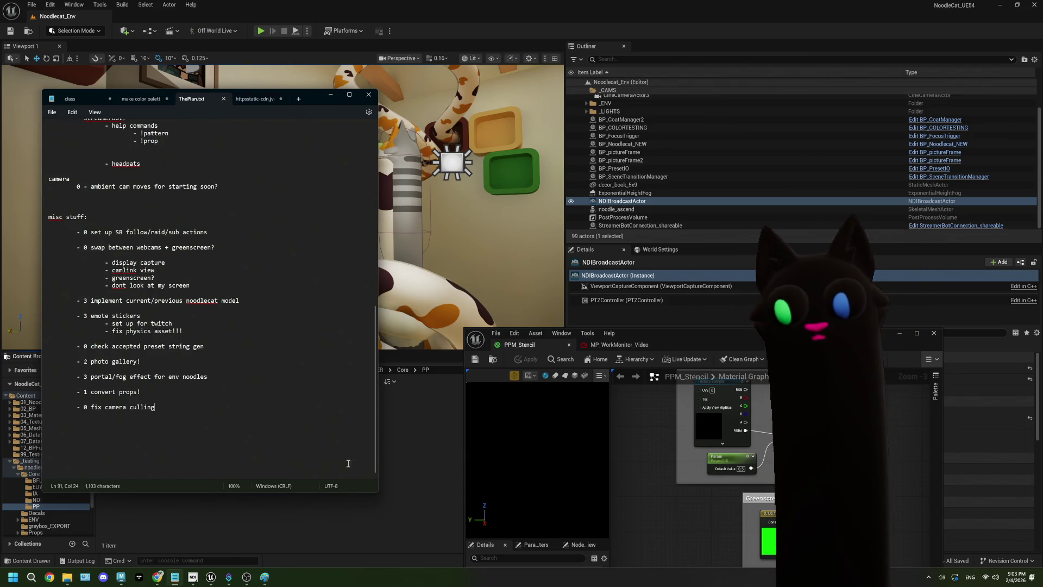
pyautogui.click(429, 442)
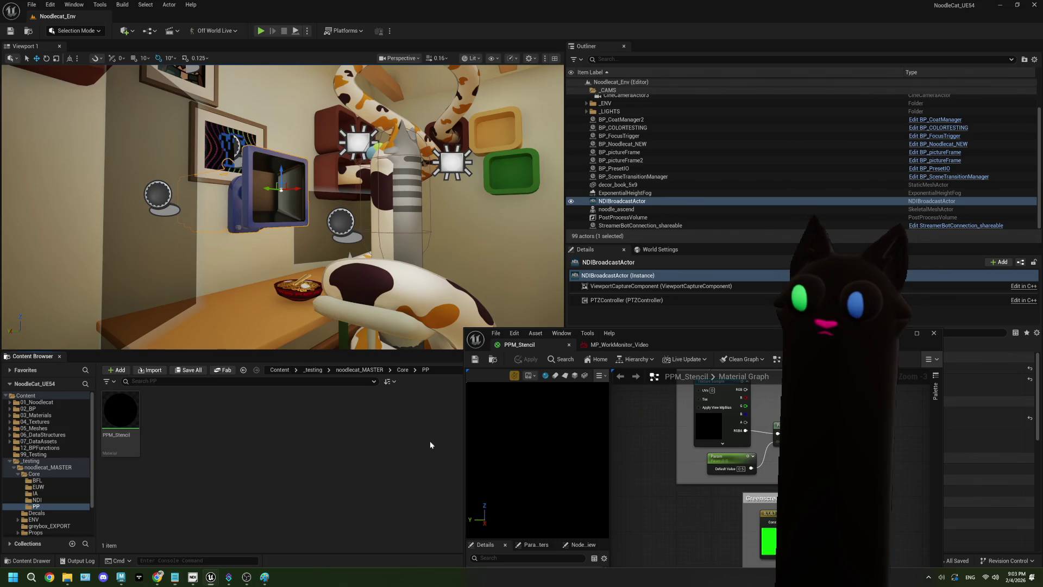
pyautogui.click(260, 31)
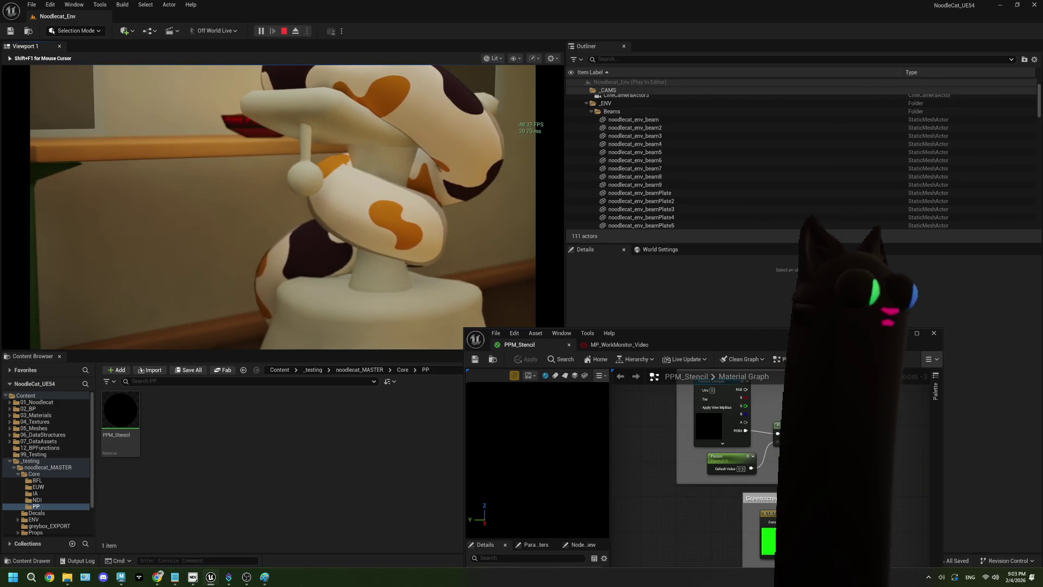
pyautogui.press('Escape')
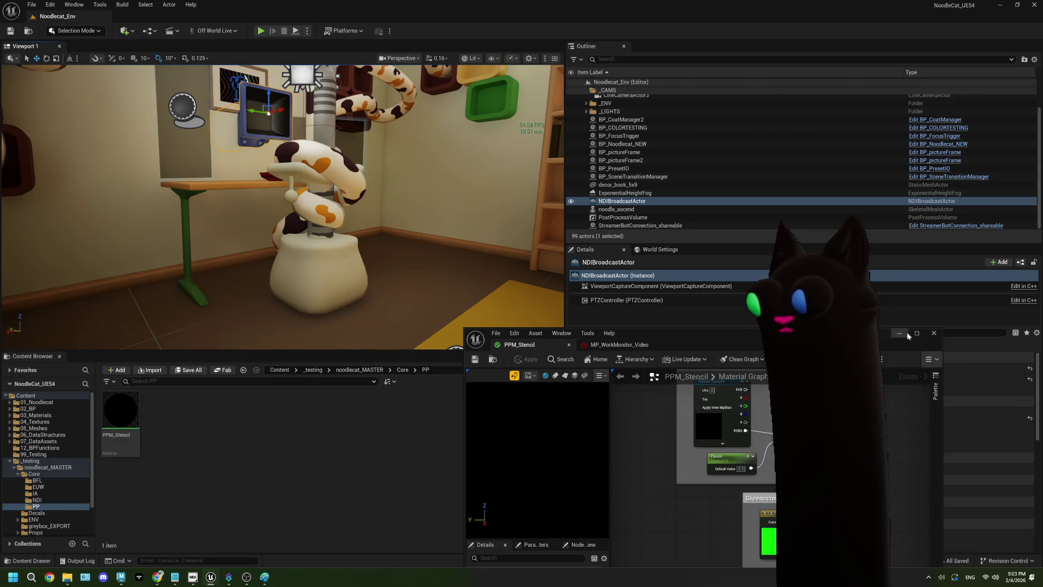
# Step: Open MPC_CameraCulling from the Core folder and resize its editor to show the CameraCull parameter beside the level
pyautogui.click(932, 336)
pyautogui.click(402, 370)
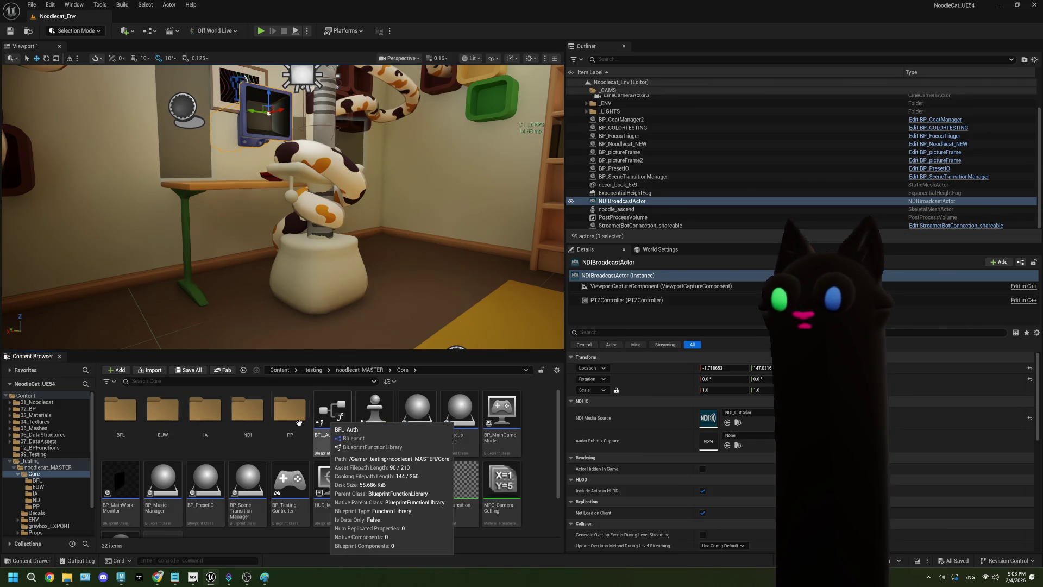
pyautogui.scroll(-1, 337, 446)
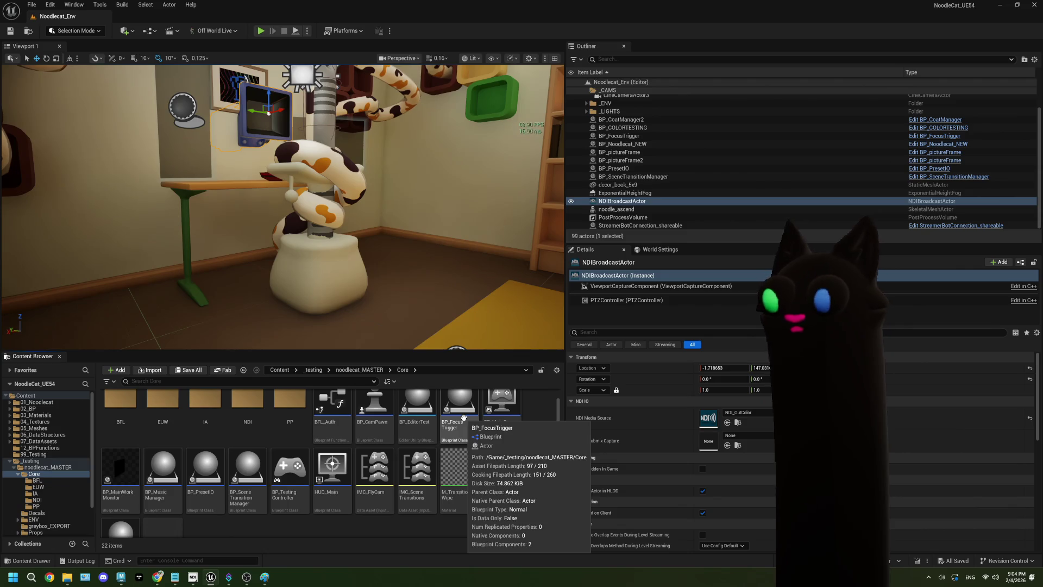
pyautogui.doubleClick(500, 473)
pyautogui.moveTo(689, 344)
pyautogui.mouseDown()
pyautogui.moveTo(291, 54)
pyautogui.moveTo(259, 55)
pyautogui.mouseUp()
pyautogui.moveTo(512, 227); pyautogui.dragTo(366, 228)
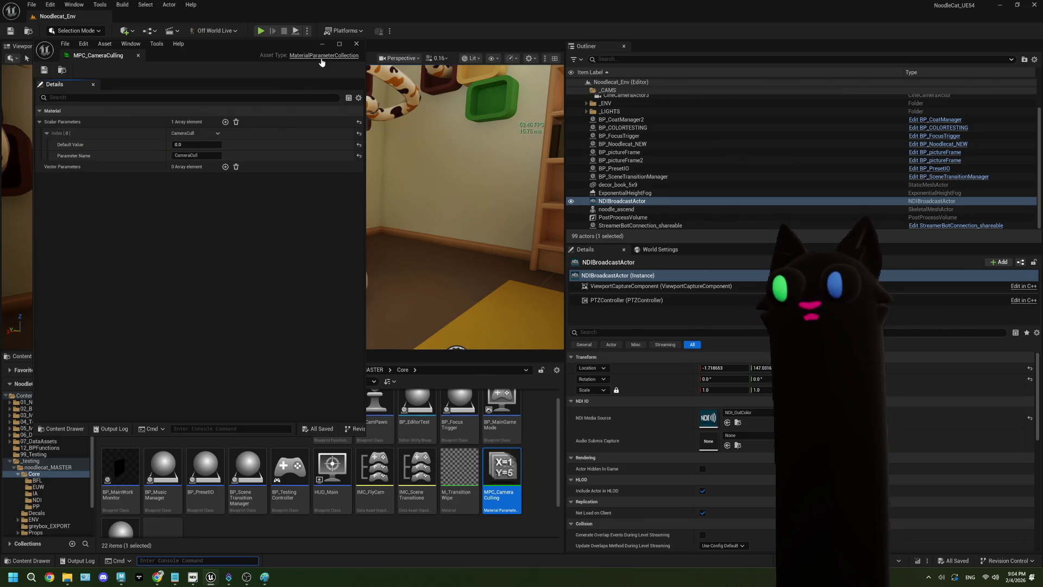
# Step: Close the MPC_CameraCulling editor and play-test Noodlecat_Env in the editor
pyautogui.click(356, 43)
pyautogui.click(262, 31)
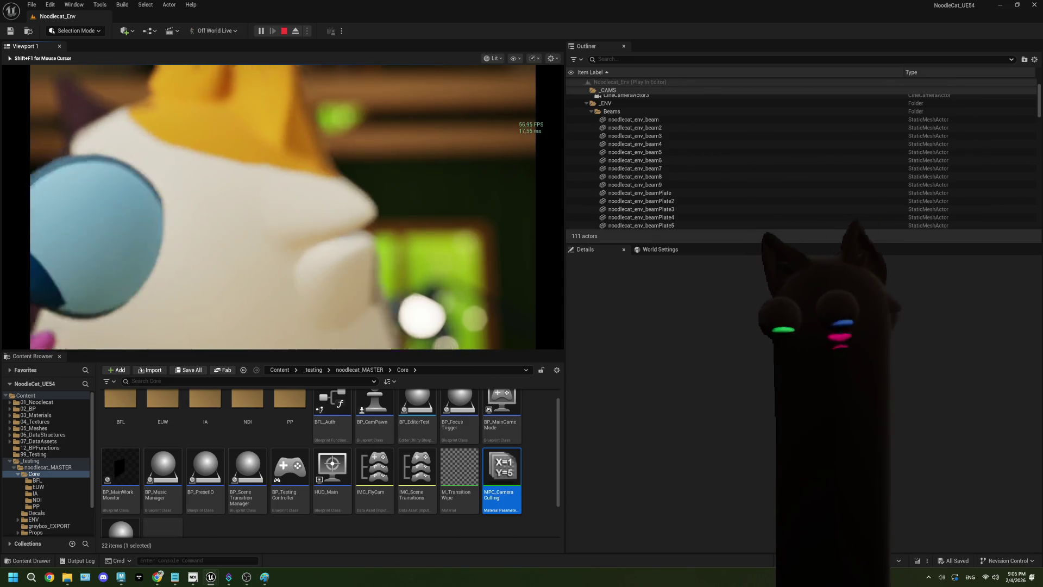
pyautogui.press('Escape')
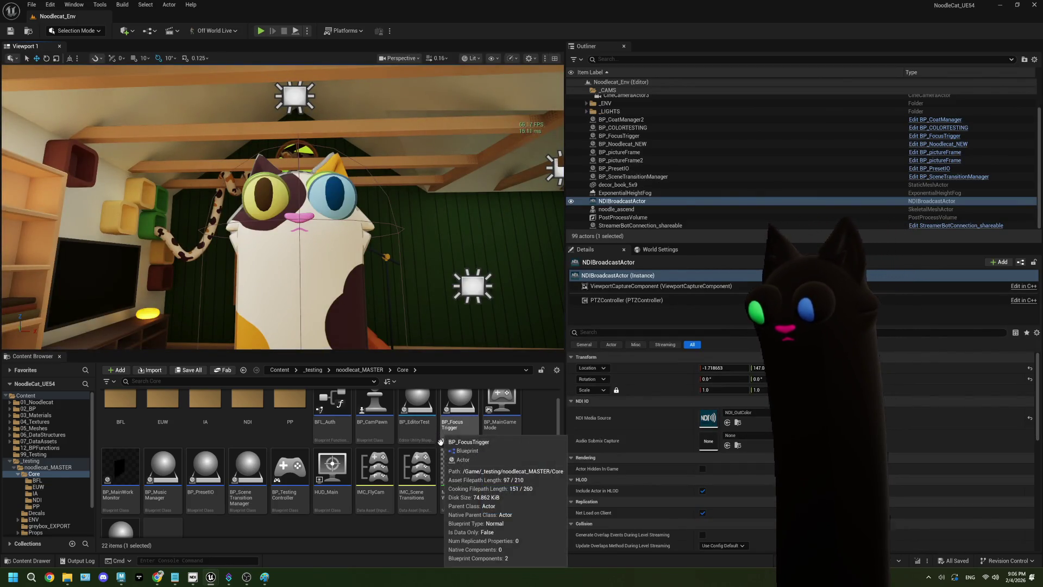
# Step: Select the house wall actor and open the BP_houseInterior Blueprint from the ENV folder
pyautogui.scroll(-1, 375, 489)
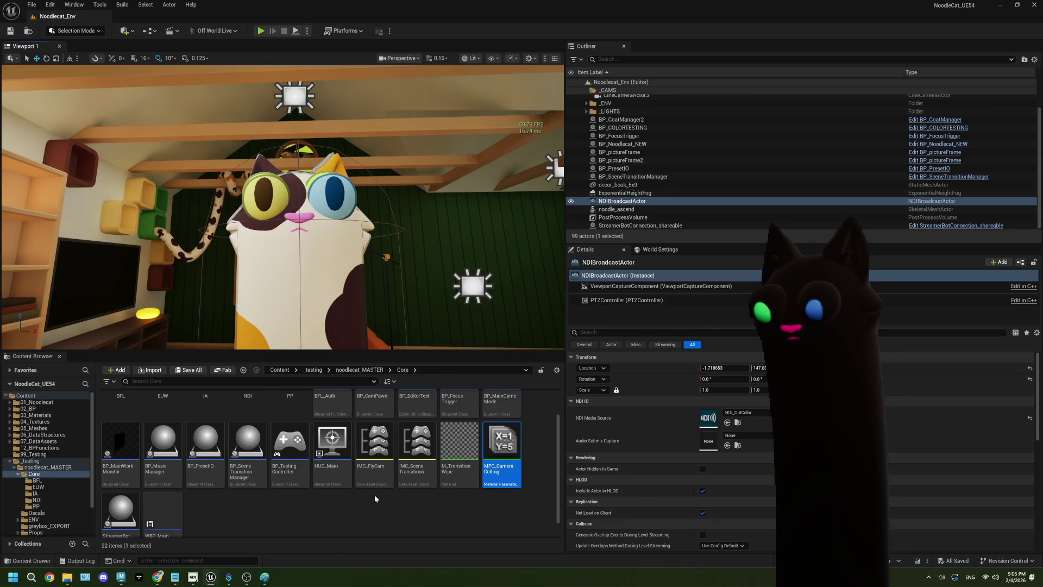
pyautogui.click(439, 215)
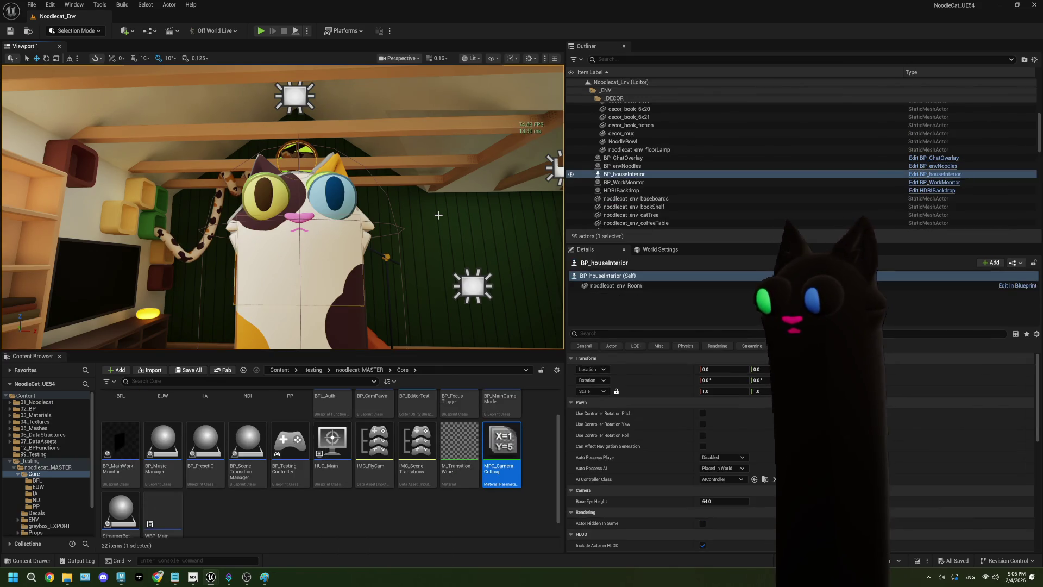
pyautogui.click(362, 371)
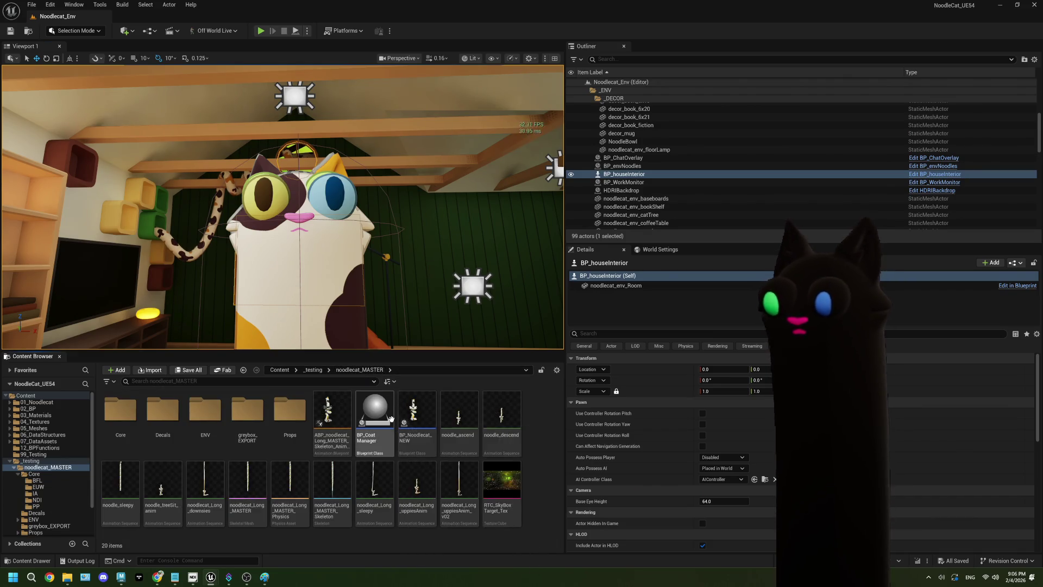
pyautogui.click(196, 417)
pyautogui.doubleClick(196, 417)
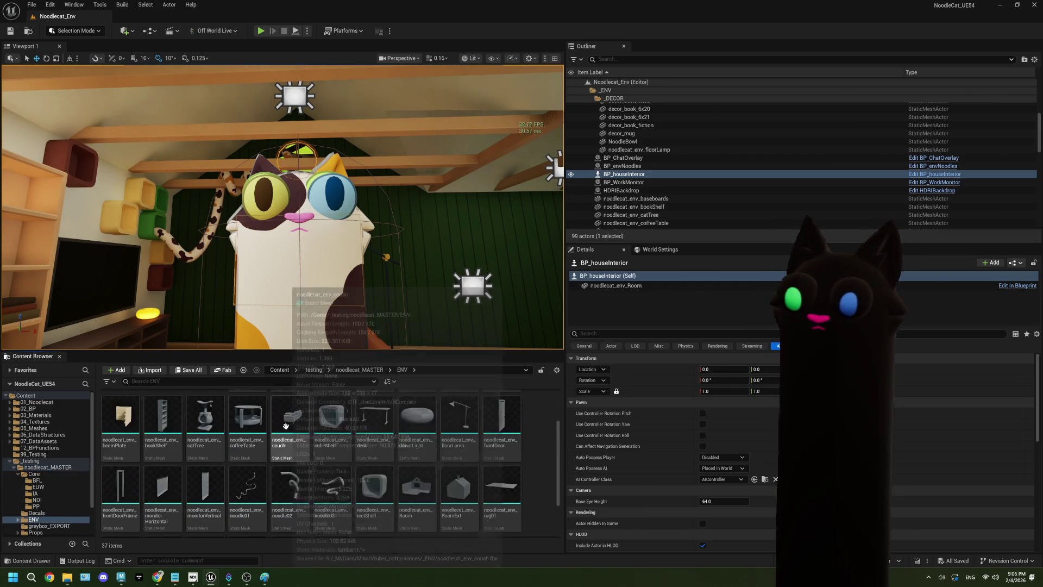
pyautogui.doubleClick(332, 413)
# Step: Maximize BP_houseInterior, review its overlap nodes setting CameraCull to 0.0 and 1.0, then minimize it
pyautogui.click(339, 44)
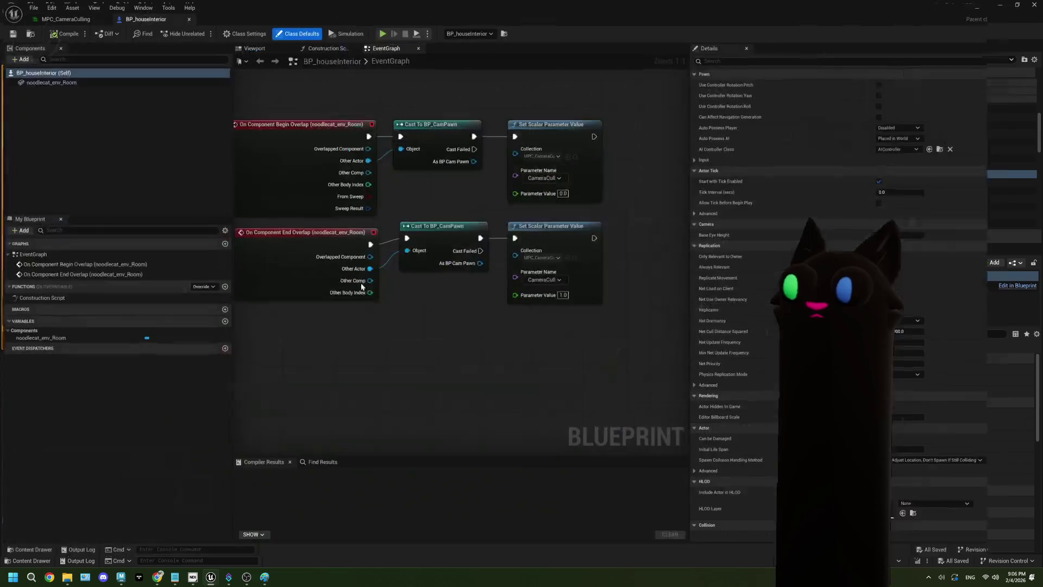
pyautogui.moveTo(495, 371); pyautogui.dragTo(489, 371)
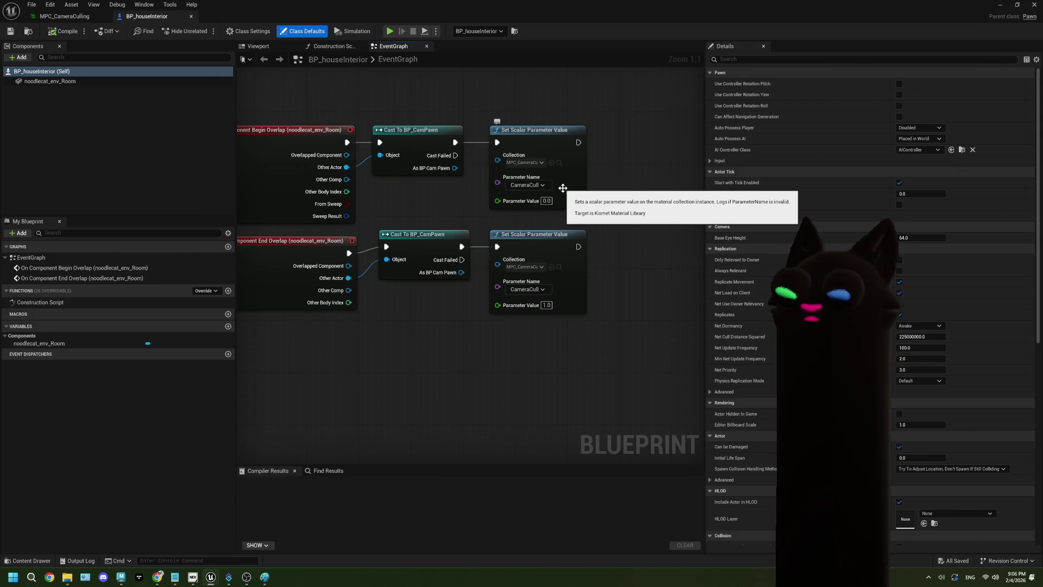
pyautogui.moveTo(467, 314); pyautogui.dragTo(451, 313)
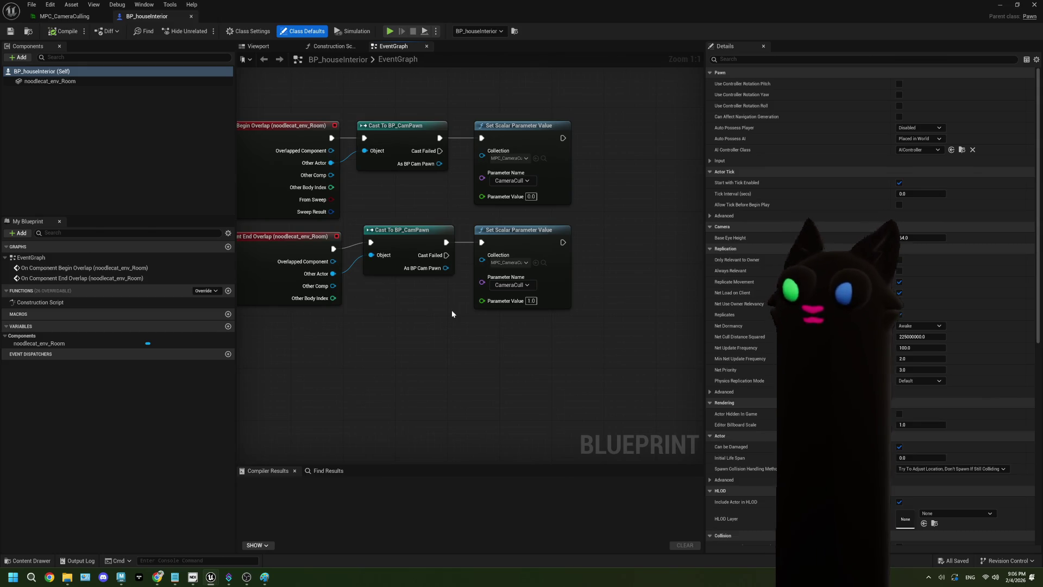
pyautogui.moveTo(436, 337); pyautogui.dragTo(408, 329)
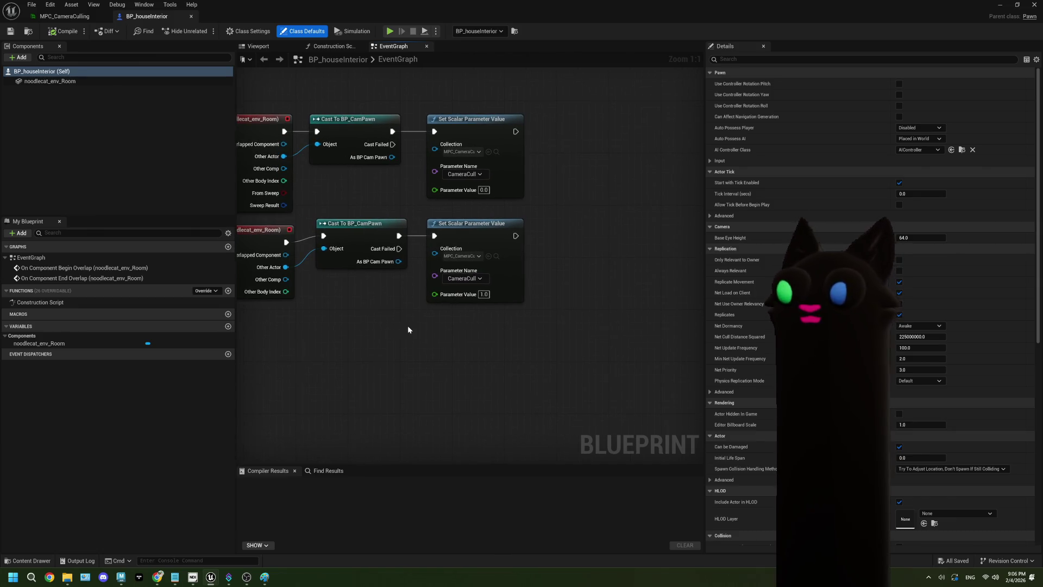
pyautogui.click(999, 7)
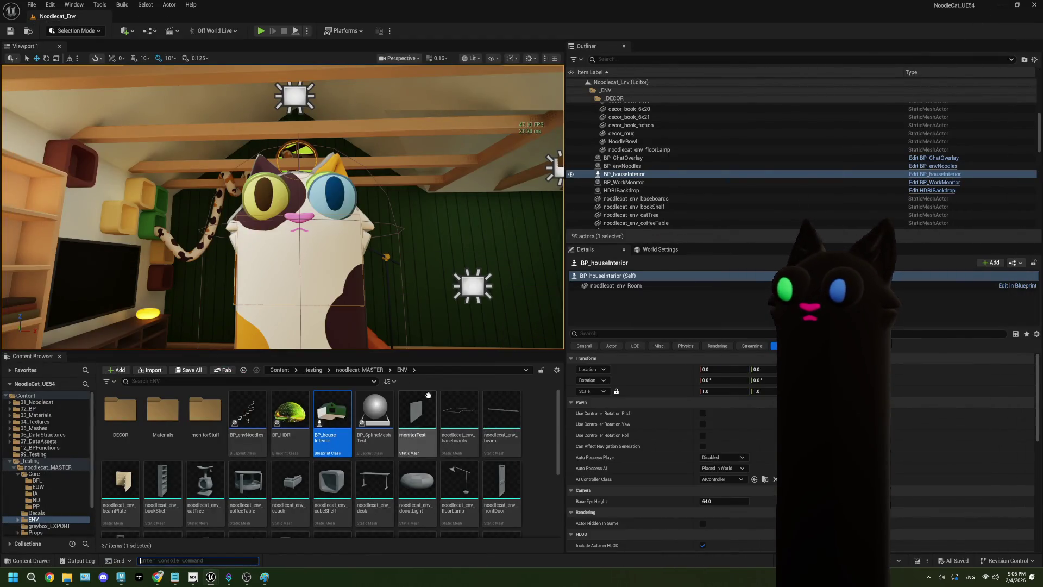
# Step: Open the MI_deskLegs material instance from the Materials folder
pyautogui.doubleClick(163, 431)
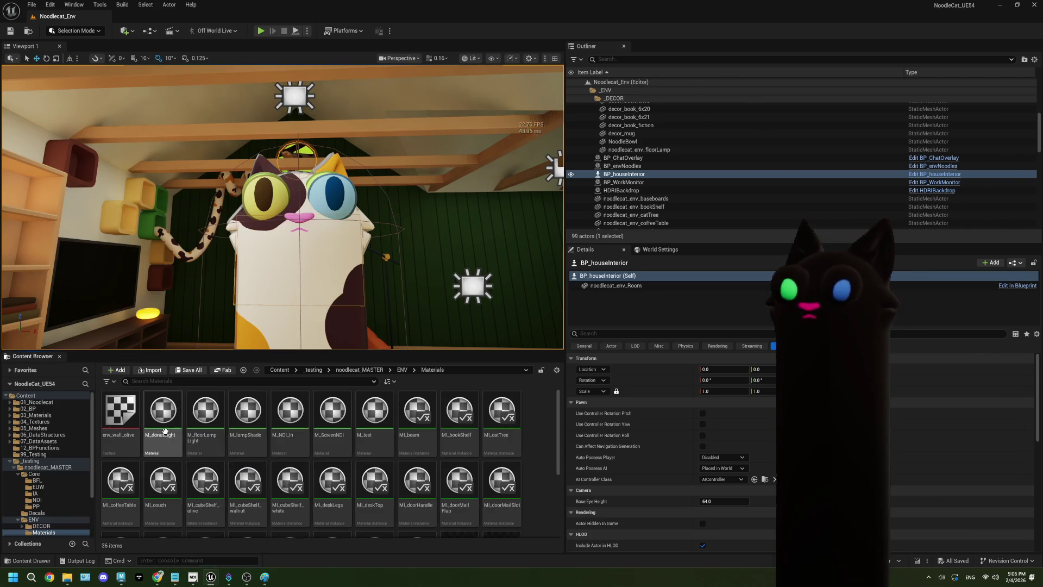
pyautogui.scroll(-1, 304, 467)
pyautogui.click(323, 463)
pyautogui.doubleClick(323, 463)
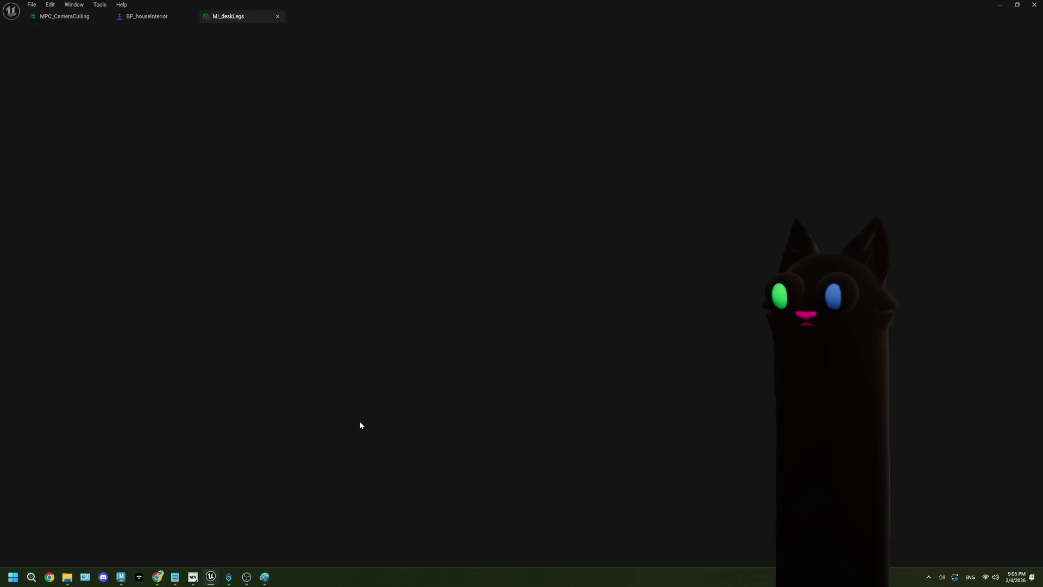
# Step: Open parent M_Env_MASTER, inspect its CameraCull node, then return to the ENV folder and Paint
pyautogui.doubleClick(748, 261)
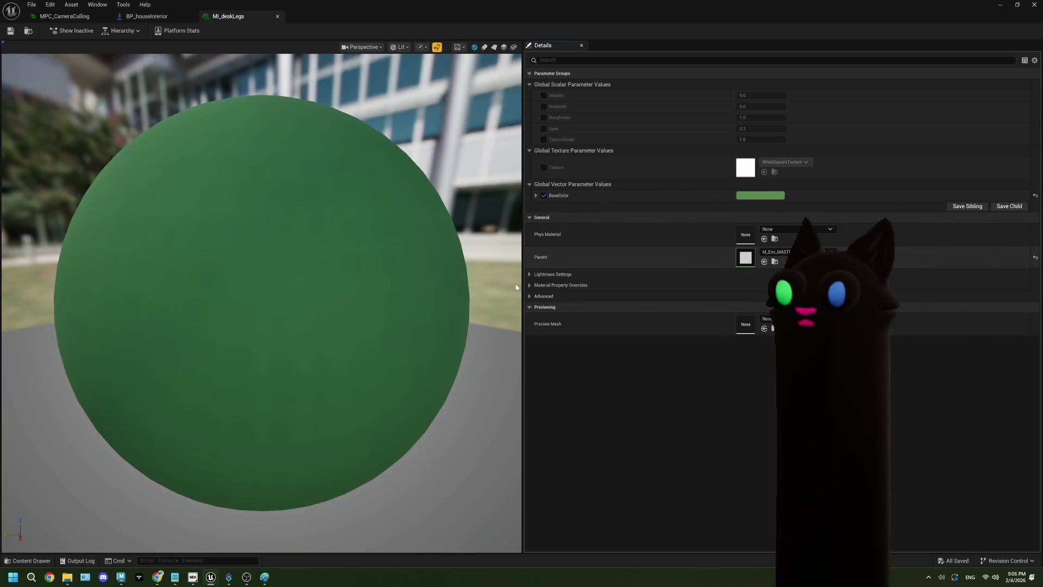
pyautogui.scroll(-3, 490, 290)
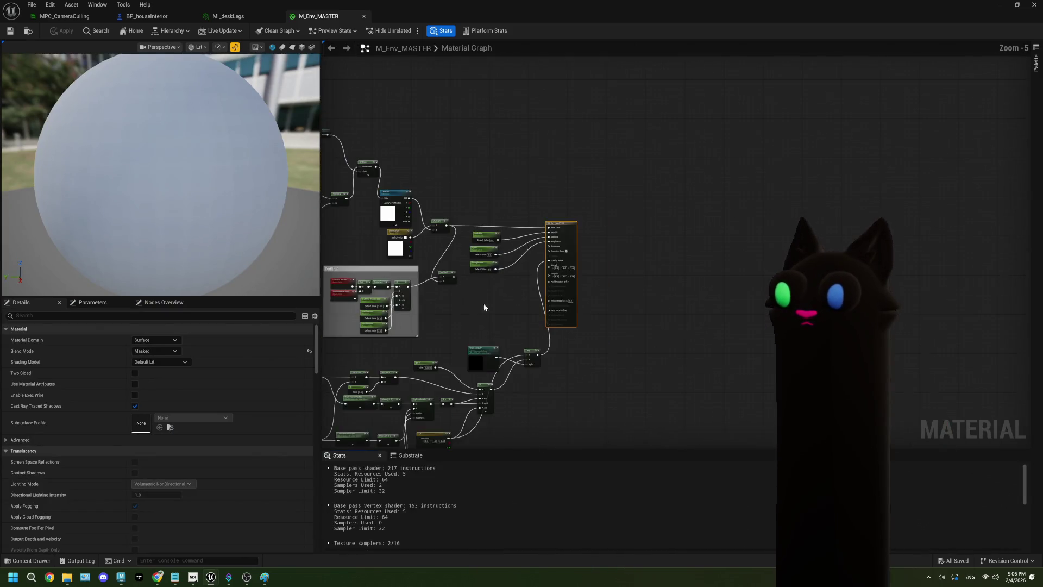
pyautogui.moveTo(488, 297); pyautogui.dragTo(592, 248)
pyautogui.scroll(3, 641, 286)
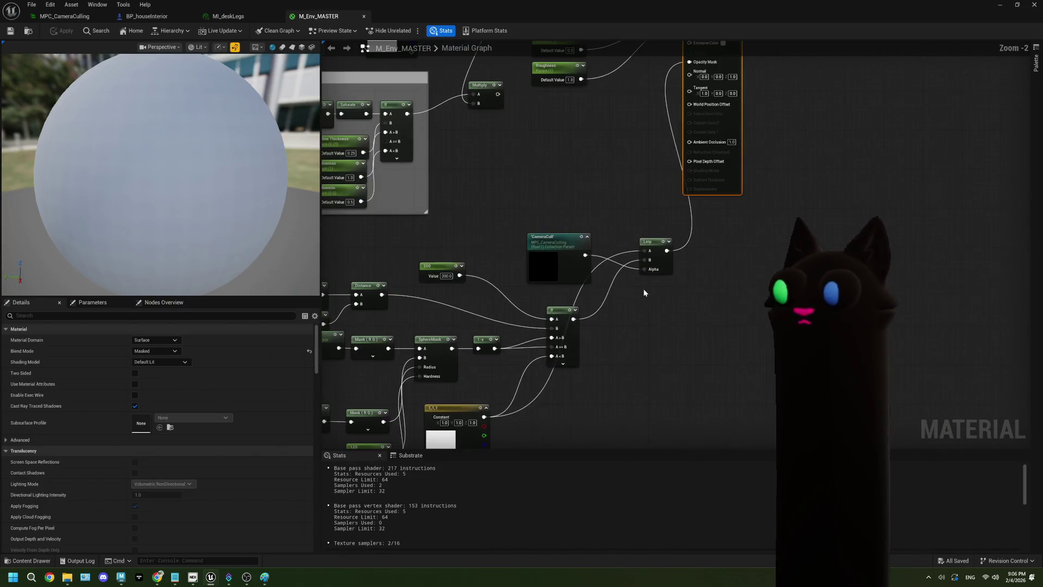
pyautogui.click(555, 259)
pyautogui.moveTo(554, 246); pyautogui.dragTo(530, 243)
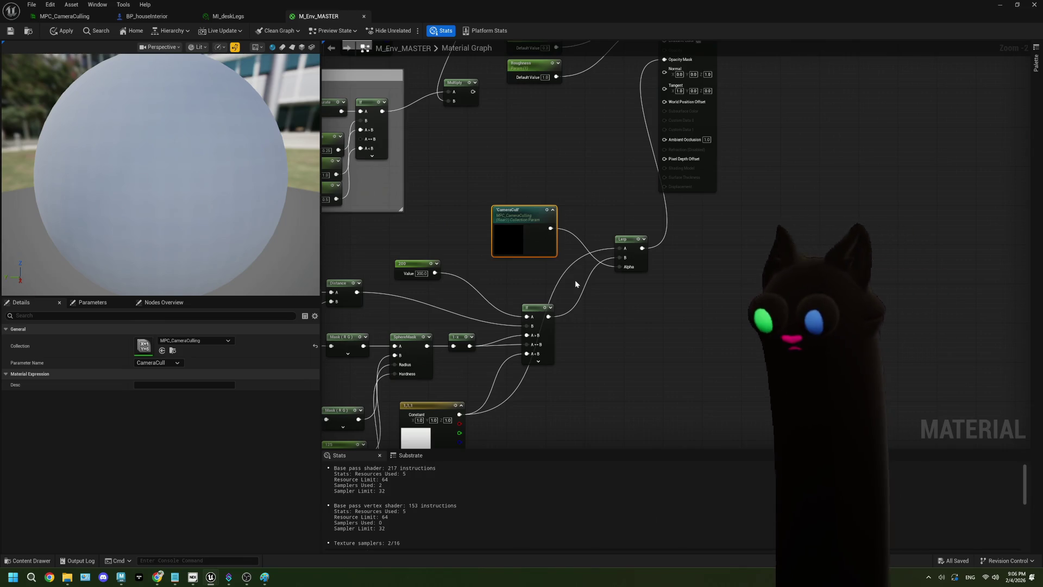
pyautogui.click(1000, 5)
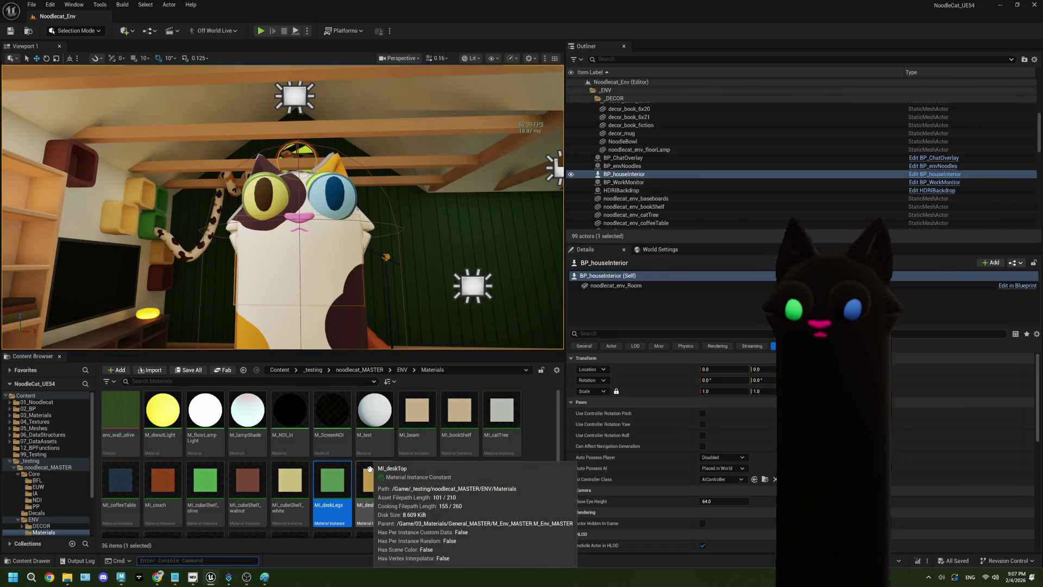
pyautogui.click(402, 369)
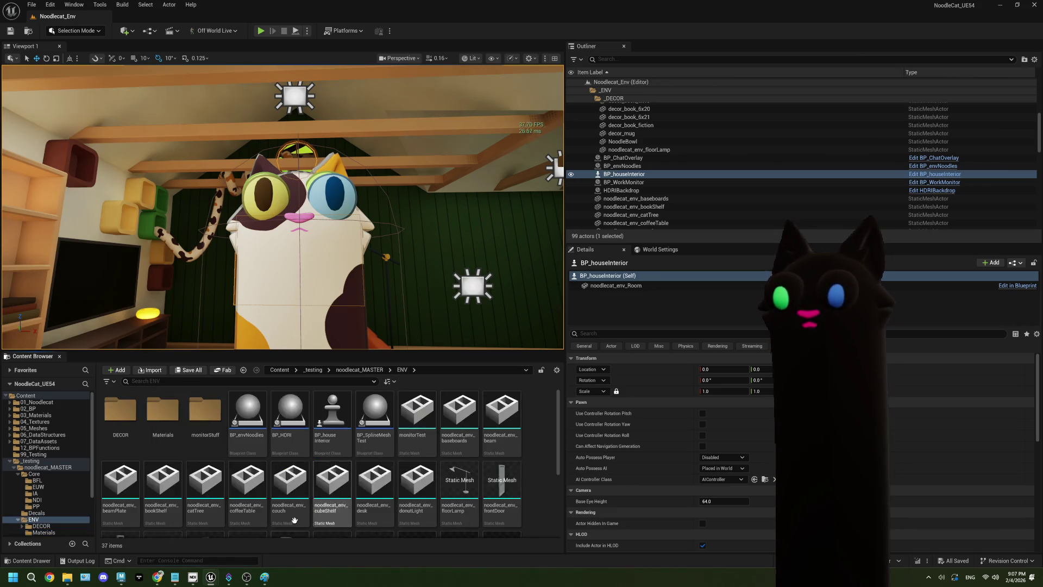
pyautogui.click(265, 577)
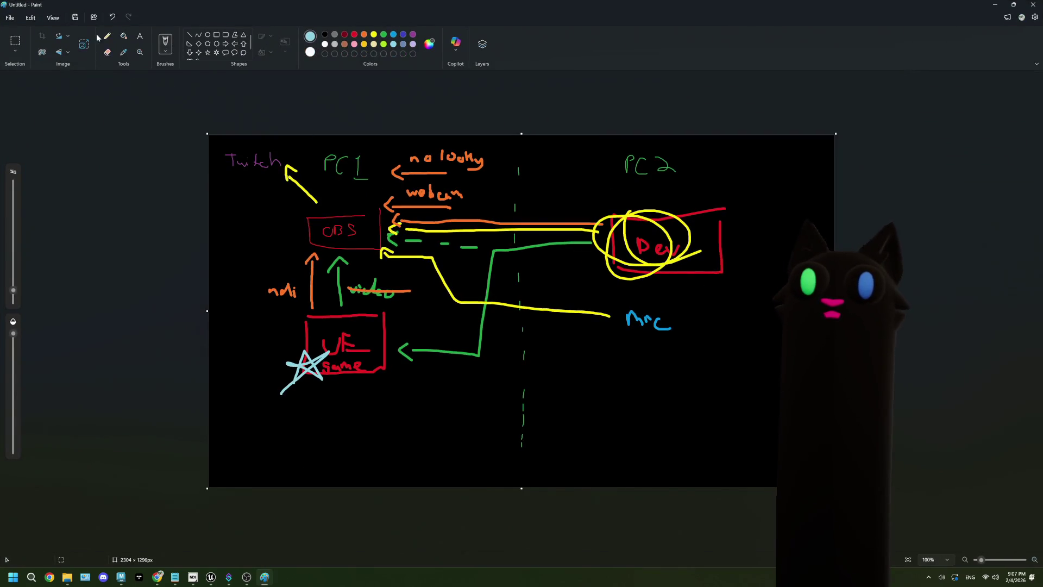
# Step: Erase the old streaming diagram using a rectangular selection
pyautogui.click(15, 41)
pyautogui.moveTo(214, 138)
pyautogui.mouseDown()
pyautogui.moveTo(780, 480)
pyautogui.moveTo(809, 469)
pyautogui.mouseUp()
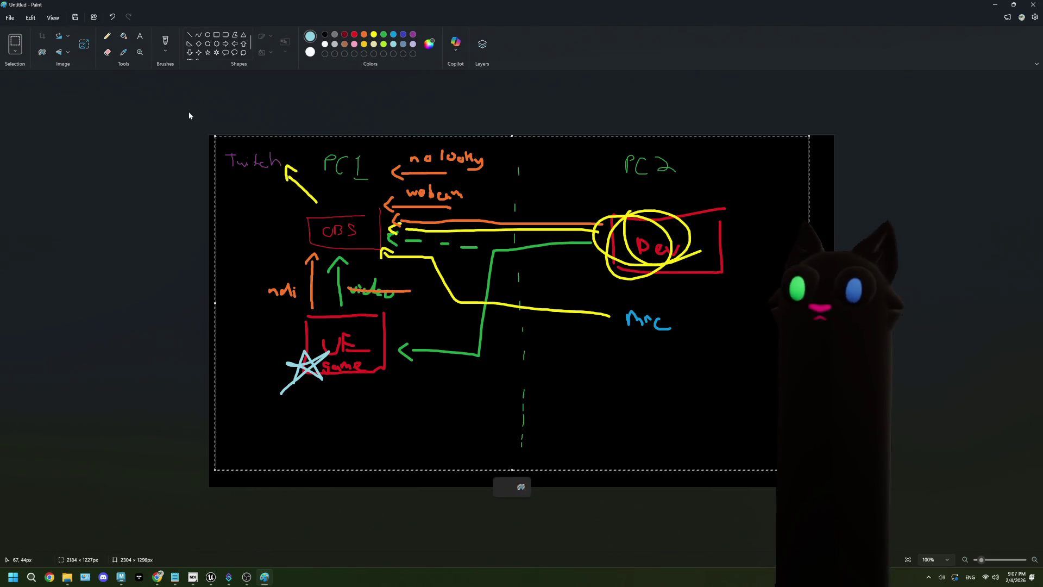
pyautogui.press('Delete')
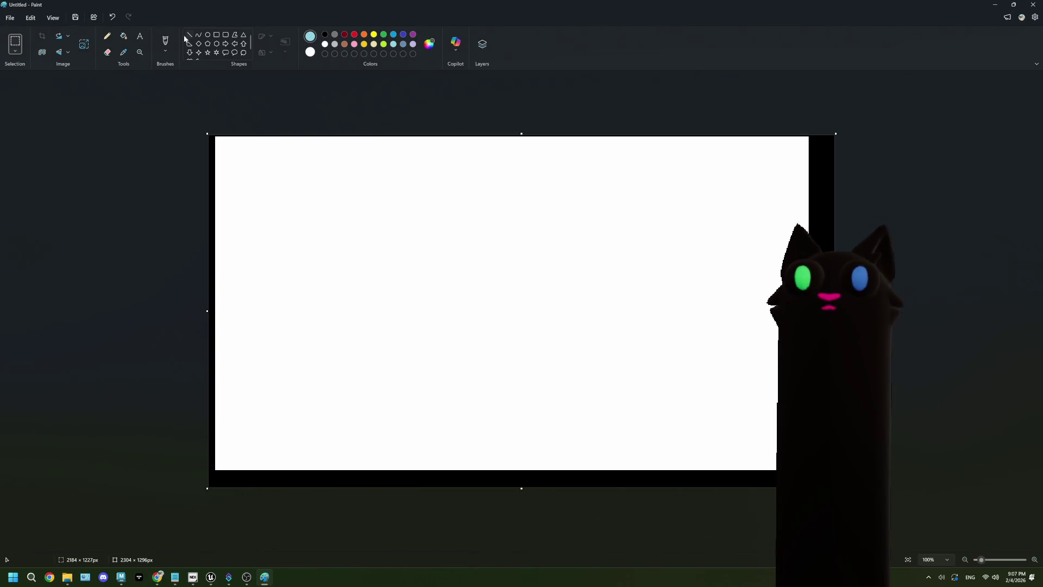
# Step: Fill the canvas solid black, choose green as drawing colour, and zoom to 422%
pyautogui.click(325, 34)
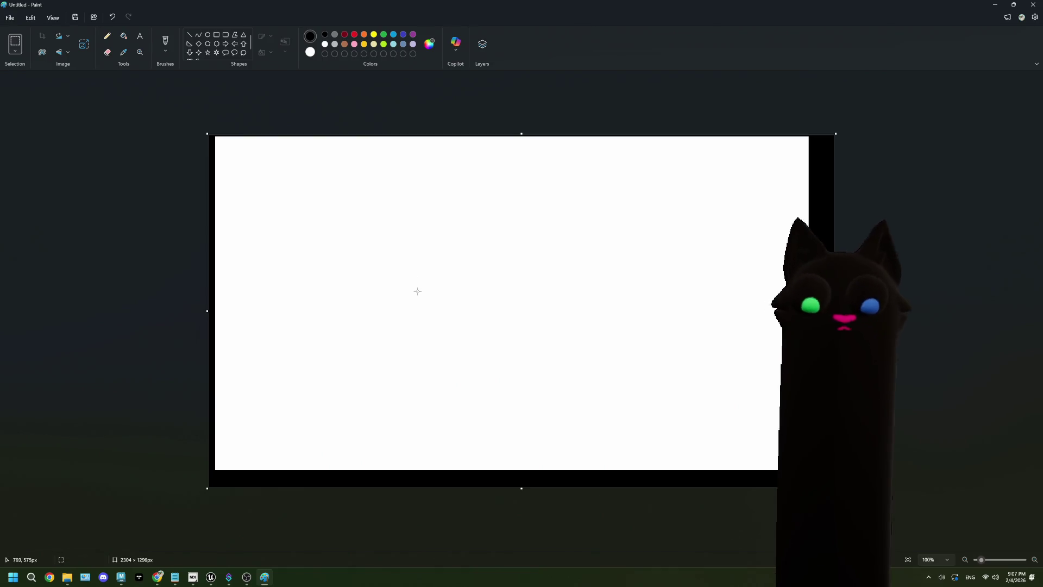
pyautogui.click(123, 36)
pyautogui.click(400, 296)
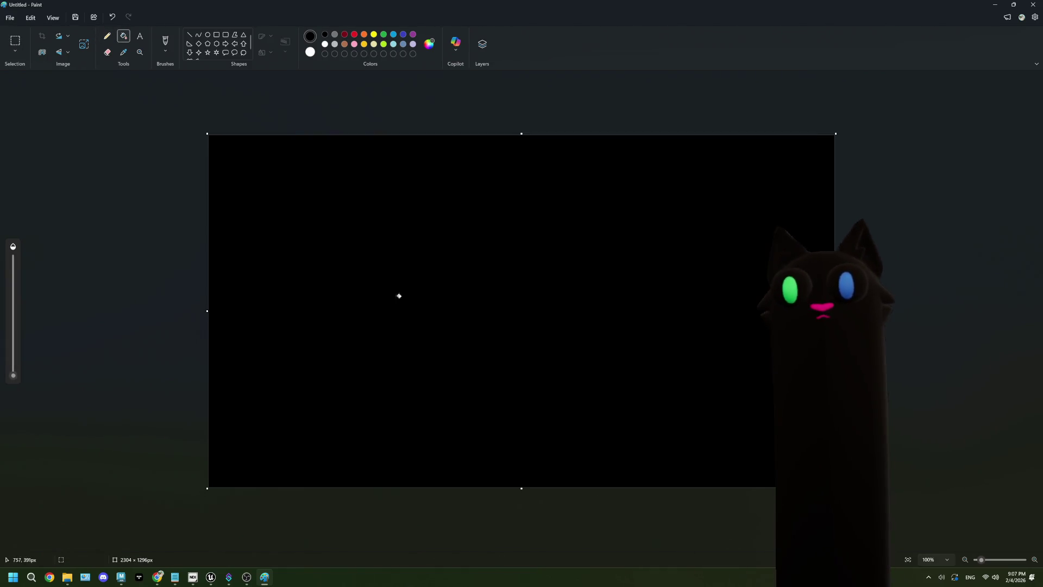
pyautogui.click(344, 34)
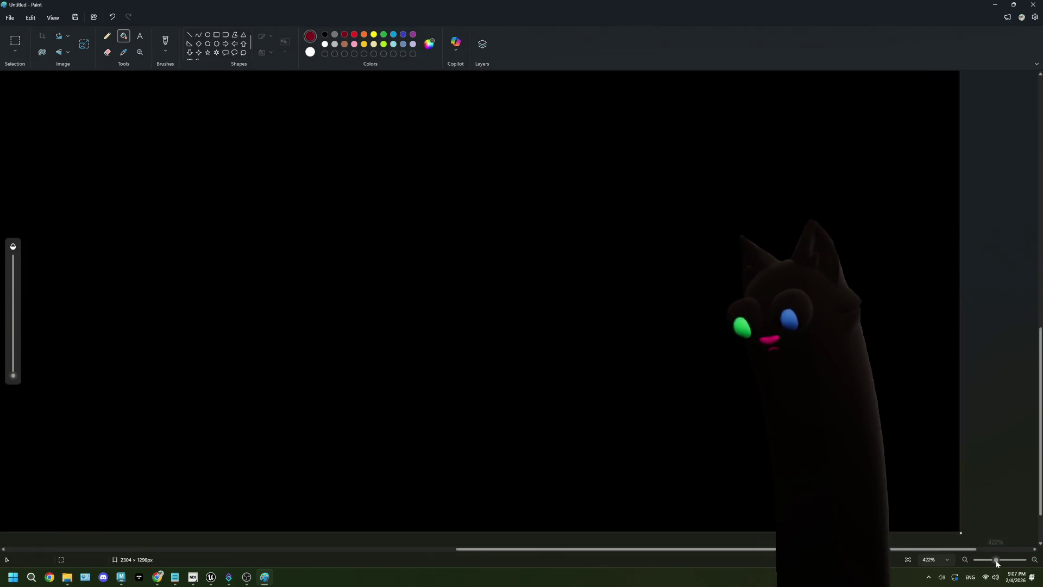
pyautogui.moveTo(981, 560)
pyautogui.mouseDown()
pyautogui.moveTo(996, 559)
pyautogui.moveTo(755, 542)
pyautogui.mouseUp()
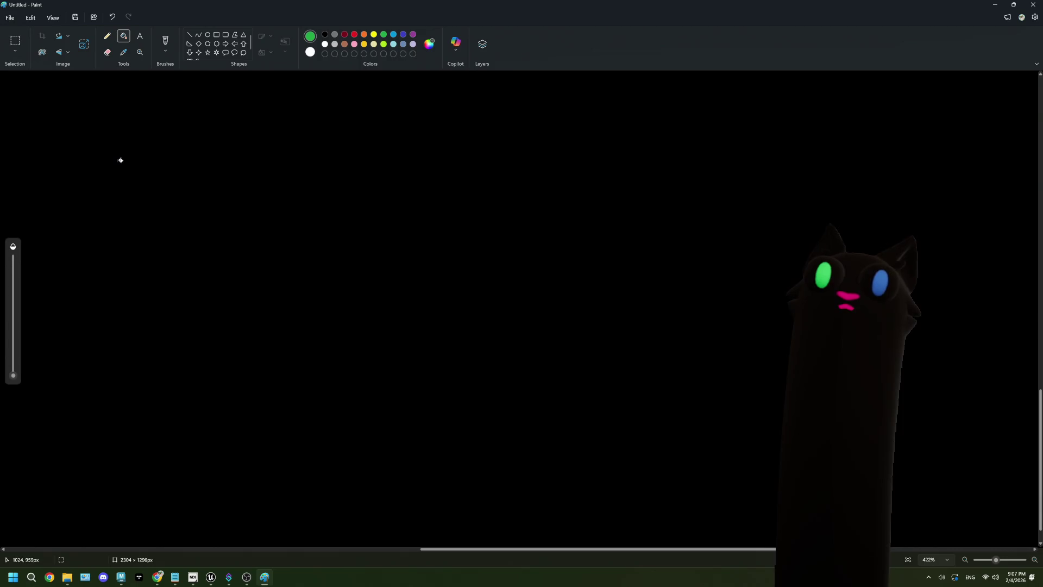
# Step: Handwrite M_Env in green with a 4px paintbrush on the black canvas
pyautogui.click(113, 156)
pyautogui.hotkey('ctrl', 'z')
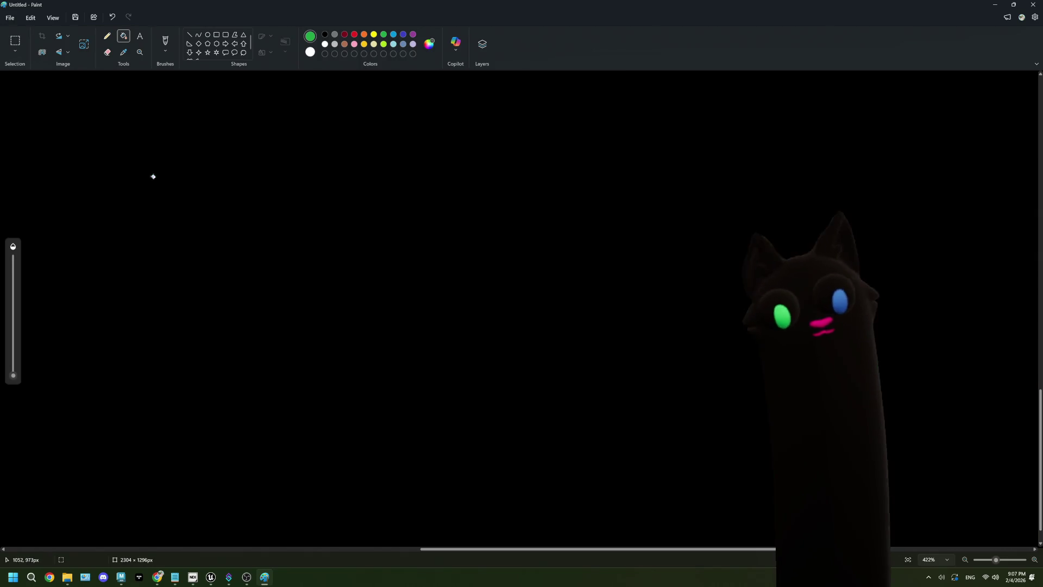
pyautogui.click(168, 39)
pyautogui.click(13, 303)
pyautogui.moveTo(83, 165)
pyautogui.mouseDown()
pyautogui.moveTo(80, 201)
pyautogui.moveTo(115, 172)
pyautogui.mouseUp()
pyautogui.moveTo(86, 187); pyautogui.dragTo(112, 189)
pyautogui.moveTo(86, 199); pyautogui.dragTo(102, 201)
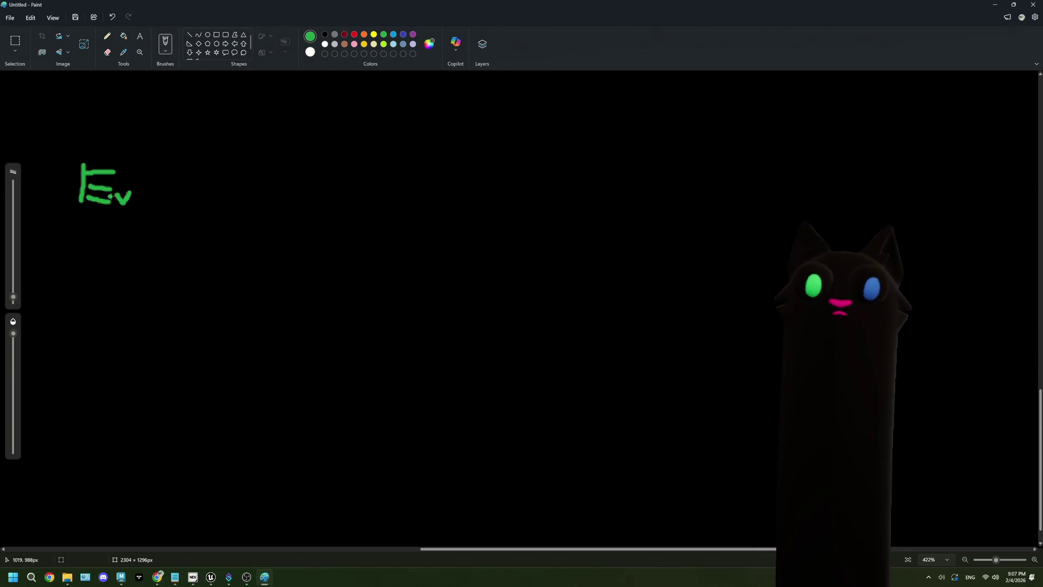
pyautogui.hotkey('ctrl', 'z')
pyautogui.moveTo(119, 193)
pyautogui.mouseDown()
pyautogui.moveTo(157, 211)
pyautogui.moveTo(170, 191)
pyautogui.mouseUp()
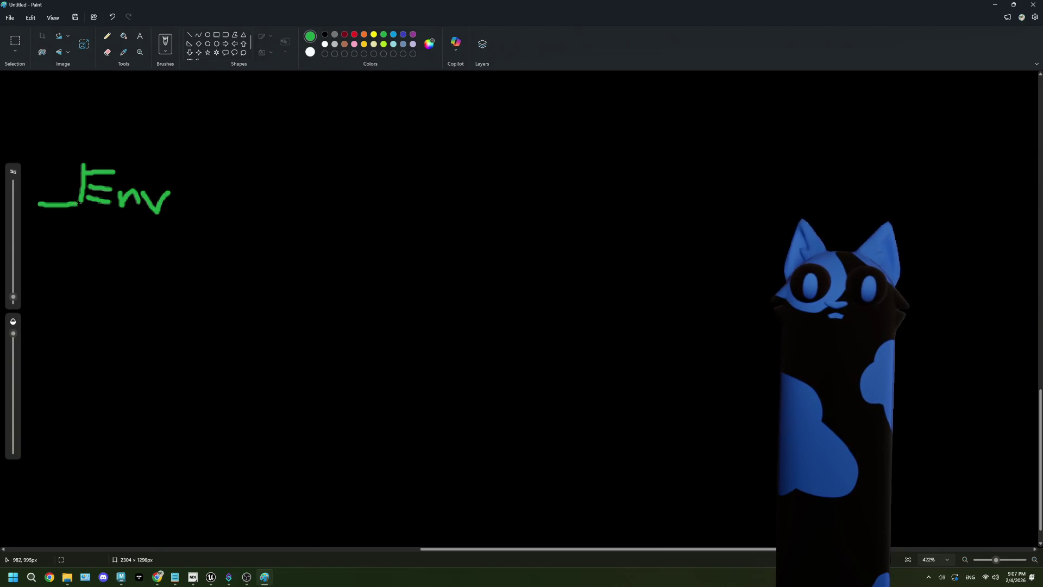
pyautogui.moveTo(591, 552); pyautogui.dragTo(544, 550)
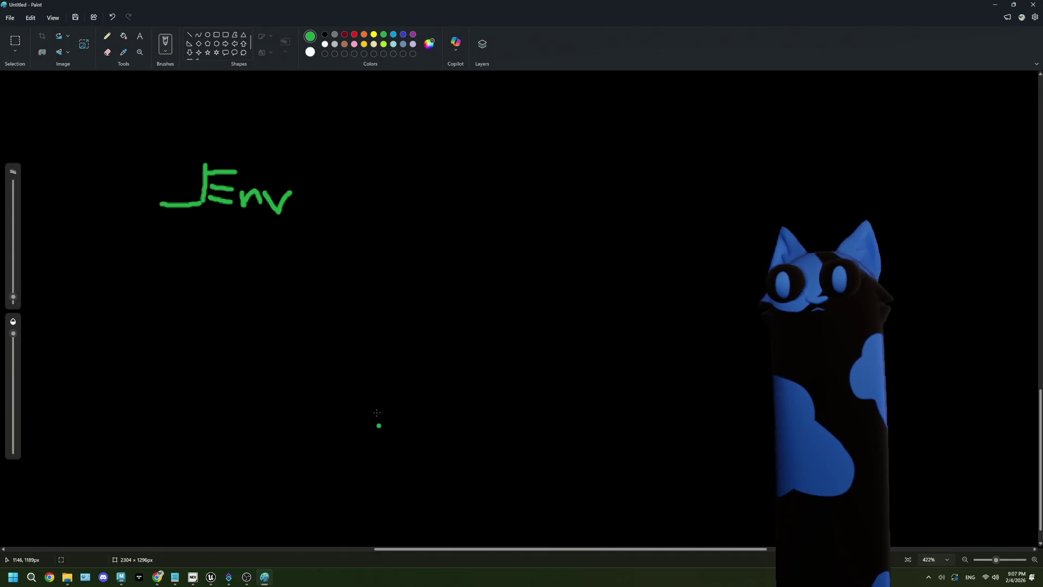
pyautogui.moveTo(111, 202)
pyautogui.mouseDown()
pyautogui.moveTo(133, 182)
pyautogui.moveTo(151, 202)
pyautogui.mouseUp()
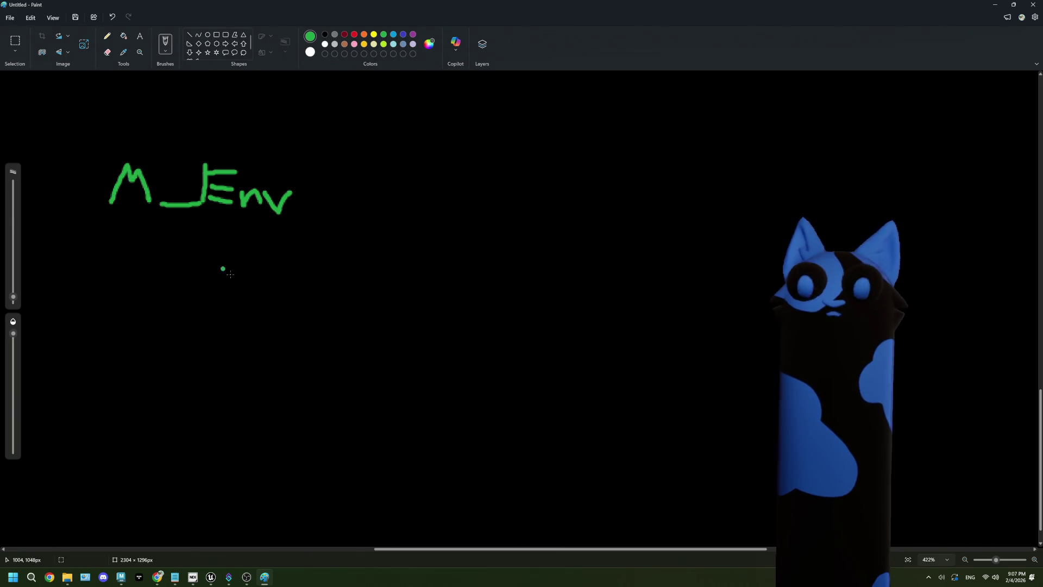
# Step: Draw an L-shaped arrow from M_Env to MI_Furniture and start a second branch below
pyautogui.moveTo(206, 223)
pyautogui.mouseDown()
pyautogui.moveTo(206, 252)
pyautogui.moveTo(237, 281)
pyautogui.mouseUp()
pyautogui.moveTo(238, 265)
pyautogui.mouseDown()
pyautogui.moveTo(250, 289)
pyautogui.moveTo(301, 290)
pyautogui.mouseUp()
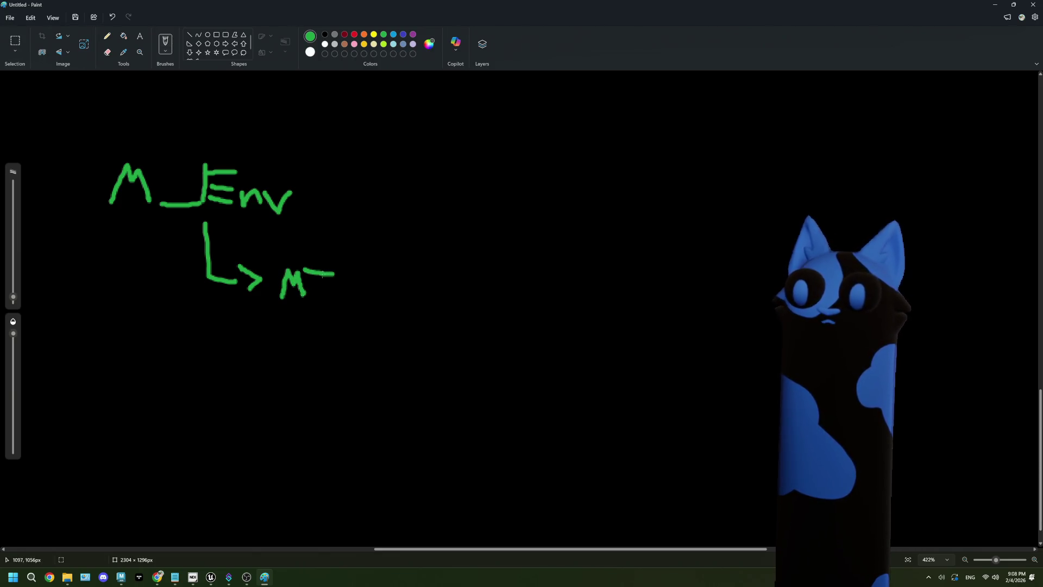
pyautogui.moveTo(345, 305)
pyautogui.mouseDown()
pyautogui.moveTo(372, 304)
pyautogui.moveTo(388, 276)
pyautogui.mouseUp()
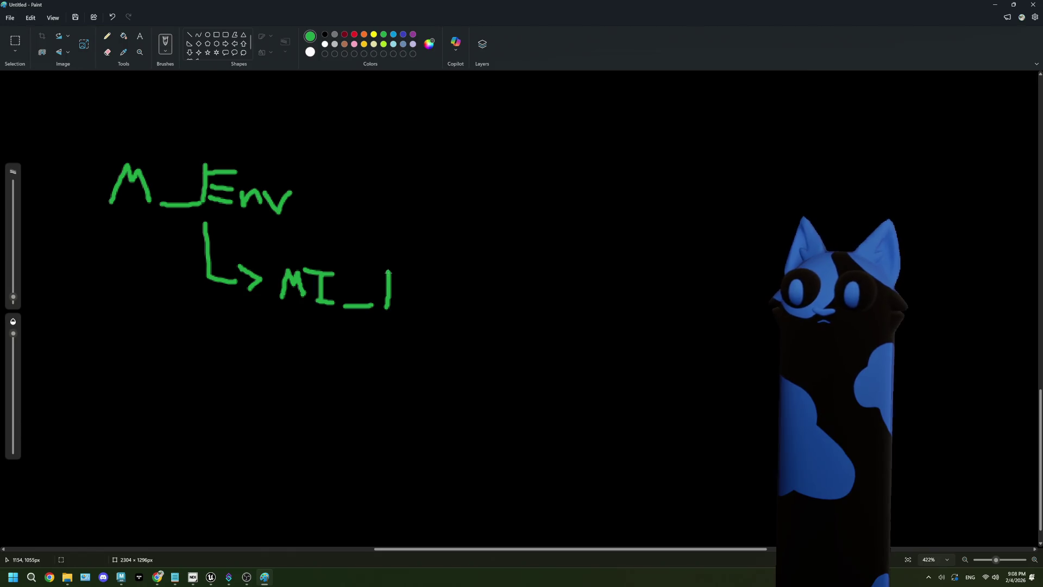
pyautogui.moveTo(408, 300); pyautogui.dragTo(419, 298)
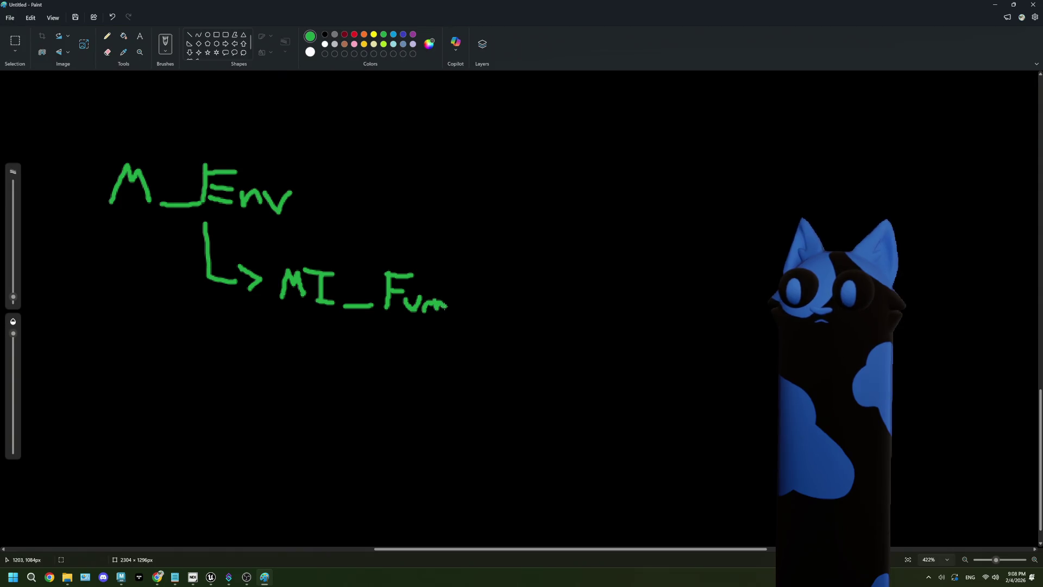
pyautogui.moveTo(459, 276)
pyautogui.mouseDown()
pyautogui.moveTo(464, 304)
pyautogui.moveTo(522, 318)
pyautogui.mouseUp()
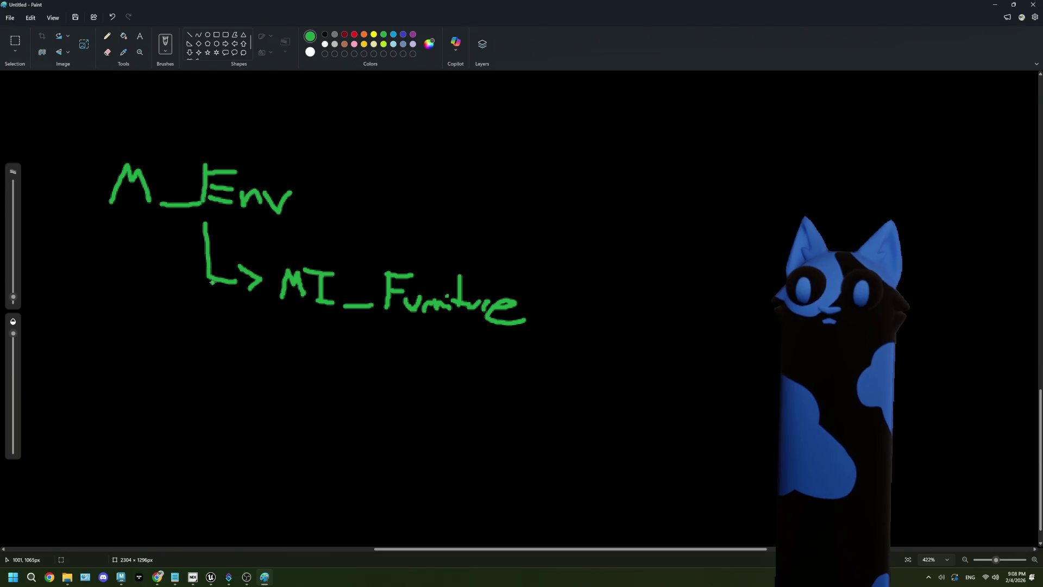
pyautogui.moveTo(209, 285)
pyautogui.mouseDown()
pyautogui.moveTo(217, 350)
pyautogui.moveTo(266, 359)
pyautogui.mouseUp()
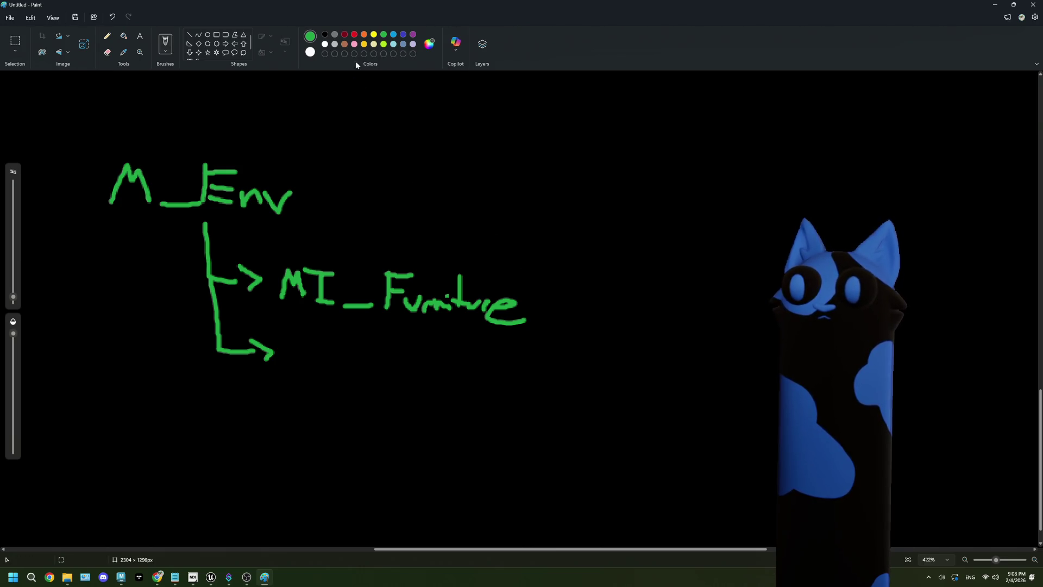
# Step: Label the lower branch MI_WallStuff in handwriting
pyautogui.click(310, 352)
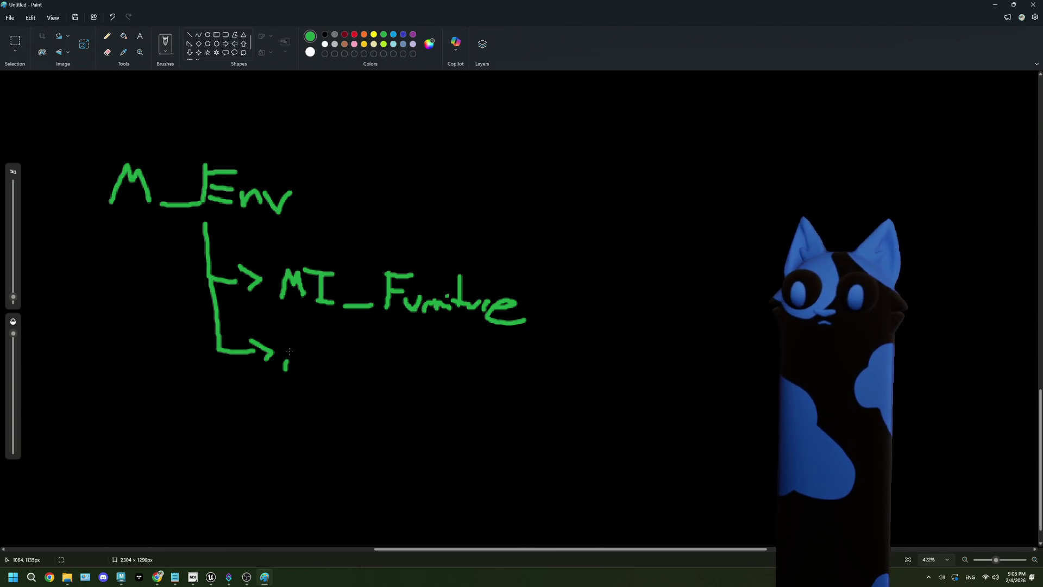
pyautogui.moveTo(302, 348)
pyautogui.mouseDown()
pyautogui.moveTo(314, 370)
pyautogui.moveTo(341, 344)
pyautogui.mouseUp()
pyautogui.moveTo(324, 349)
pyautogui.mouseDown()
pyautogui.moveTo(326, 373)
pyautogui.moveTo(461, 382)
pyautogui.mouseUp()
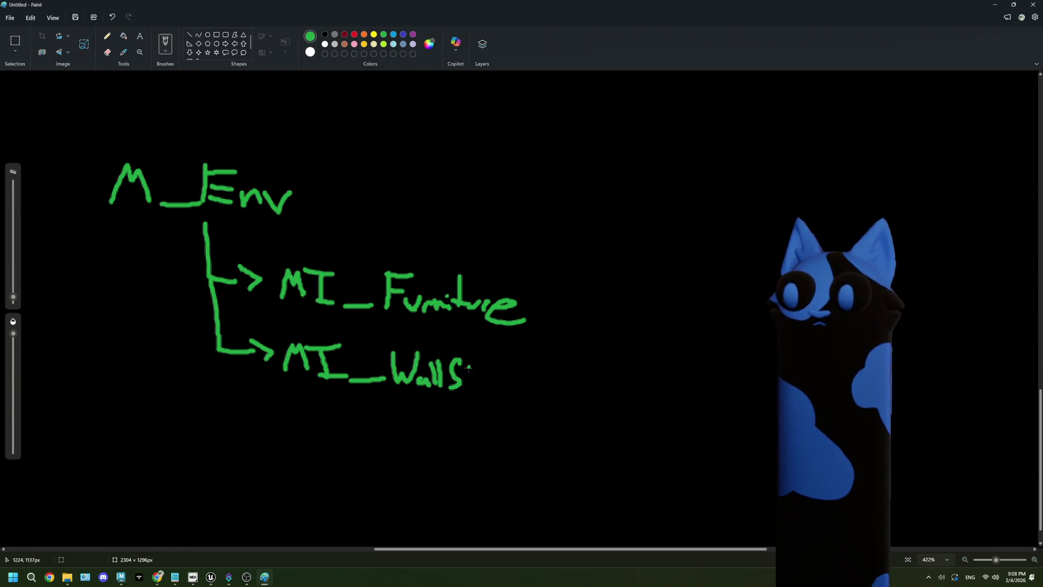
pyautogui.moveTo(512, 361)
pyautogui.mouseDown()
pyautogui.moveTo(505, 388)
pyautogui.moveTo(519, 372)
pyautogui.moveTo(521, 387)
pyautogui.moveTo(550, 380)
pyautogui.mouseUp()
pyautogui.click(490, 232)
pyautogui.moveTo(494, 264)
pyautogui.mouseDown()
pyautogui.moveTo(503, 272)
pyautogui.moveTo(530, 210)
pyautogui.mouseUp()
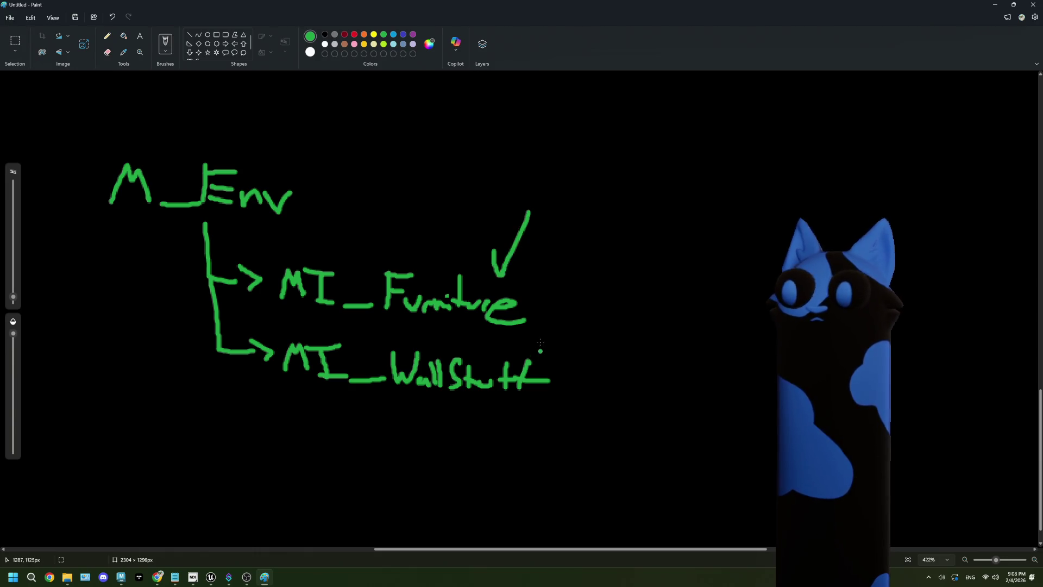
# Step: Add a cam culling note under MI_WallStuff and a red arrow above the check mark
pyautogui.moveTo(530, 399); pyautogui.dragTo(597, 430)
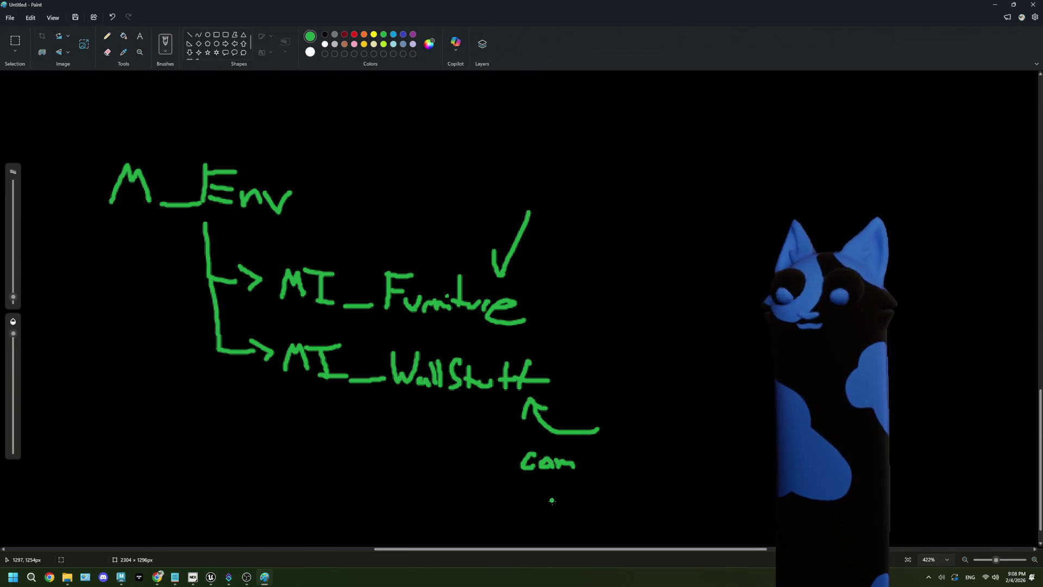
pyautogui.moveTo(543, 490); pyautogui.dragTo(568, 509)
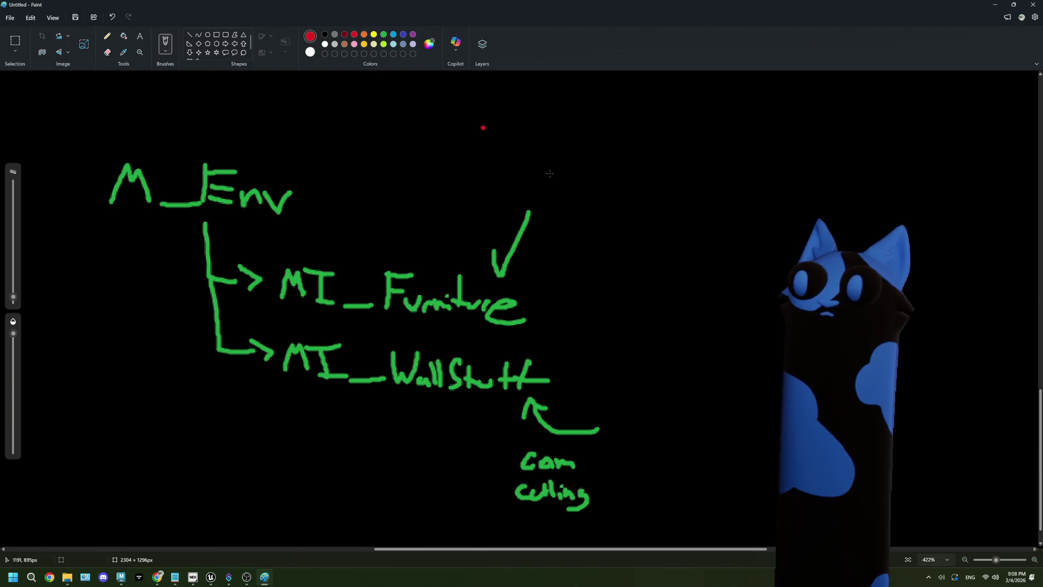
pyautogui.moveTo(506, 174); pyautogui.dragTo(548, 205)
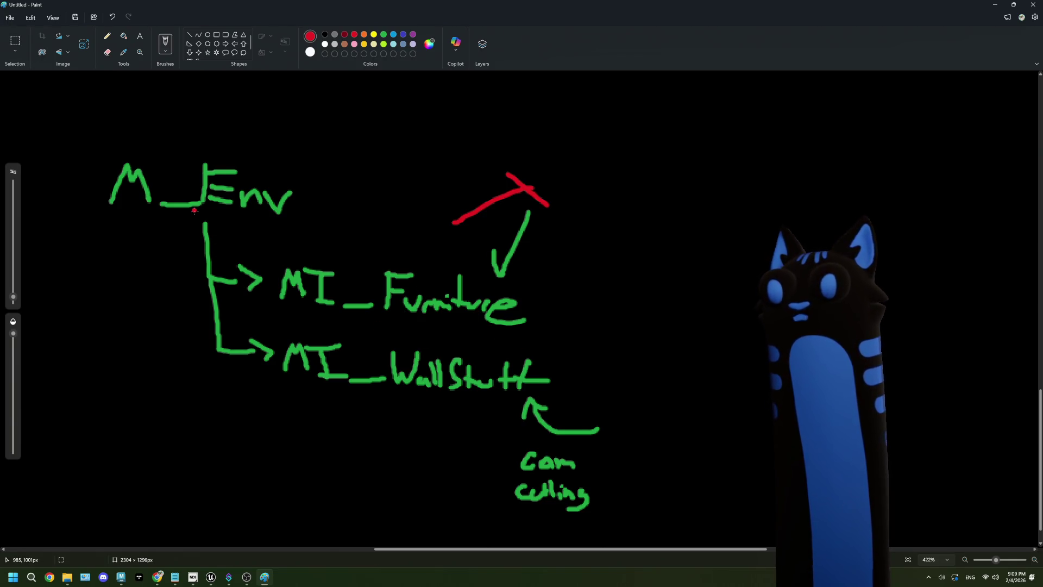
pyautogui.click(1003, 7)
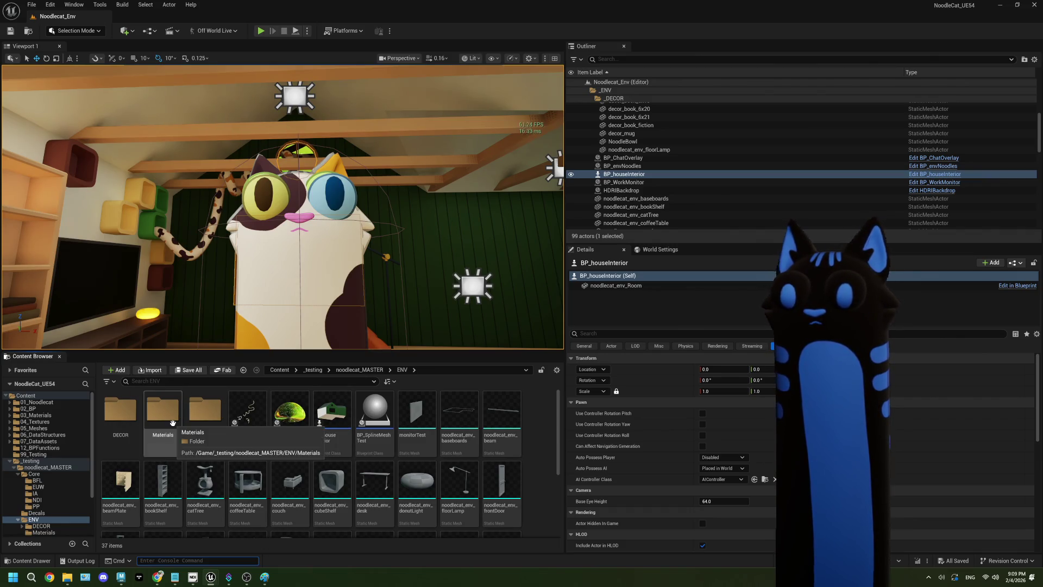
# Step: Open MI_cubeShelf_white from ENV/Materials, then close its instance tab
pyautogui.doubleClick(162, 413)
pyautogui.click(286, 481)
pyautogui.doubleClick(286, 481)
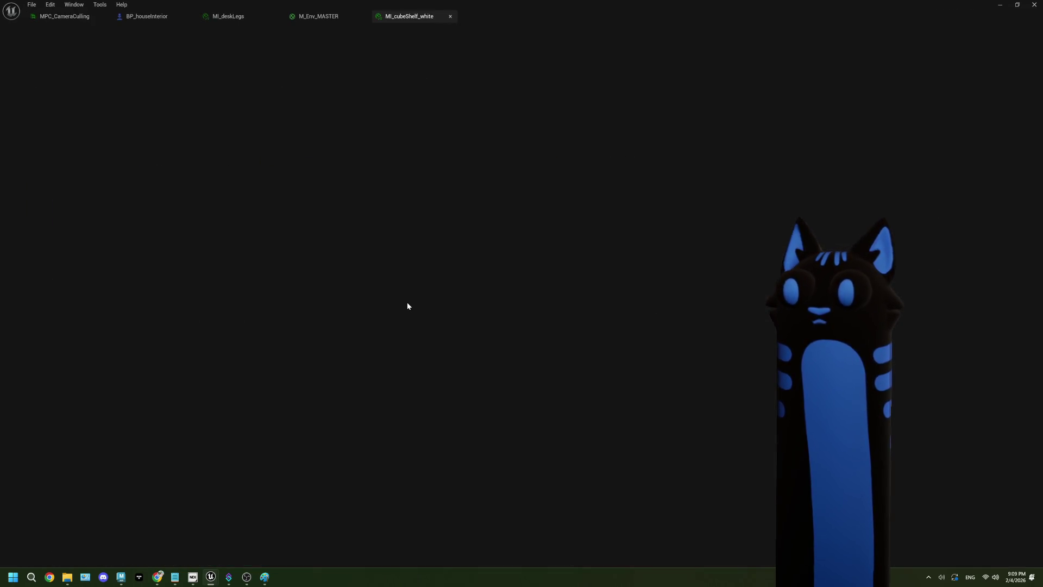
pyautogui.click(451, 16)
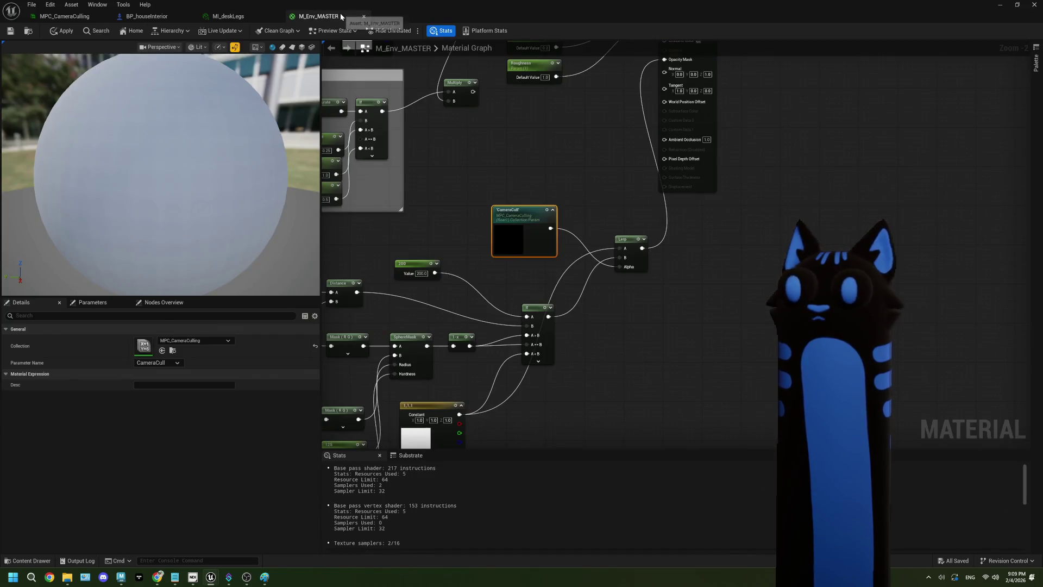
# Step: Review the M_Env_MASTER graph around CameraCull and the MI_deskLegs tab, then return to Paint
pyautogui.scroll(-4, 516, 287)
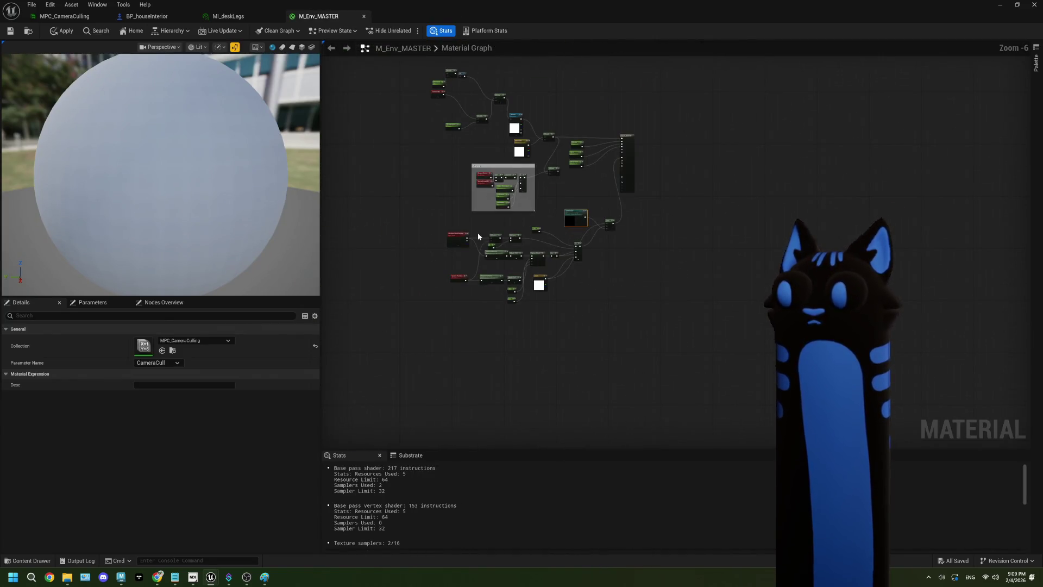
pyautogui.scroll(2, 575, 249)
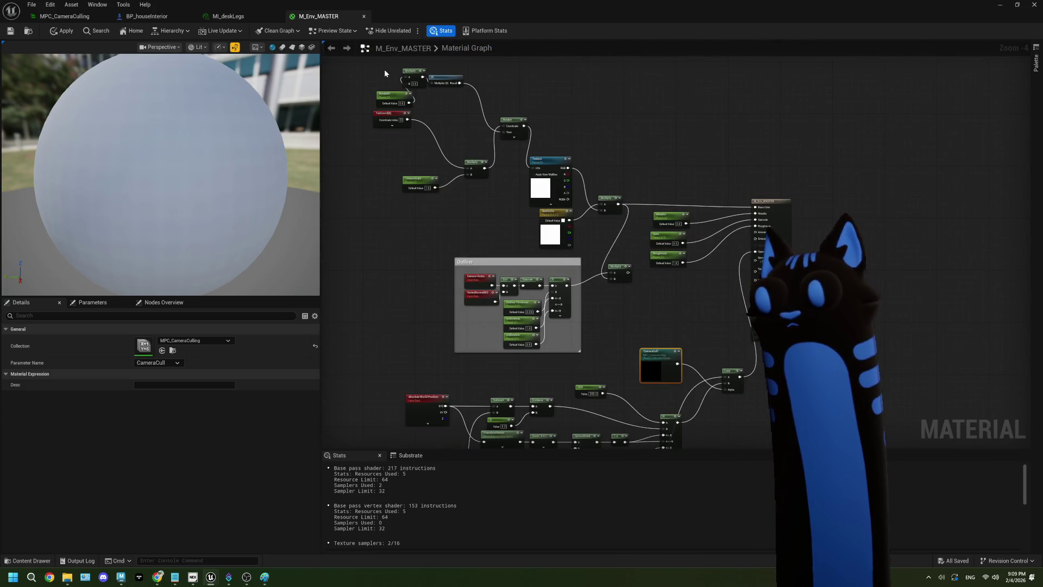
pyautogui.scroll(2, 383, 68)
pyautogui.scroll(2, 465, 150)
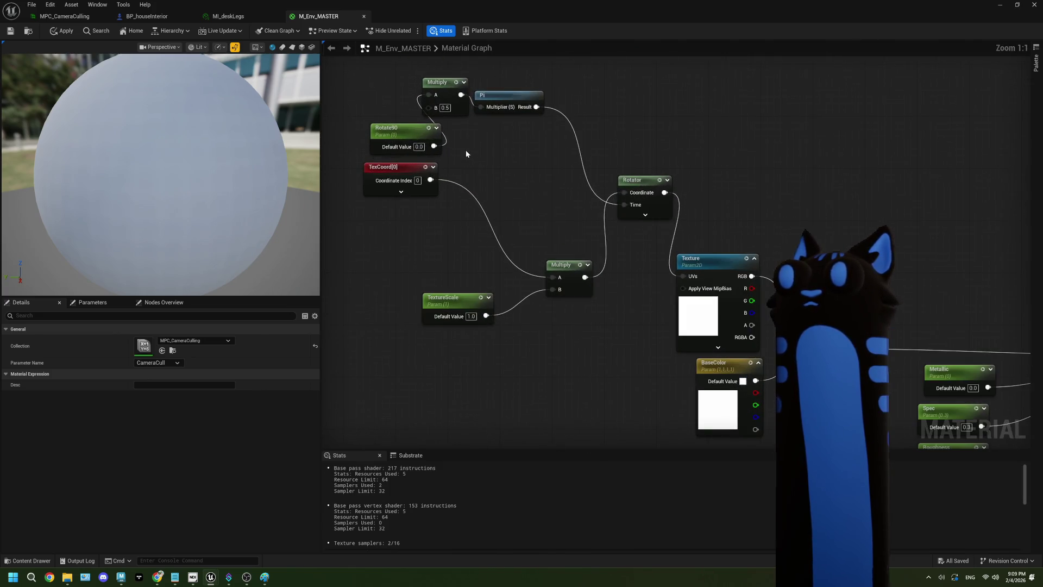
pyautogui.scroll(-2, 465, 150)
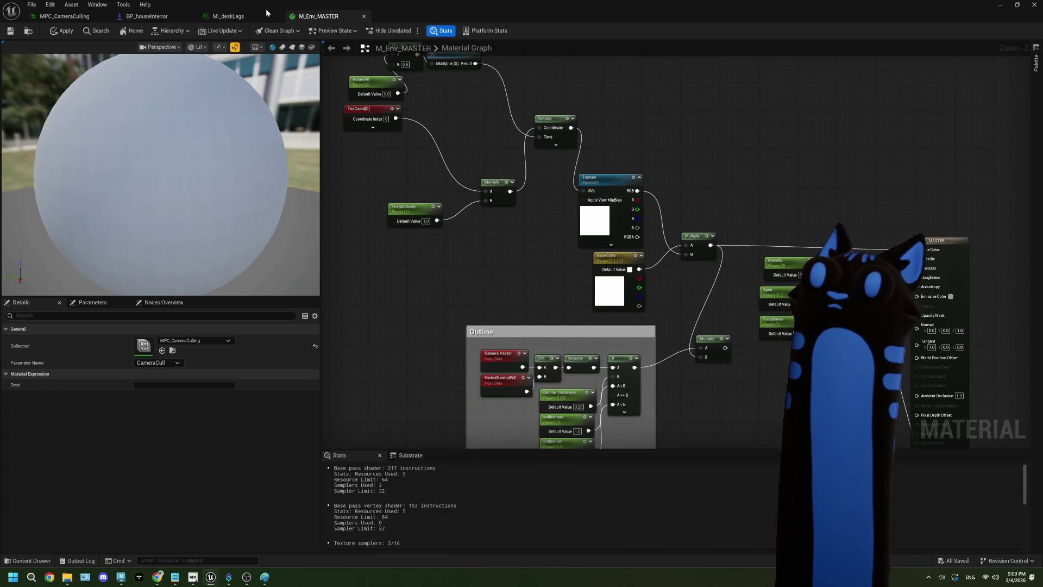
pyautogui.press('Home')
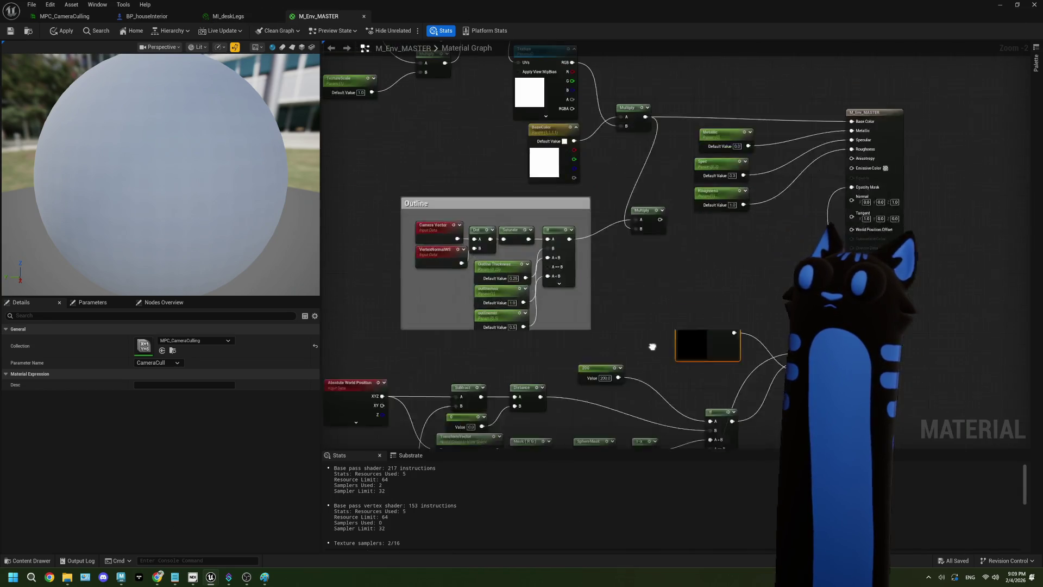
pyautogui.moveTo(680, 278)
pyautogui.mouseDown()
pyautogui.moveTo(614, 247)
pyautogui.moveTo(632, 246)
pyautogui.moveTo(624, 242)
pyautogui.mouseUp()
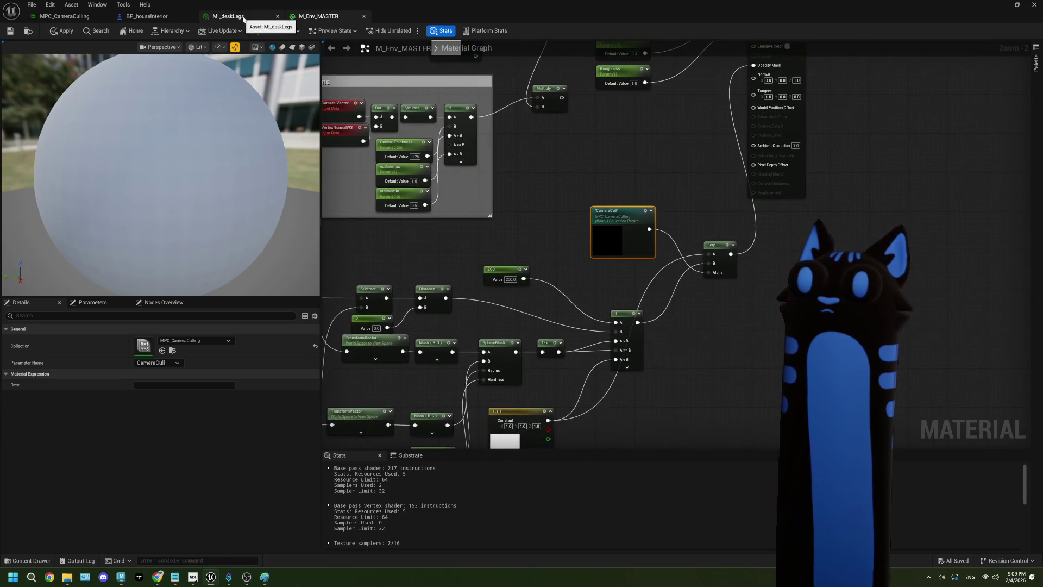
pyautogui.click(228, 16)
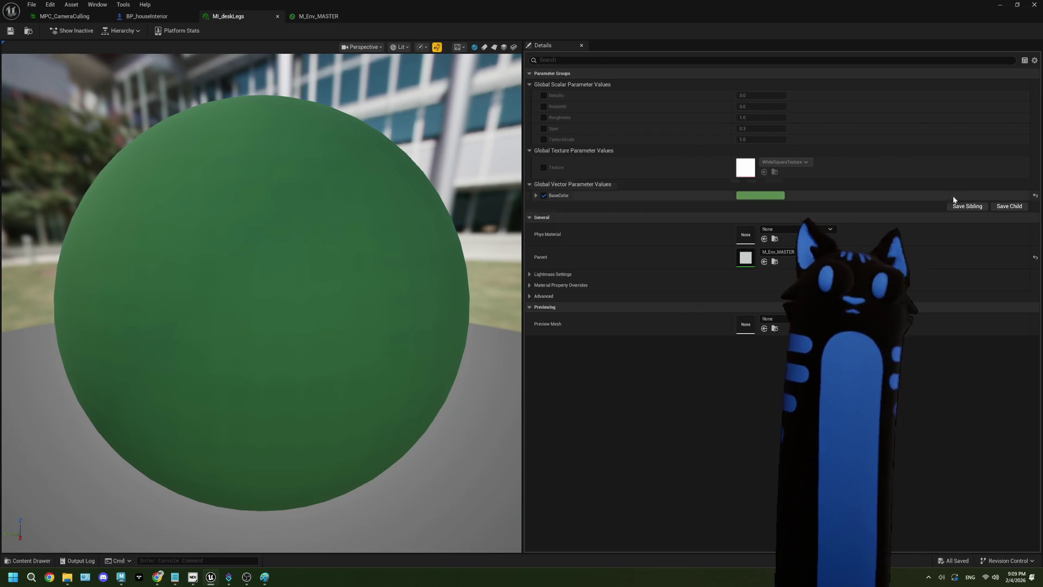
pyautogui.click(322, 20)
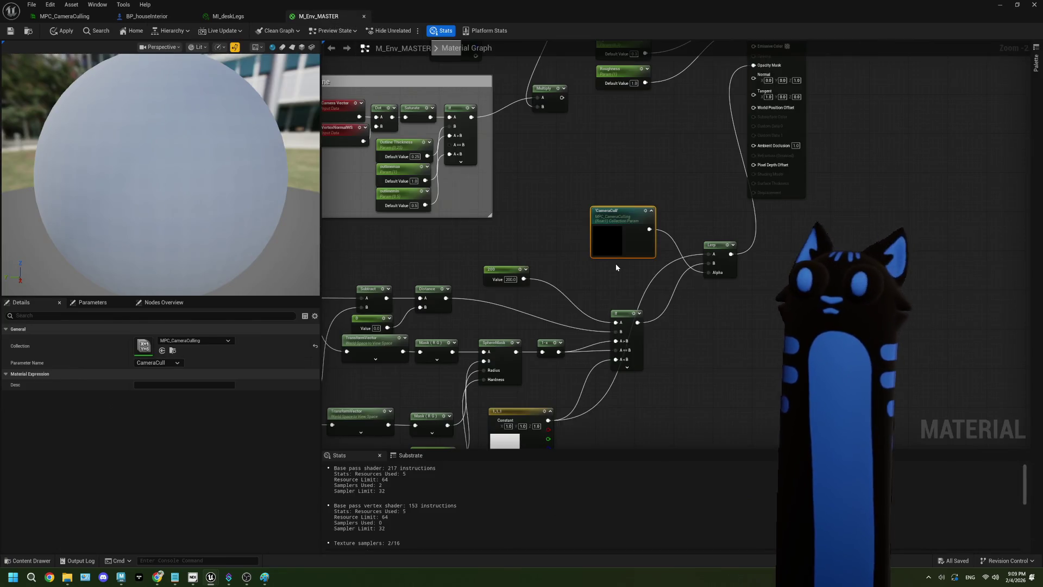
pyautogui.scroll(-4, 615, 263)
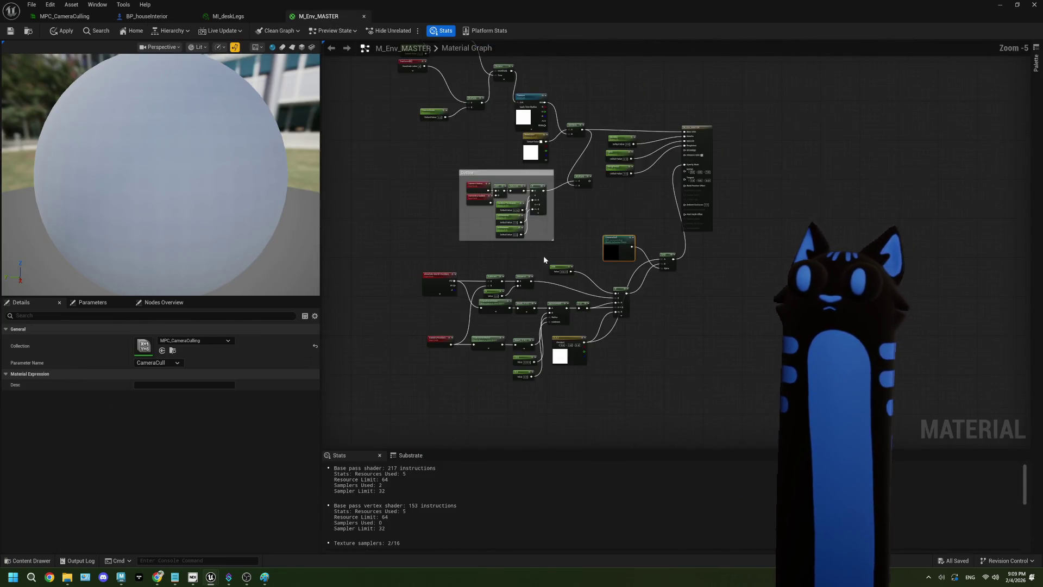
pyautogui.click(265, 577)
# Step: Circle M_Env in yellow, add yellow marks and labels by the arrows, then restore Paint down
pyautogui.click(374, 35)
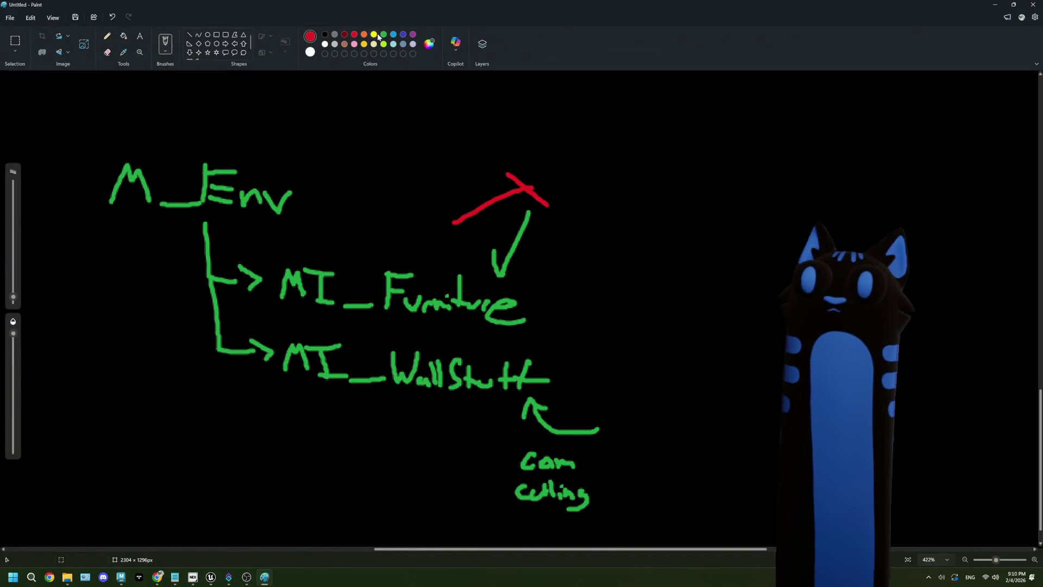
pyautogui.moveTo(277, 158)
pyautogui.mouseDown()
pyautogui.moveTo(286, 197)
pyautogui.moveTo(185, 164)
pyautogui.mouseUp()
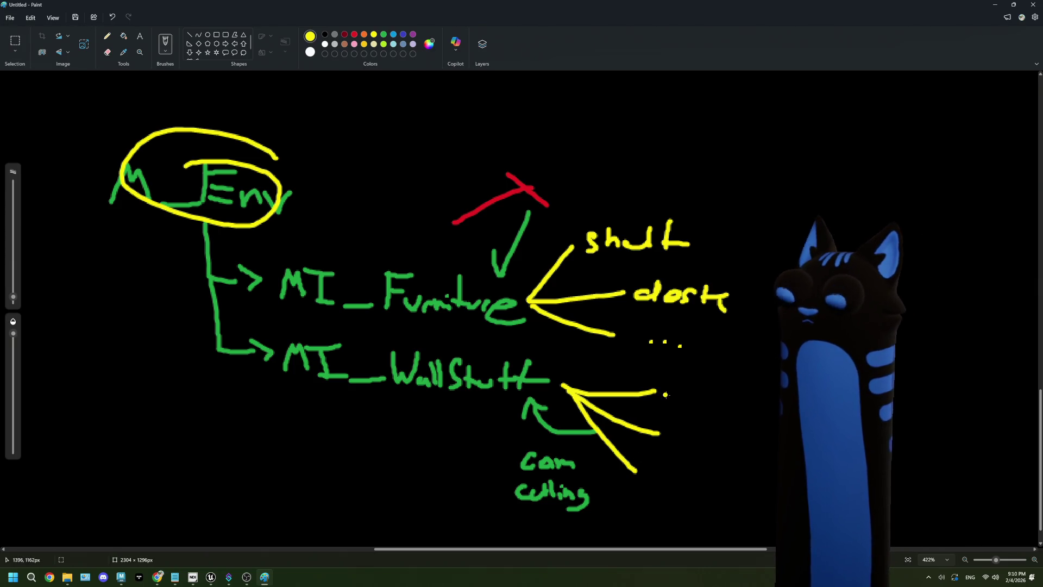
pyautogui.moveTo(682, 381)
pyautogui.mouseDown()
pyautogui.moveTo(677, 402)
pyautogui.moveTo(741, 416)
pyautogui.mouseUp()
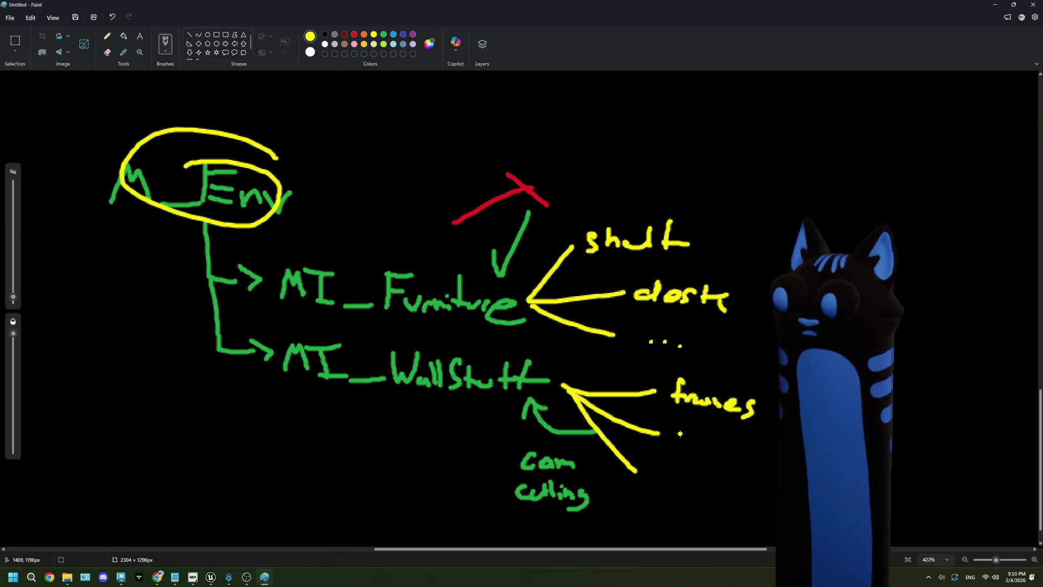
pyautogui.moveTo(679, 432)
pyautogui.mouseDown()
pyautogui.moveTo(678, 445)
pyautogui.moveTo(693, 433)
pyautogui.moveTo(733, 433)
pyautogui.moveTo(742, 449)
pyautogui.mouseUp()
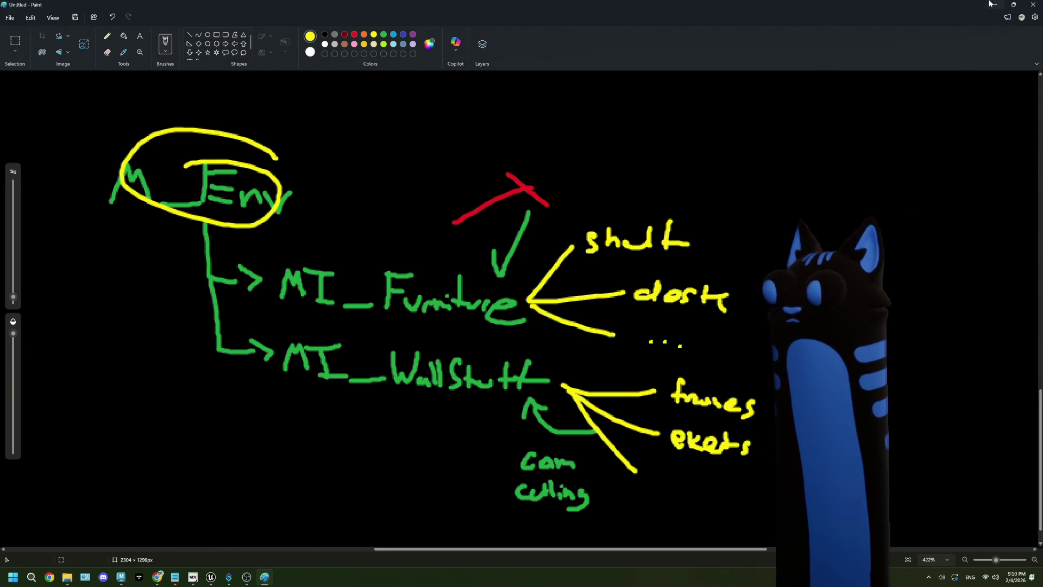
pyautogui.press('super+Down')
pyautogui.press('super+Down')
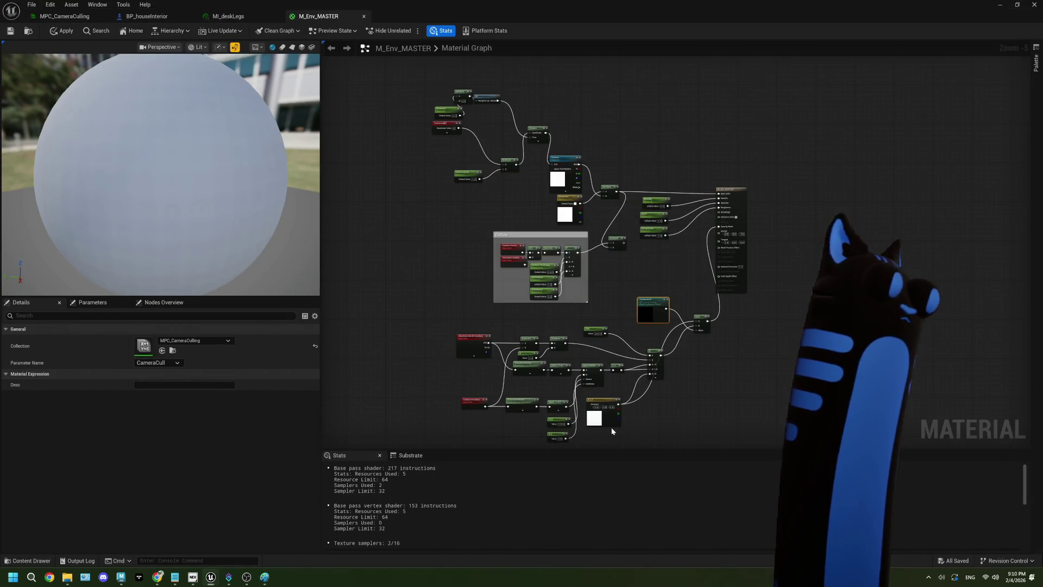
# Step: Rearrange the lower camera-cull node cluster and the CameraCull node in the M_Env_MASTER graph
pyautogui.moveTo(740, 421)
pyautogui.mouseDown()
pyautogui.moveTo(426, 310)
pyautogui.moveTo(427, 284)
pyautogui.mouseUp()
pyautogui.moveTo(656, 290)
pyautogui.mouseDown()
pyautogui.moveTo(600, 334)
pyautogui.moveTo(577, 307)
pyautogui.mouseUp()
pyautogui.click(646, 347)
pyautogui.click(584, 304)
pyautogui.click(647, 346)
pyautogui.moveTo(690, 387); pyautogui.dragTo(424, 249)
pyautogui.scroll(6, 652, 305)
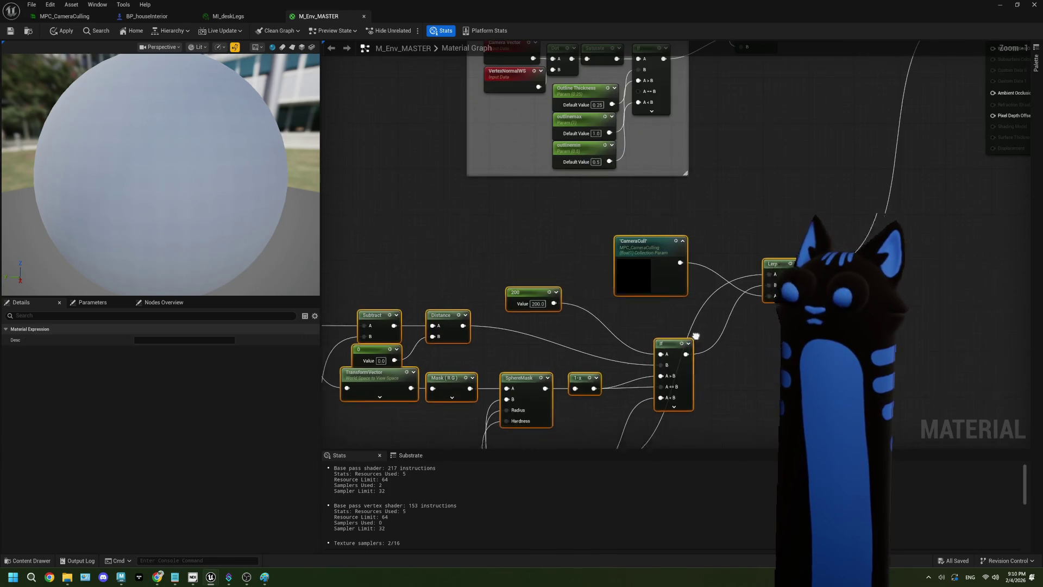
pyautogui.moveTo(592, 247)
pyautogui.mouseDown()
pyautogui.moveTo(609, 246)
pyautogui.moveTo(630, 301)
pyautogui.mouseUp()
pyautogui.click(630, 301)
pyautogui.moveTo(586, 264)
pyautogui.mouseDown()
pyautogui.moveTo(607, 257)
pyautogui.moveTo(596, 252)
pyautogui.moveTo(603, 244)
pyautogui.mouseUp()
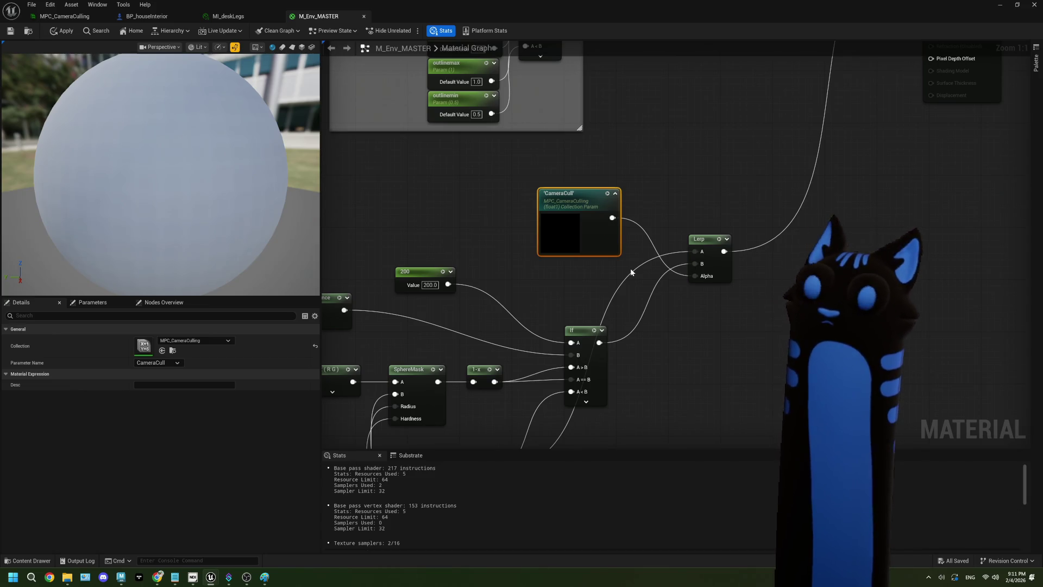
# Step: Glance at the MI_deskLegs instance, then return to the M_Env_MASTER graph
pyautogui.click(228, 16)
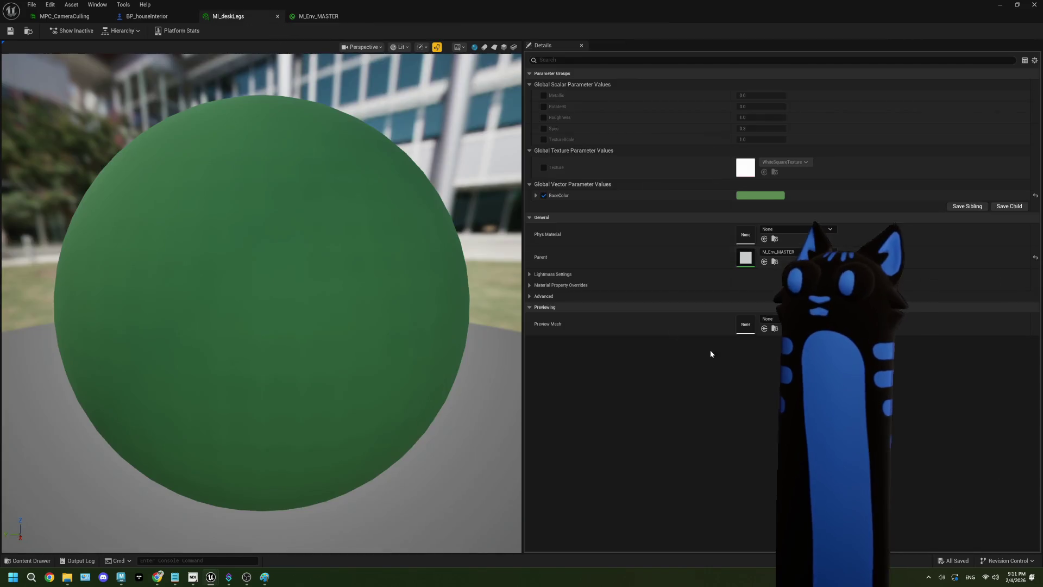
pyautogui.click(323, 21)
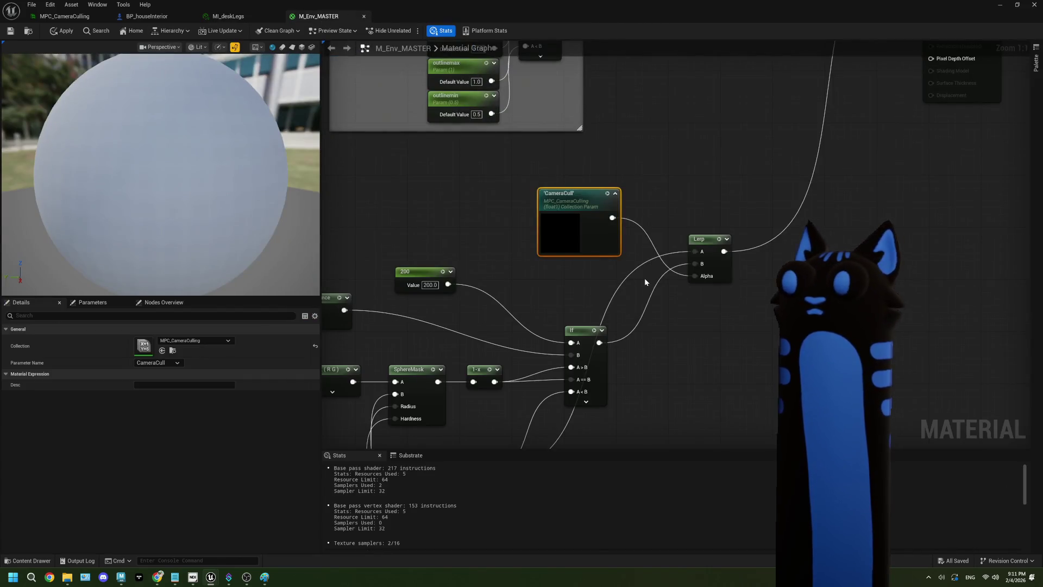
pyautogui.scroll(-5, 646, 280)
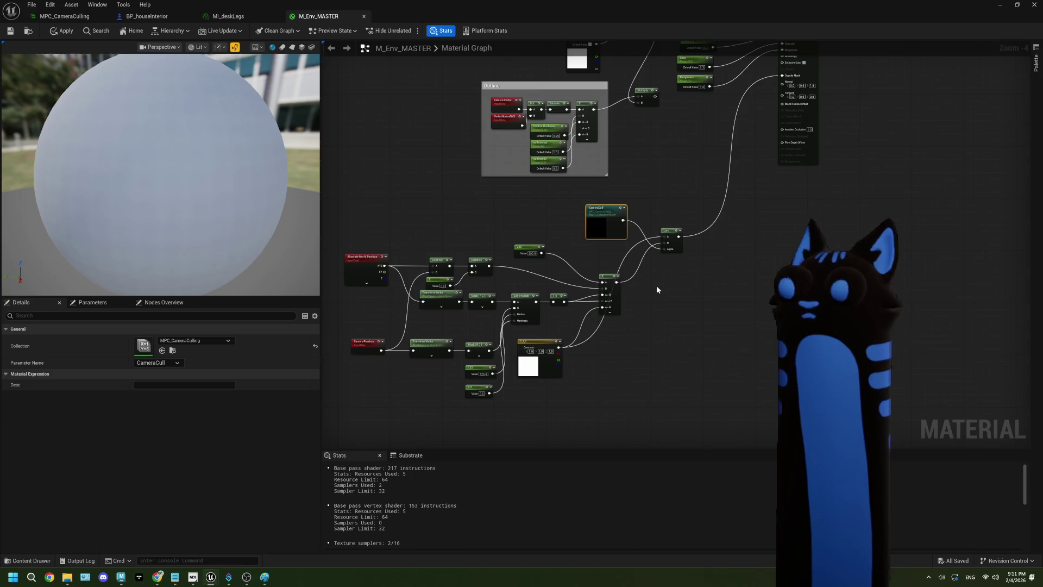
pyautogui.scroll(3, 661, 283)
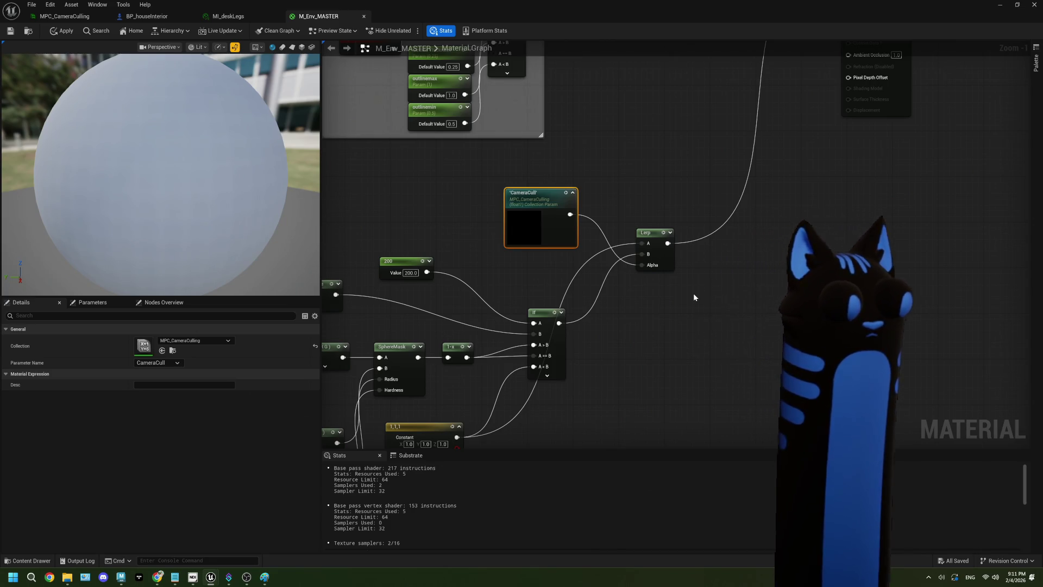
pyautogui.scroll(-3, 597, 175)
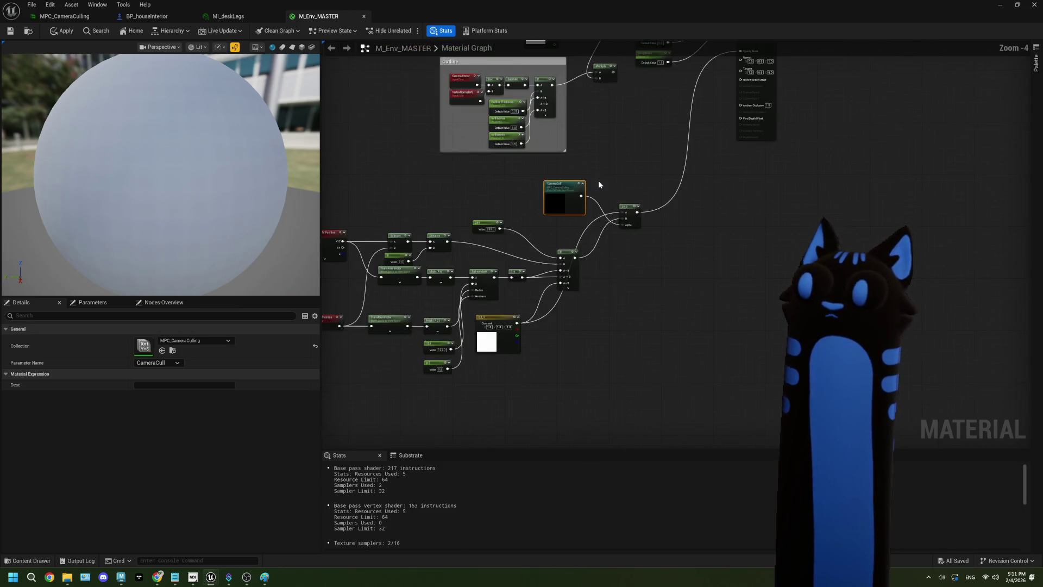
# Step: Maximize the material editor again and pull a new wire out of the Lerp output
pyautogui.moveTo(299, 17)
pyautogui.mouseDown()
pyautogui.moveTo(887, 222)
pyautogui.moveTo(780, 333)
pyautogui.mouseUp()
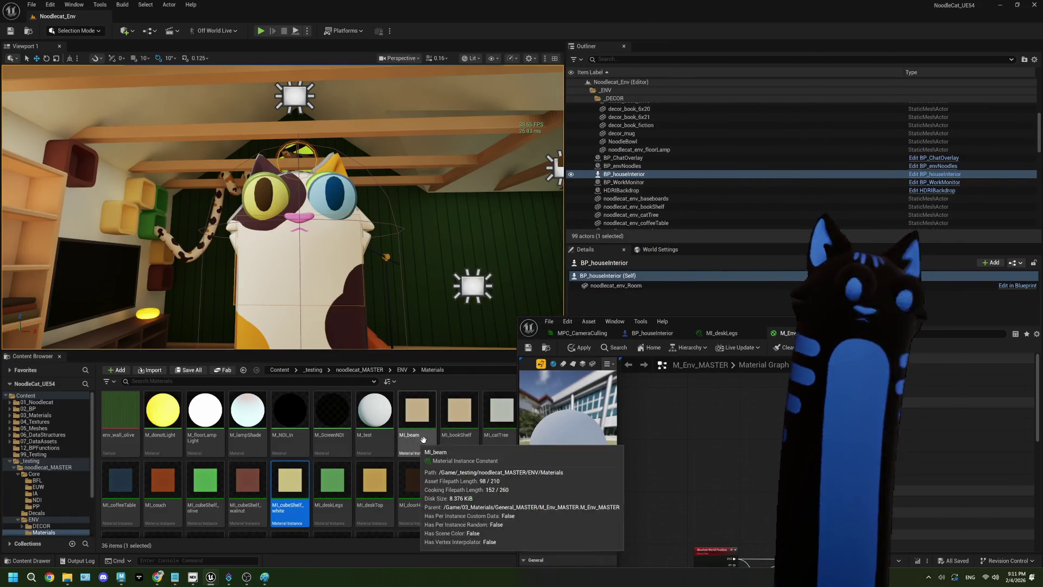
pyautogui.doubleClick(624, 321)
pyautogui.scroll(3, 593, 307)
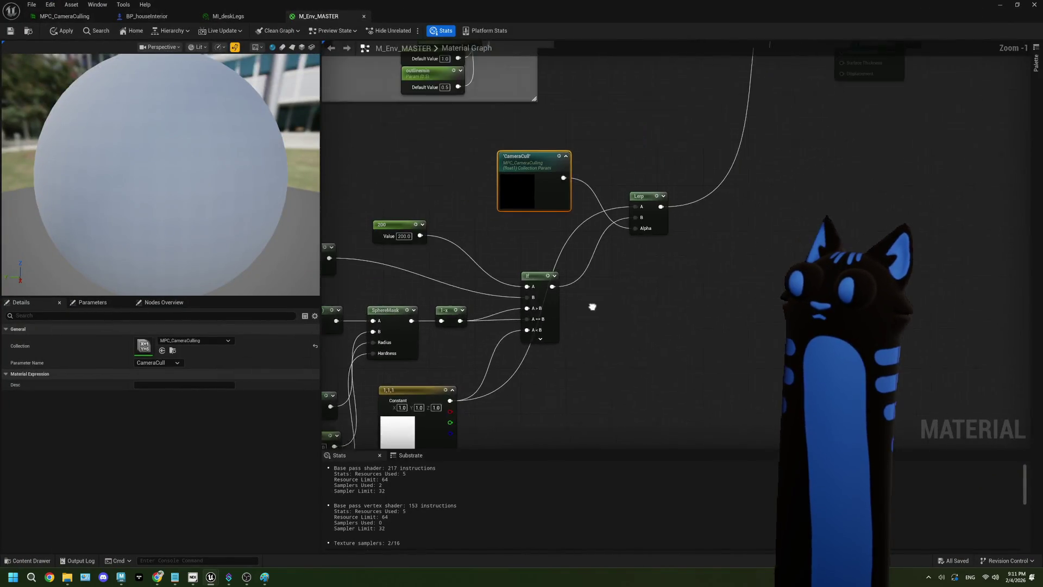
pyautogui.scroll(1, 592, 272)
pyautogui.moveTo(557, 254); pyautogui.dragTo(628, 136)
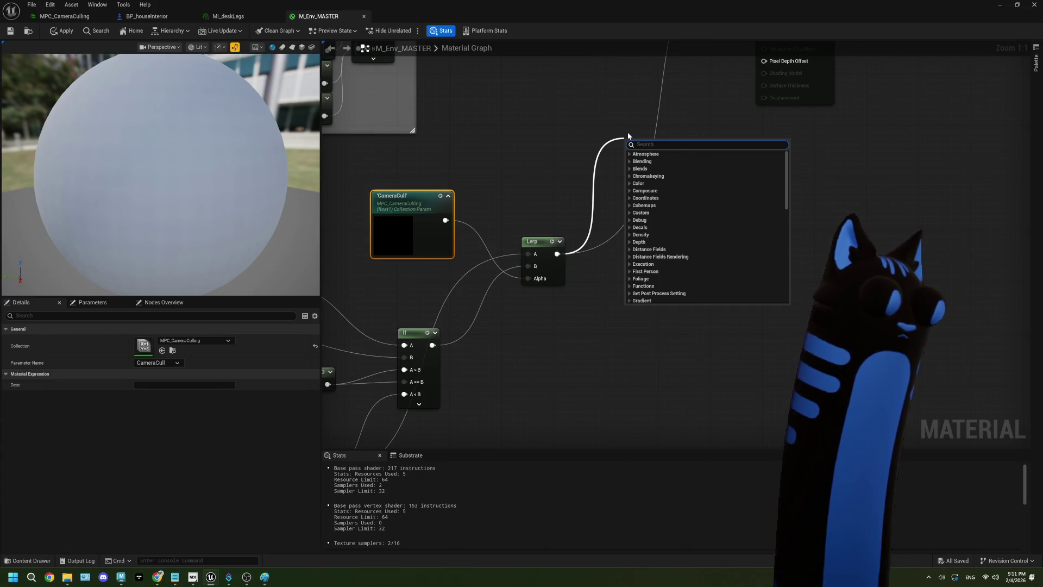
# Step: Create a Switch node from the 'swit' search, then delete it as unwanted
pyautogui.write('swit')
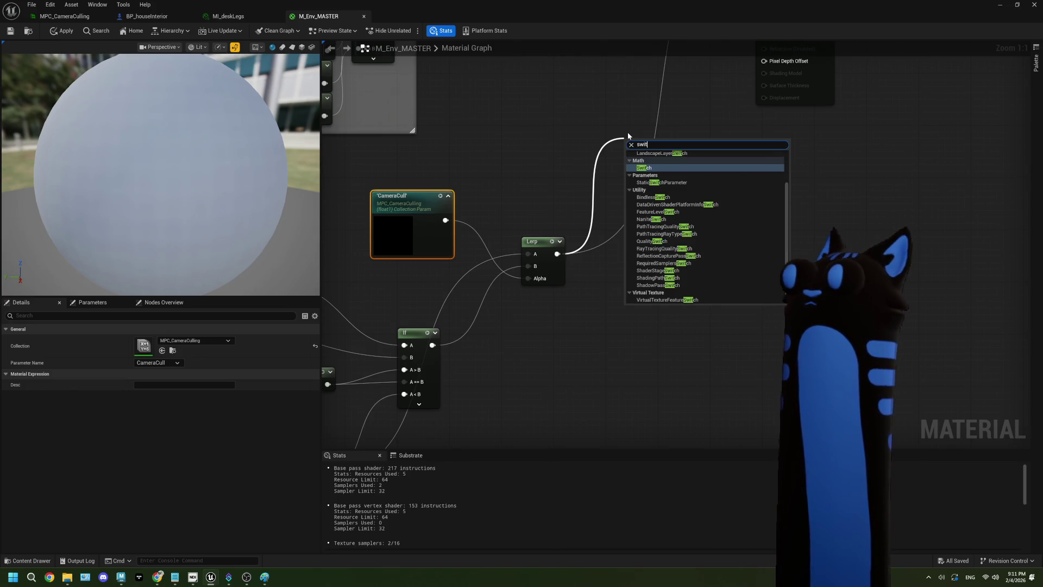
pyautogui.press('Return')
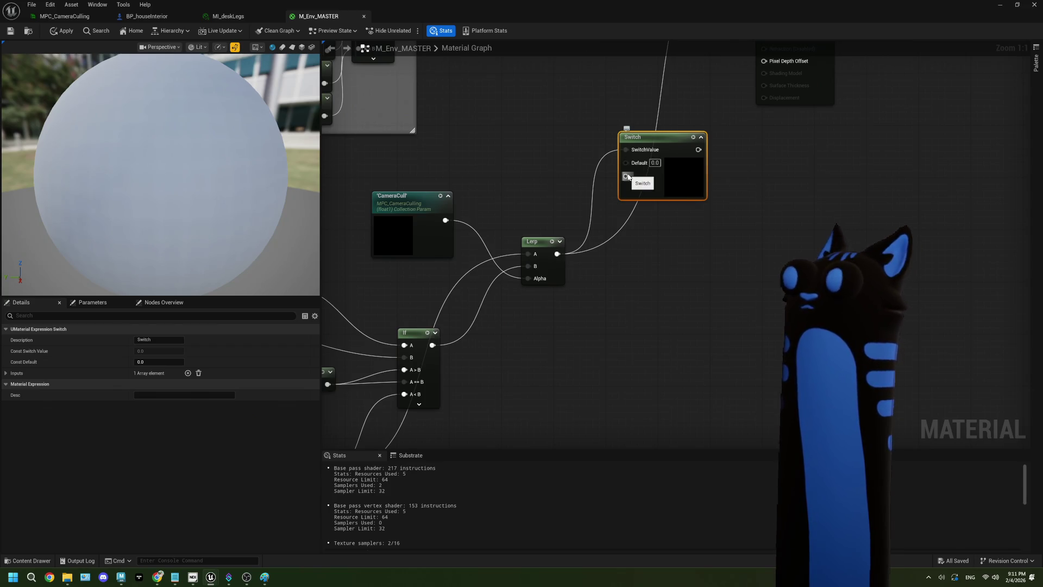
pyautogui.moveTo(684, 180)
pyautogui.mouseDown()
pyautogui.moveTo(606, 161)
pyautogui.moveTo(648, 168)
pyautogui.mouseUp()
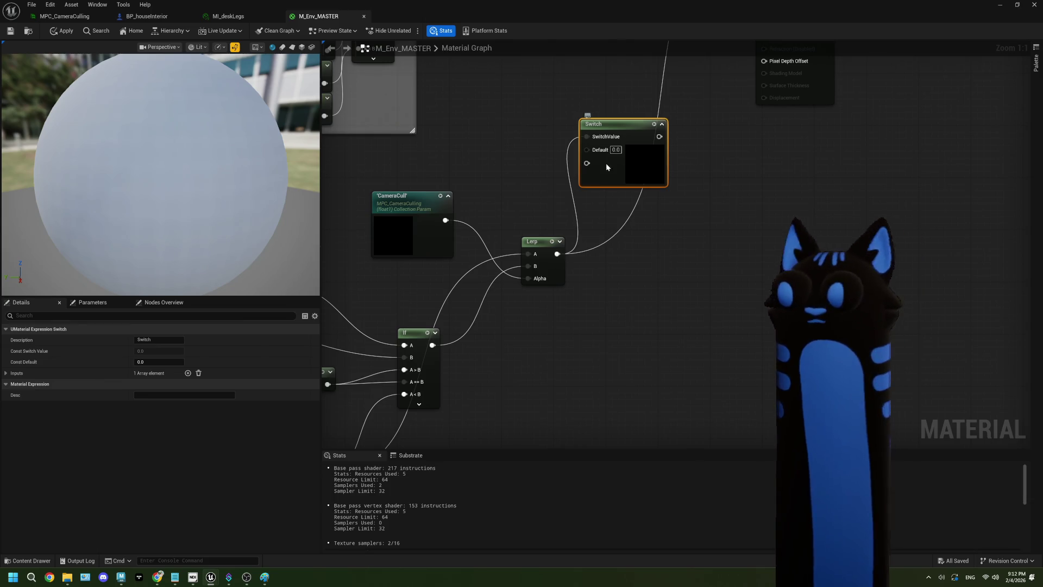
pyautogui.press('Delete')
# Step: Add a Static Switch Parameter named Param wired from the Lerp output and position it
pyautogui.moveTo(557, 253); pyautogui.dragTo(570, 170)
pyautogui.write('switch')
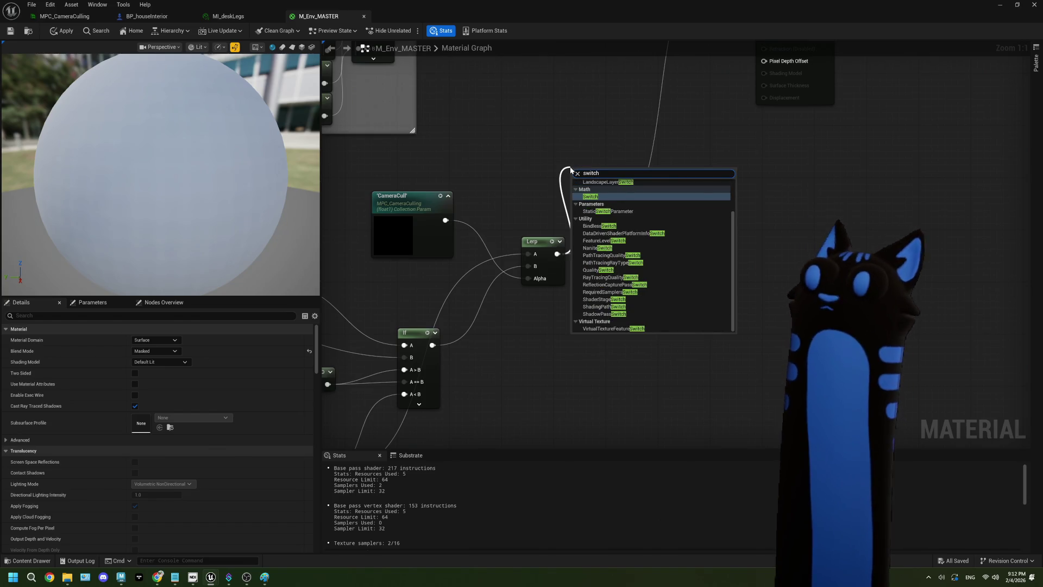
pyautogui.click(612, 212)
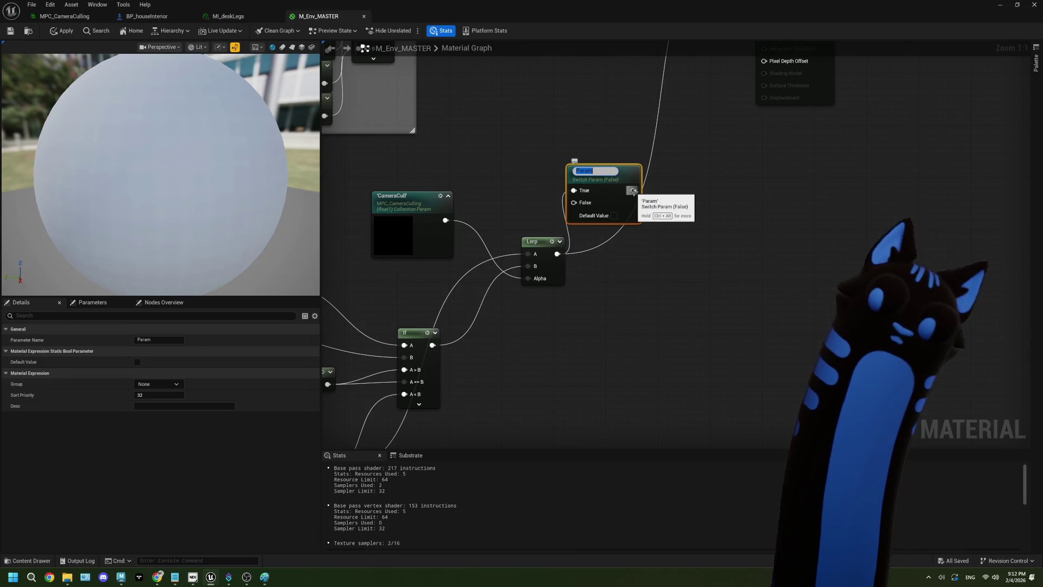
pyautogui.click(650, 256)
pyautogui.click(536, 228)
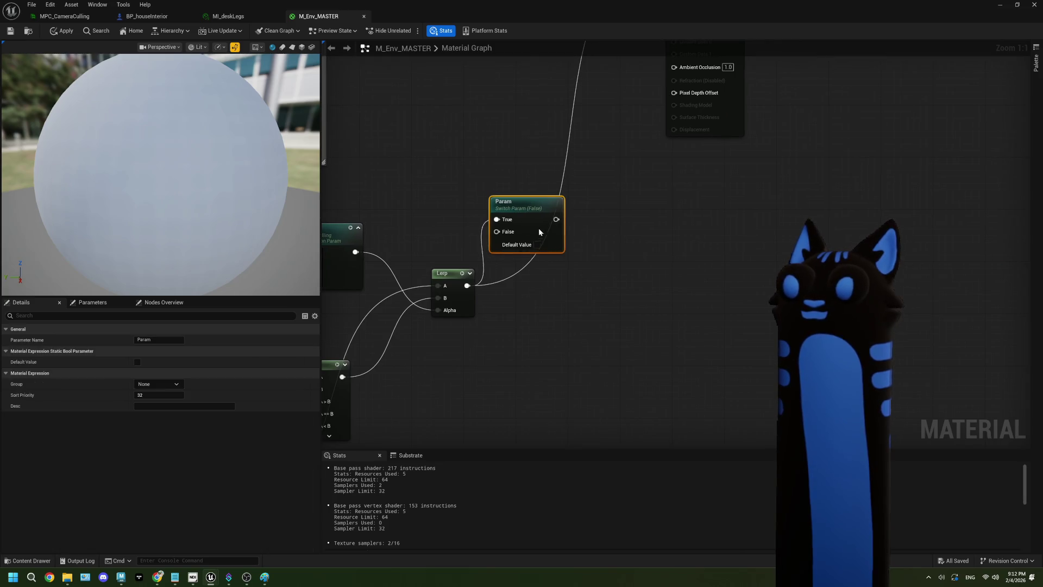
pyautogui.moveTo(543, 227); pyautogui.dragTo(553, 259)
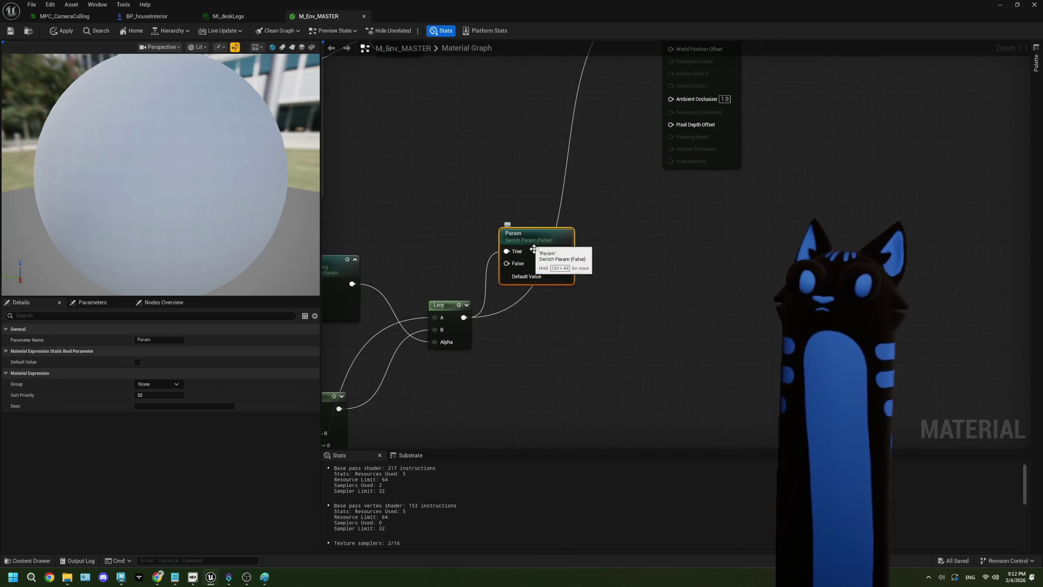
pyautogui.click(159, 339)
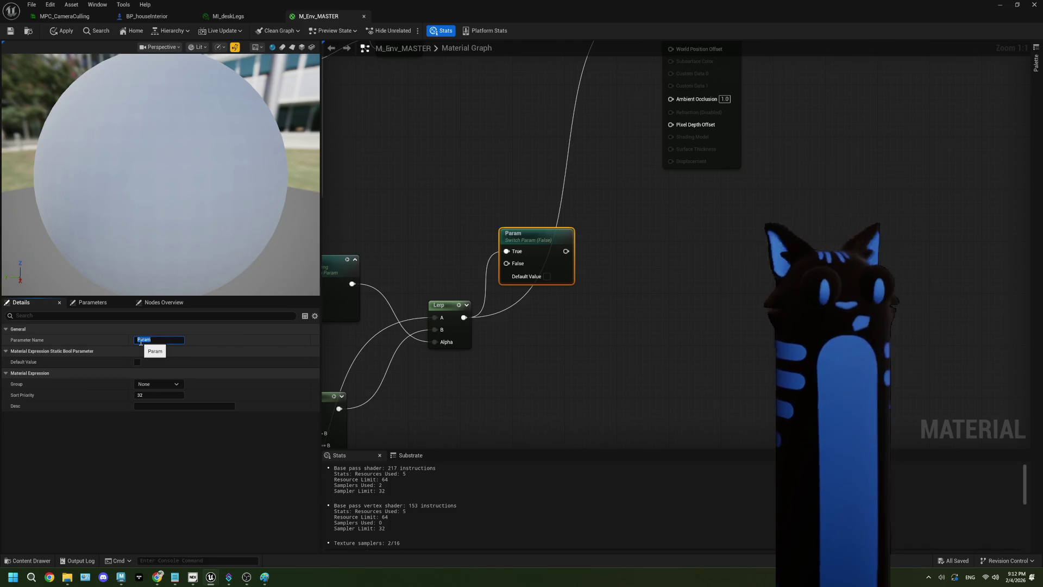
# Step: Rename the switch parameter to 'Enable Culling'
pyautogui.write('U')
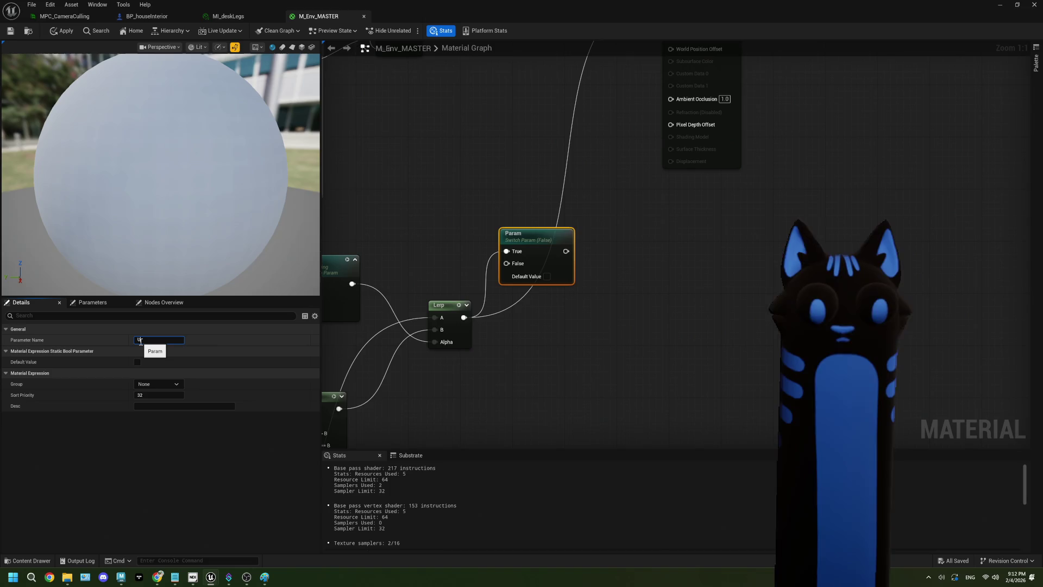
pyautogui.press('BackSpace')
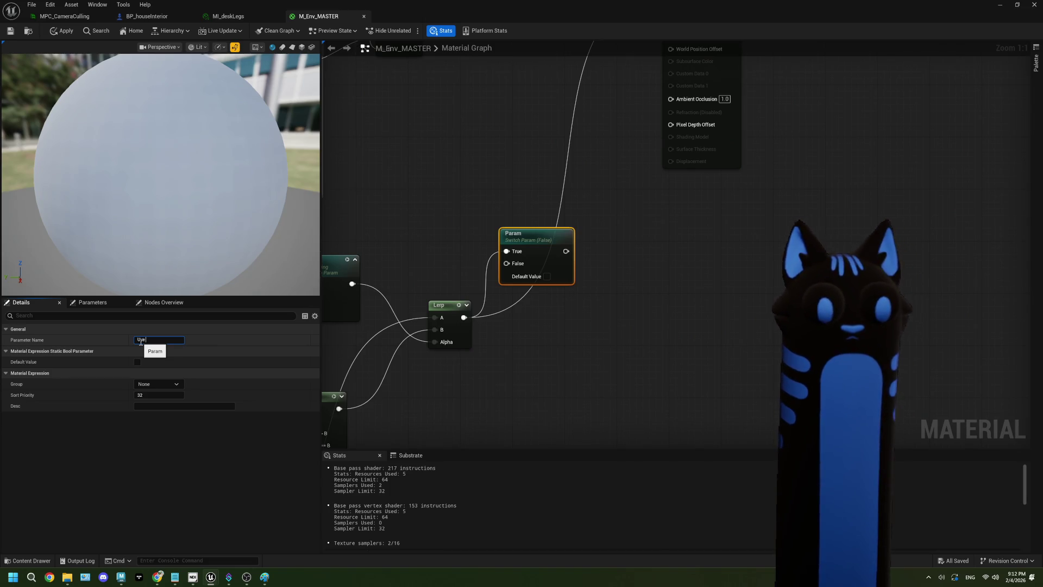
pyautogui.hotkey('ctrl', 'a')
pyautogui.write('Enable Culli')
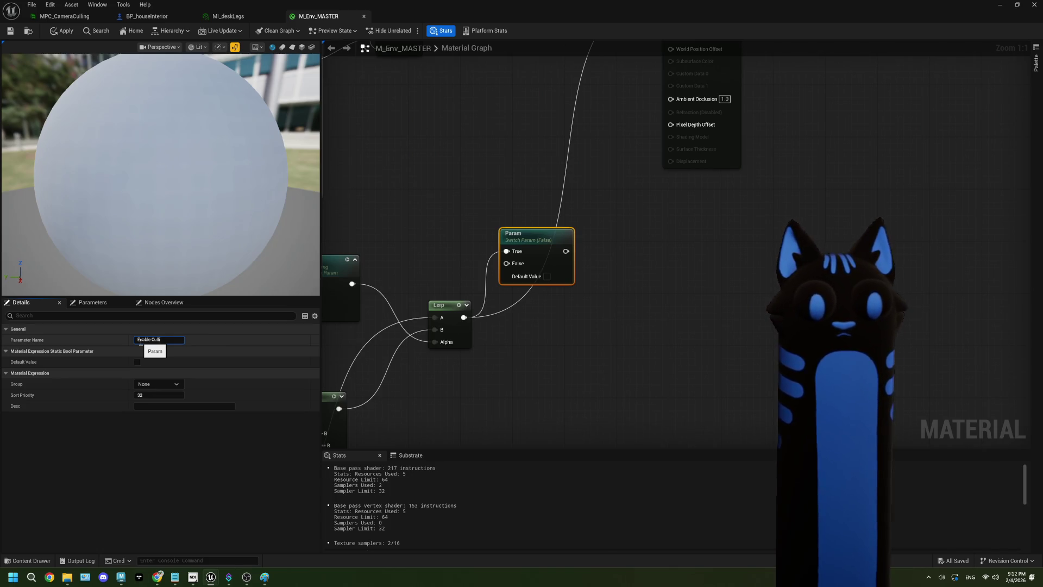
pyautogui.write('ng')
pyautogui.press('Return')
# Step: Connect Enable Culling's output to Opacity Mask and leave its default value False
pyautogui.moveTo(529, 251); pyautogui.dragTo(444, 172)
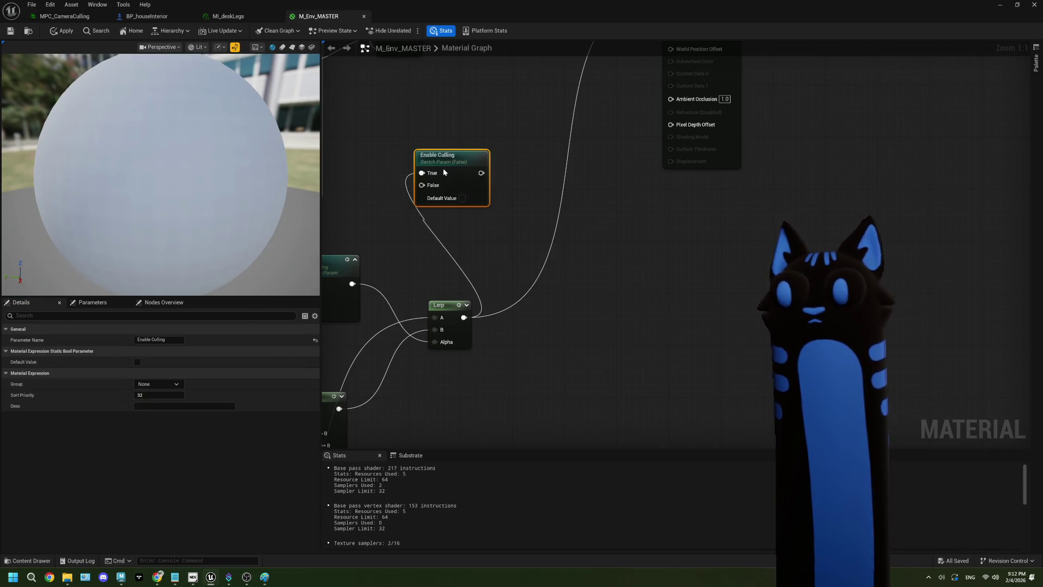
pyautogui.moveTo(460, 242)
pyautogui.mouseDown()
pyautogui.moveTo(655, 95)
pyautogui.moveTo(656, 70)
pyautogui.mouseUp()
pyautogui.moveTo(430, 224); pyautogui.dragTo(528, 224)
pyautogui.click(538, 267)
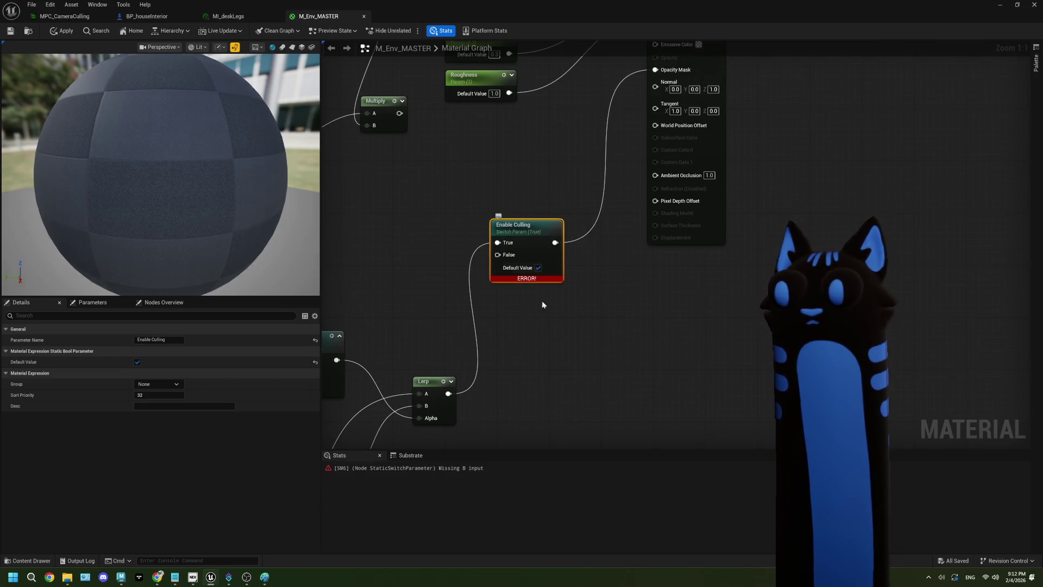
pyautogui.moveTo(529, 298); pyautogui.dragTo(555, 297)
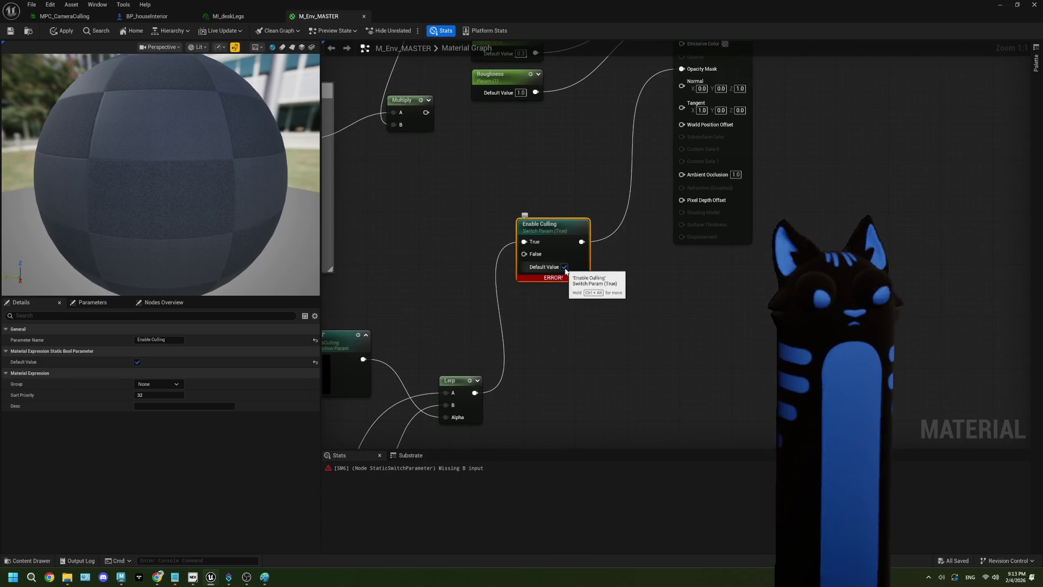
pyautogui.click(565, 268)
pyautogui.moveTo(523, 253); pyautogui.dragTo(558, 244)
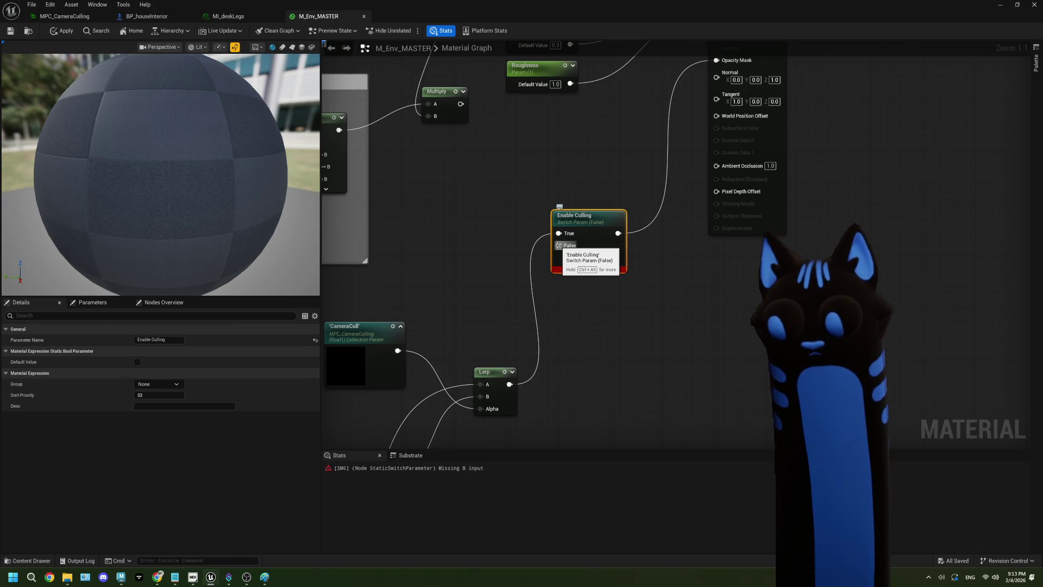
# Step: Add a 1.0 Constant for the switch's False input and position it
pyautogui.scroll(-3, 540, 270)
pyautogui.moveTo(537, 291)
pyautogui.mouseDown()
pyautogui.moveTo(560, 221)
pyautogui.moveTo(643, 226)
pyautogui.moveTo(629, 193)
pyautogui.moveTo(573, 273)
pyautogui.moveTo(580, 234)
pyautogui.moveTo(528, 227)
pyautogui.moveTo(518, 252)
pyautogui.mouseUp()
pyautogui.scroll(1, 567, 256)
pyautogui.write('1')
pyautogui.press('Return')
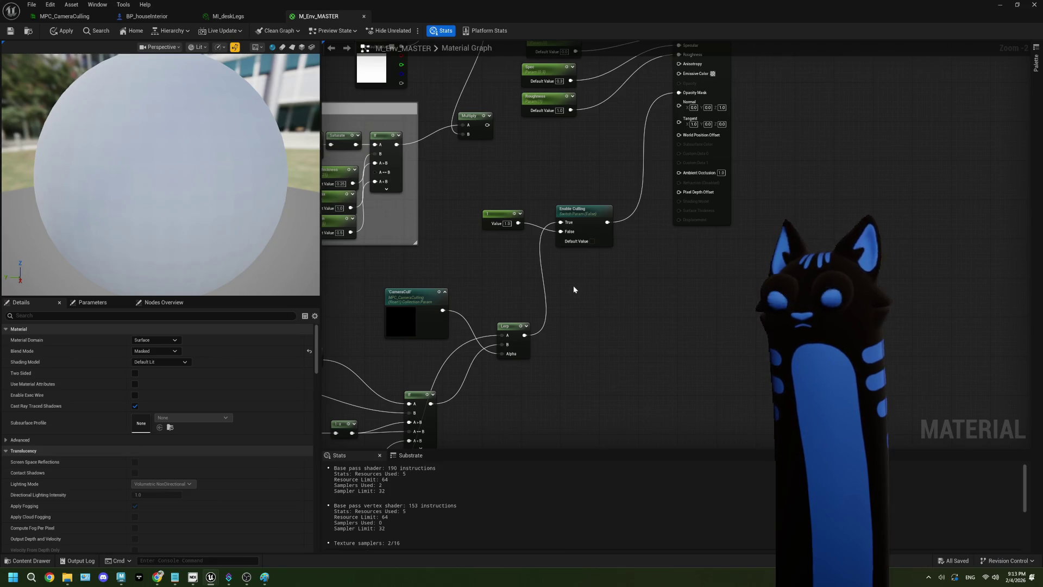
pyautogui.scroll(2, 572, 285)
pyautogui.click(495, 222)
pyautogui.moveTo(494, 221)
pyautogui.mouseDown()
pyautogui.moveTo(502, 229)
pyautogui.moveTo(487, 214)
pyautogui.mouseUp()
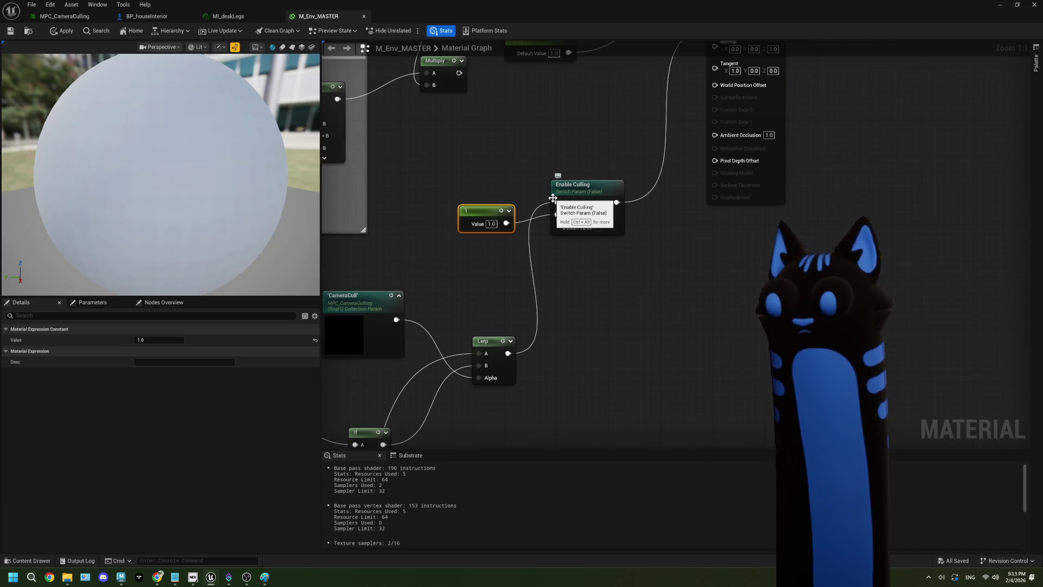
# Step: Tidy the CameraCull node placement in the graph and save the material
pyautogui.moveTo(503, 308); pyautogui.dragTo(603, 279)
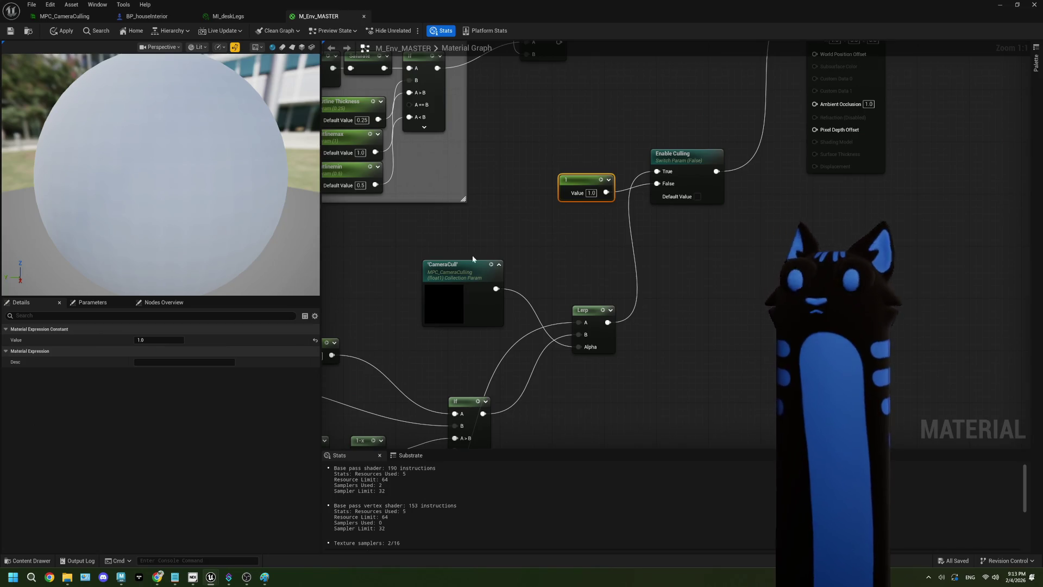
pyautogui.moveTo(459, 268)
pyautogui.mouseDown()
pyautogui.moveTo(473, 277)
pyautogui.moveTo(445, 275)
pyautogui.moveTo(469, 274)
pyautogui.mouseUp()
pyautogui.moveTo(636, 224); pyautogui.dragTo(526, 245)
pyautogui.moveTo(494, 306); pyautogui.dragTo(560, 272)
pyautogui.moveTo(405, 270)
pyautogui.mouseDown()
pyautogui.moveTo(411, 284)
pyautogui.moveTo(393, 262)
pyautogui.mouseUp()
pyautogui.moveTo(526, 241); pyautogui.dragTo(462, 299)
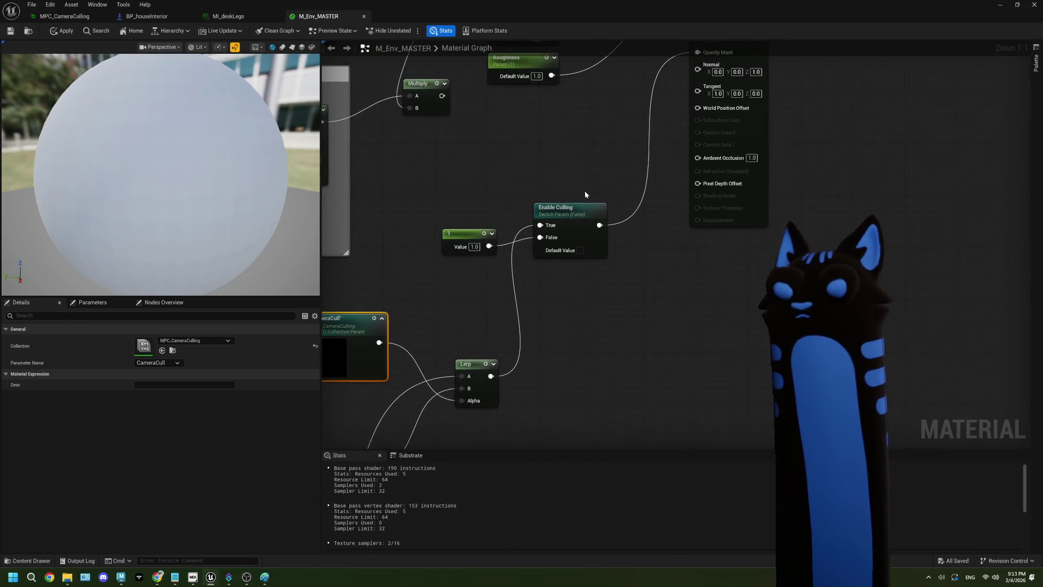
pyautogui.click(10, 31)
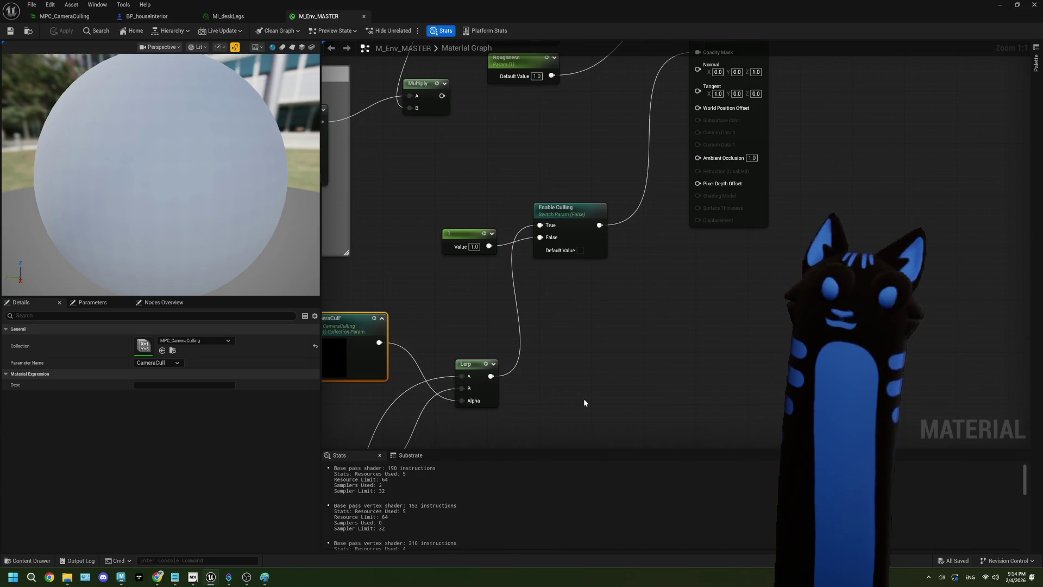
# Step: Pan the graph view while the M_Env_MASTER changes apply and save
pyautogui.moveTo(591, 292); pyautogui.dragTo(647, 310)
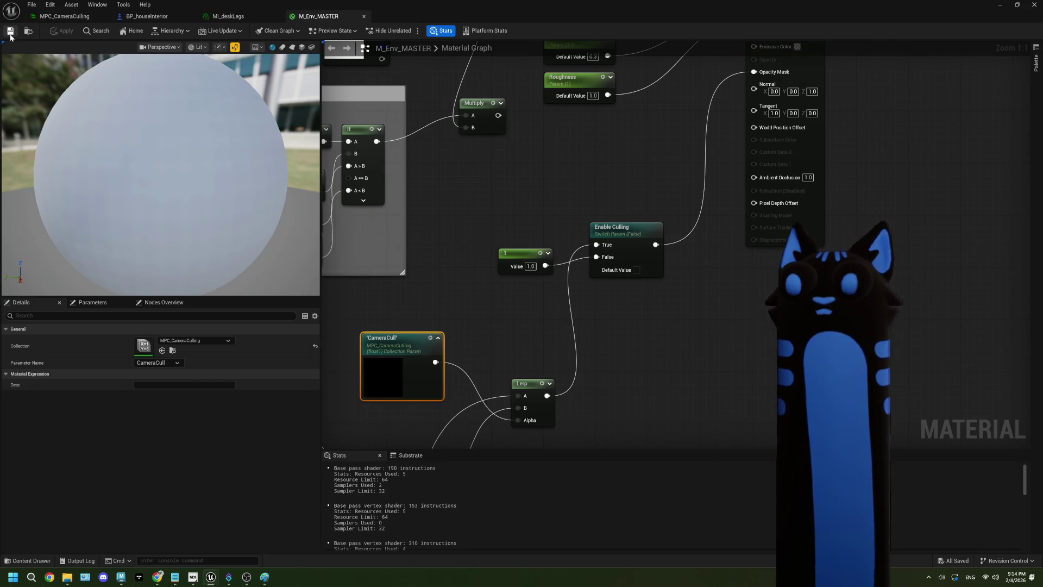
# Step: Check Enable Culling under MI_deskLegs' Global Static Switch Parameter Values, then close both material editors
pyautogui.click(227, 16)
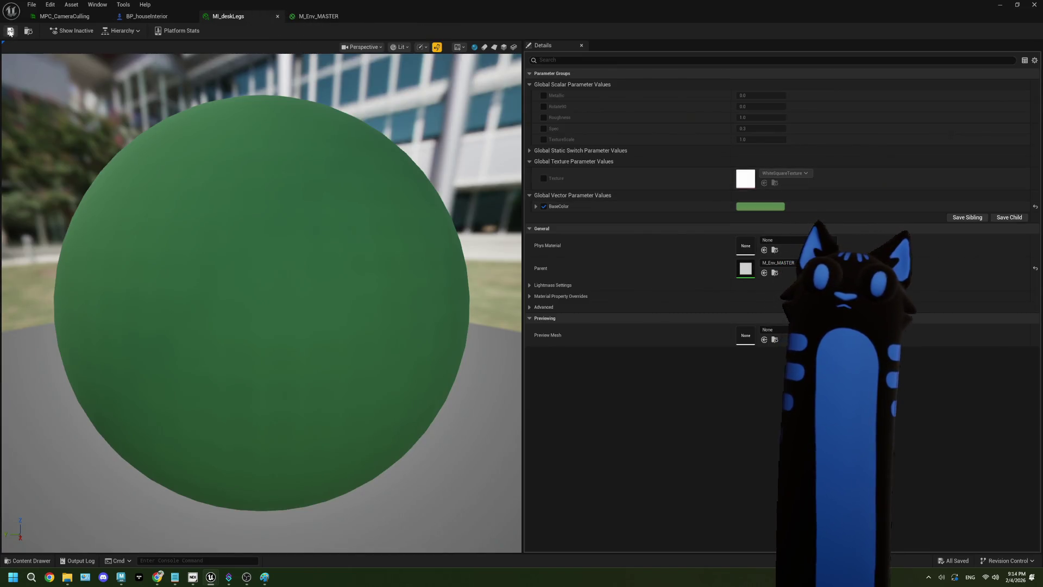
pyautogui.click(541, 149)
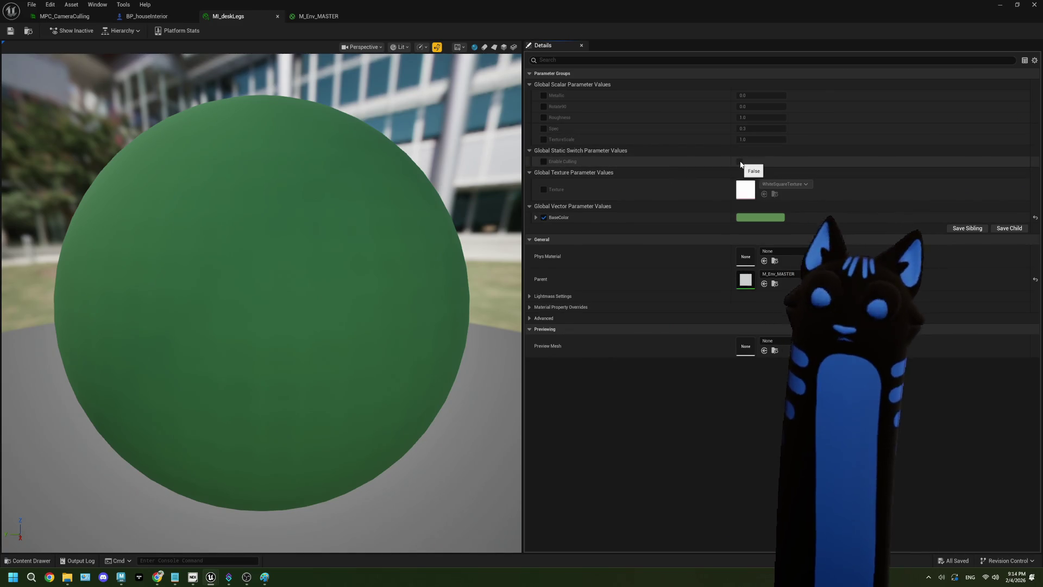
pyautogui.click(278, 18)
pyautogui.click(278, 18)
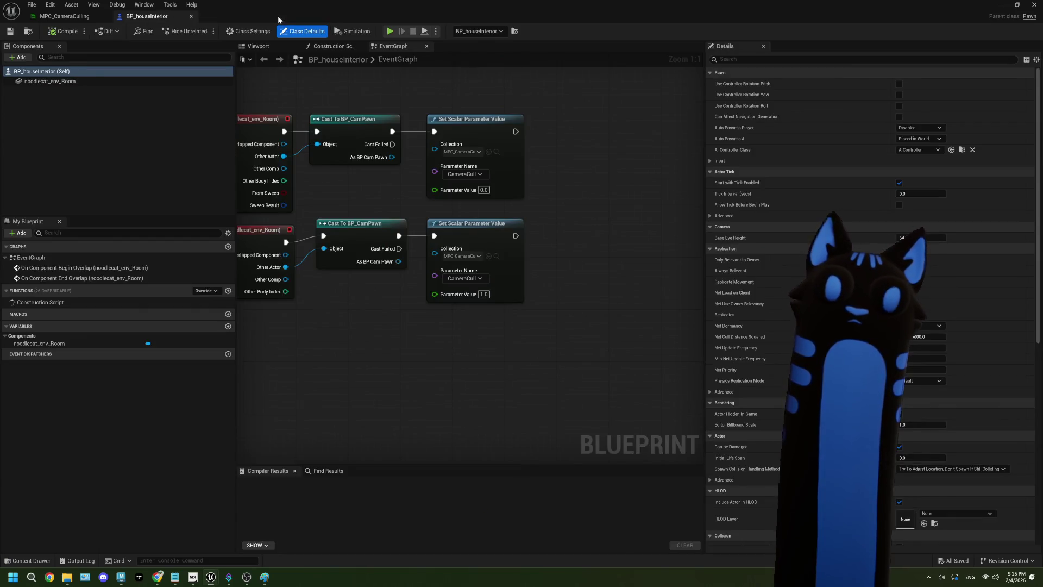